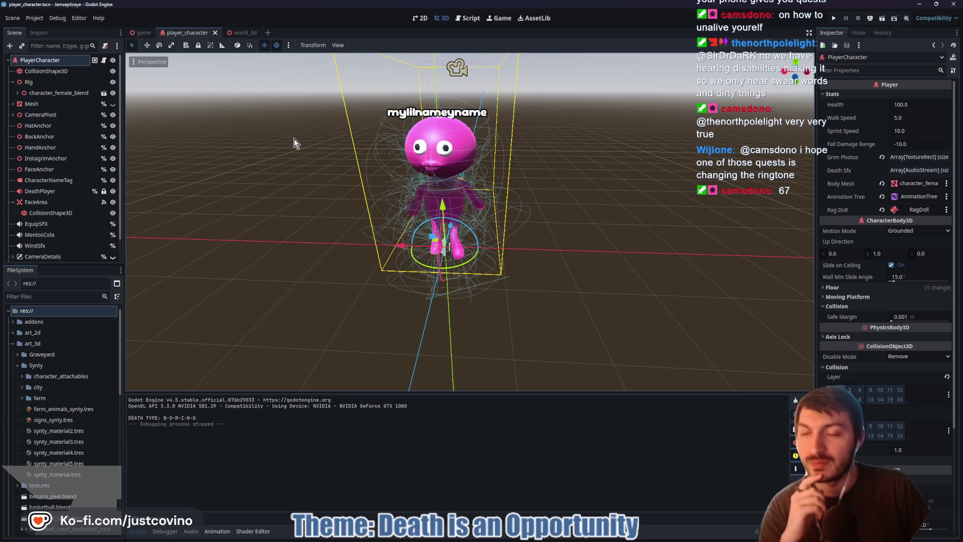
- Orbit the 3D view around the player character, then switch to the character_female_blend Blender window
drag(294, 138, 330, 151)
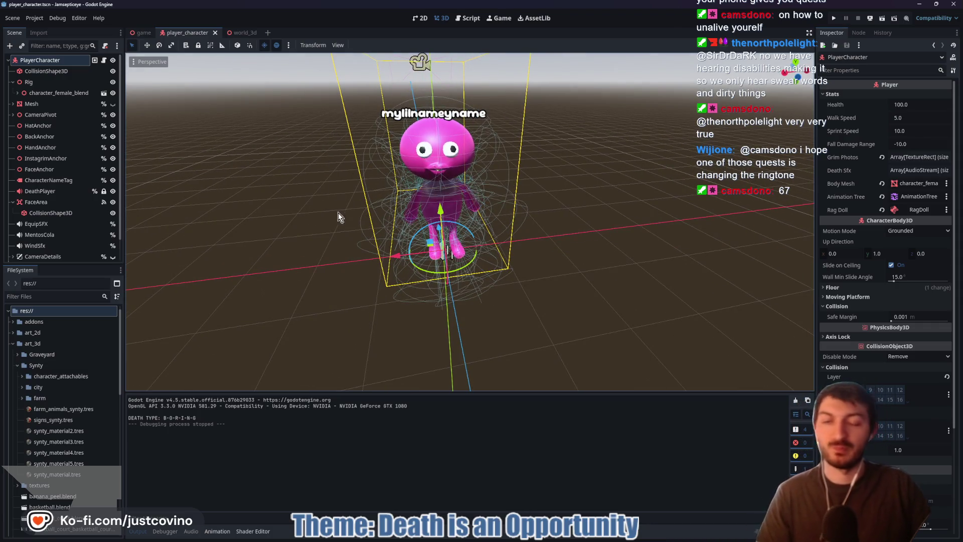
drag(597, 181, 576, 177)
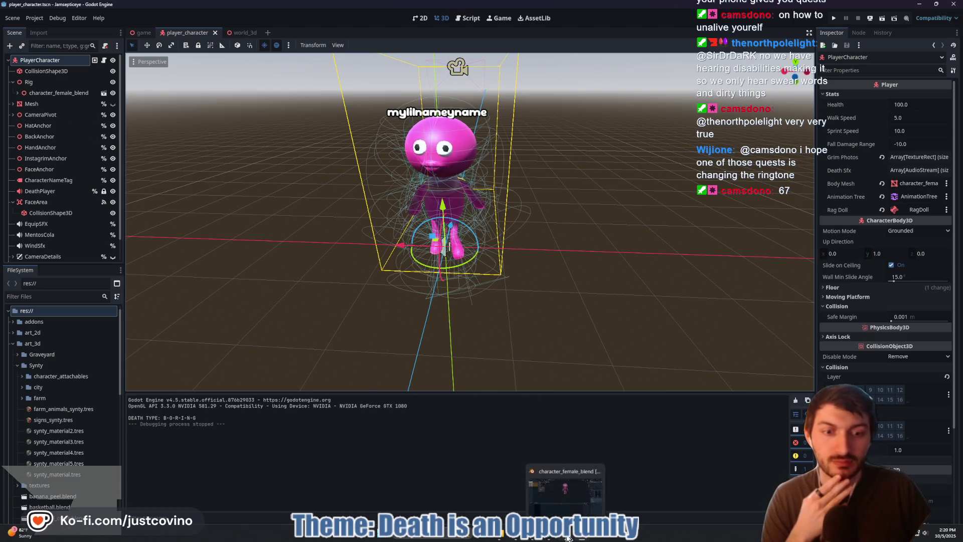
click(567, 538)
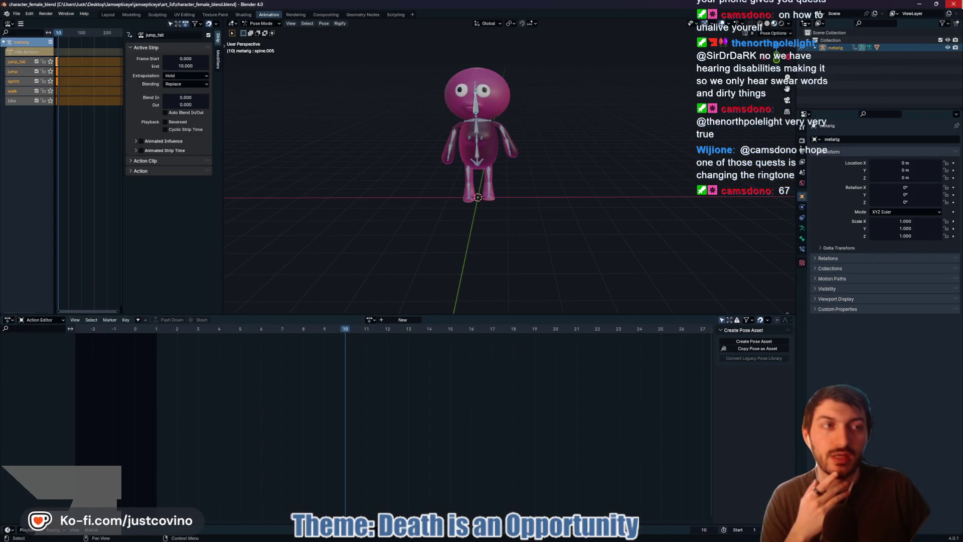
- Leave Blender's Action Editor and return to the Godot player_character scene
key(alt+Tab)
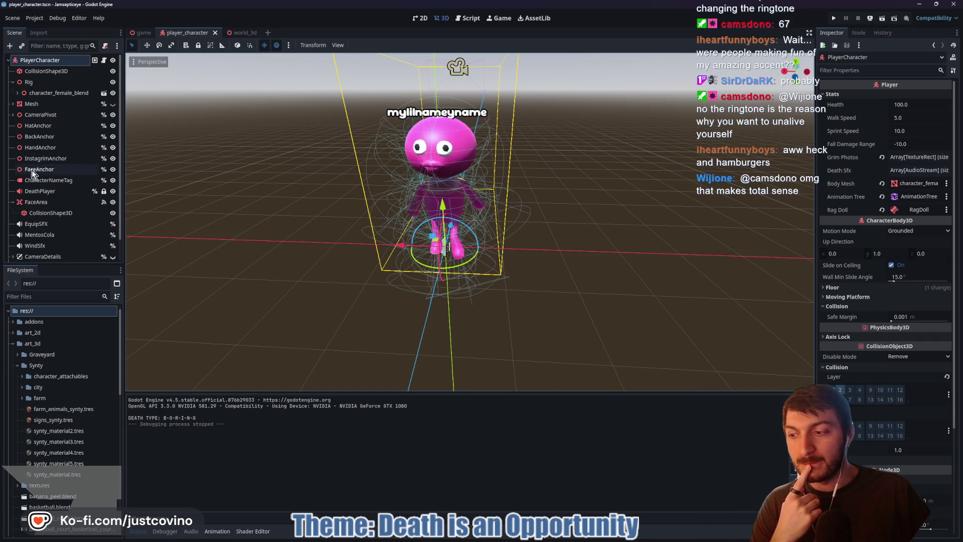
- Delete the separate Mesh node and its children from PlayerCharacter
click(13, 104)
click(50, 114)
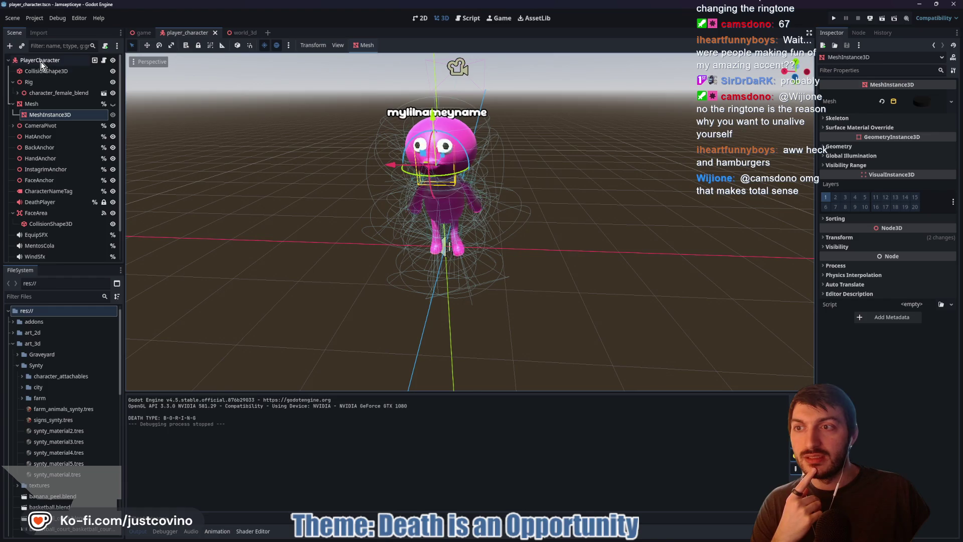
click(39, 106)
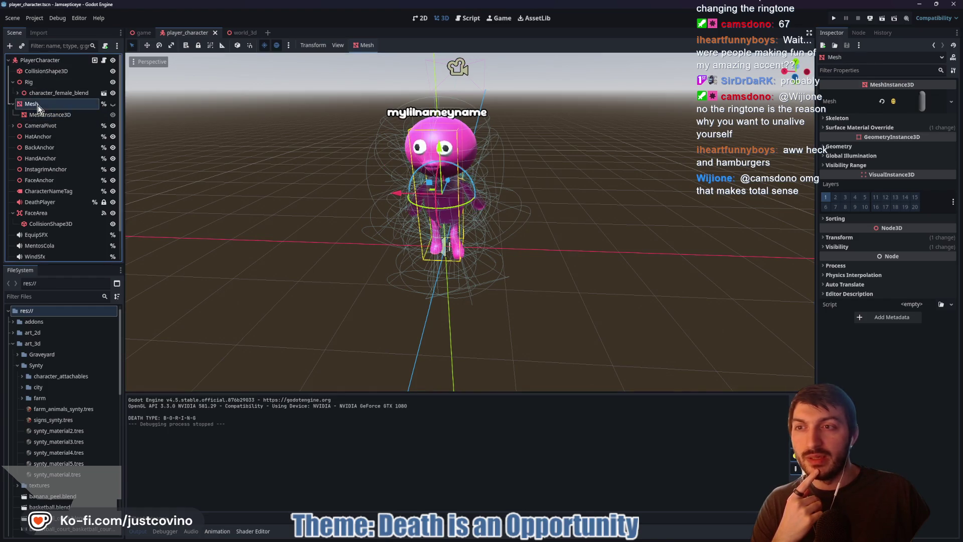
key(Delete)
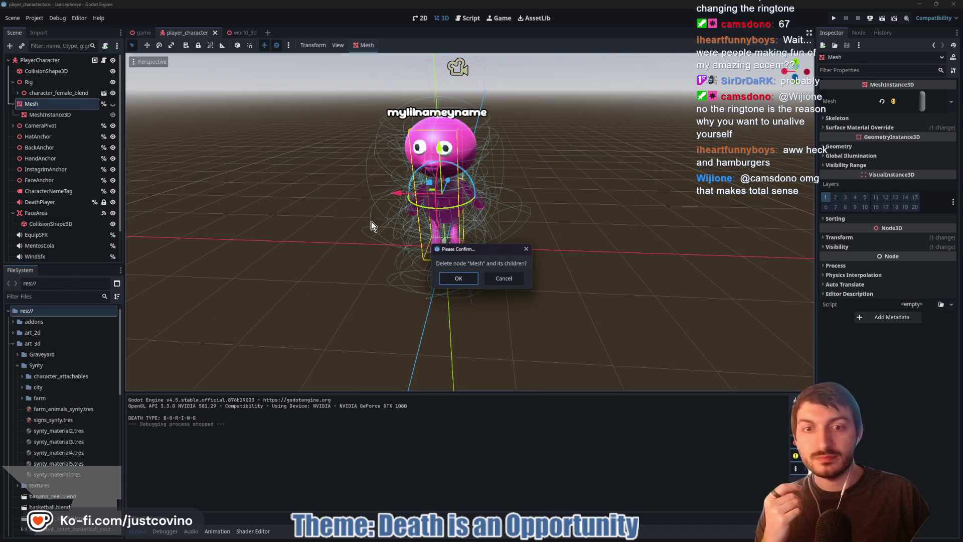
key(Return)
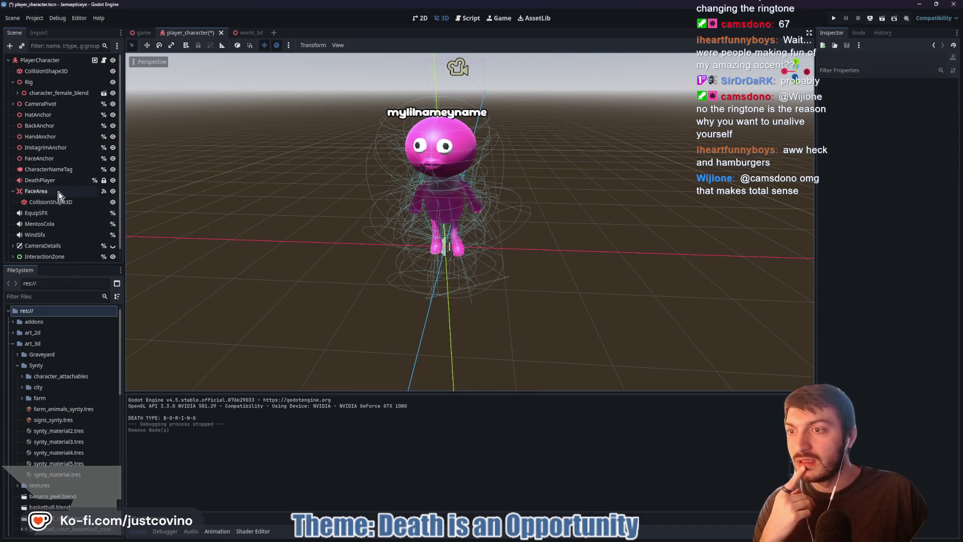
- Change the Scale of the character_female mesh inside character_female_blend and check the resized character
click(32, 94)
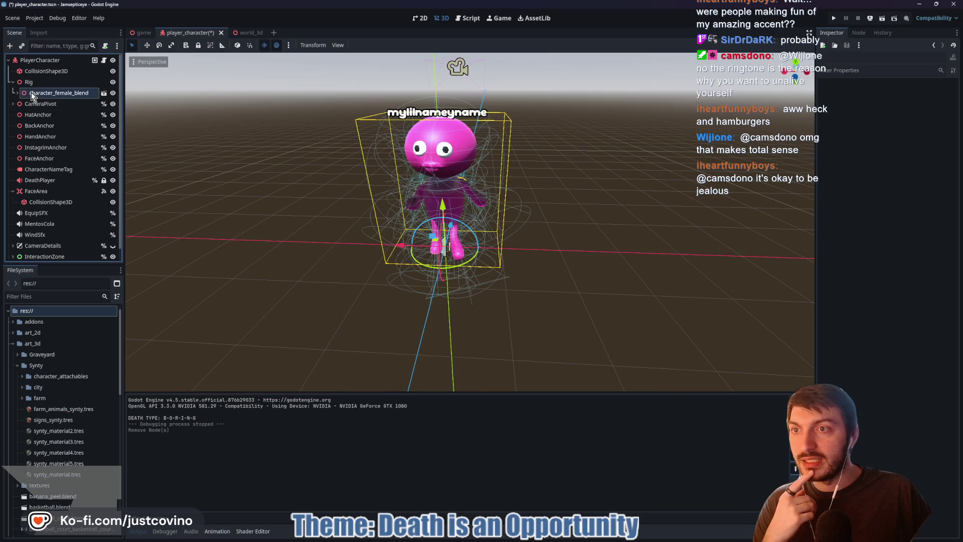
click(17, 92)
click(60, 126)
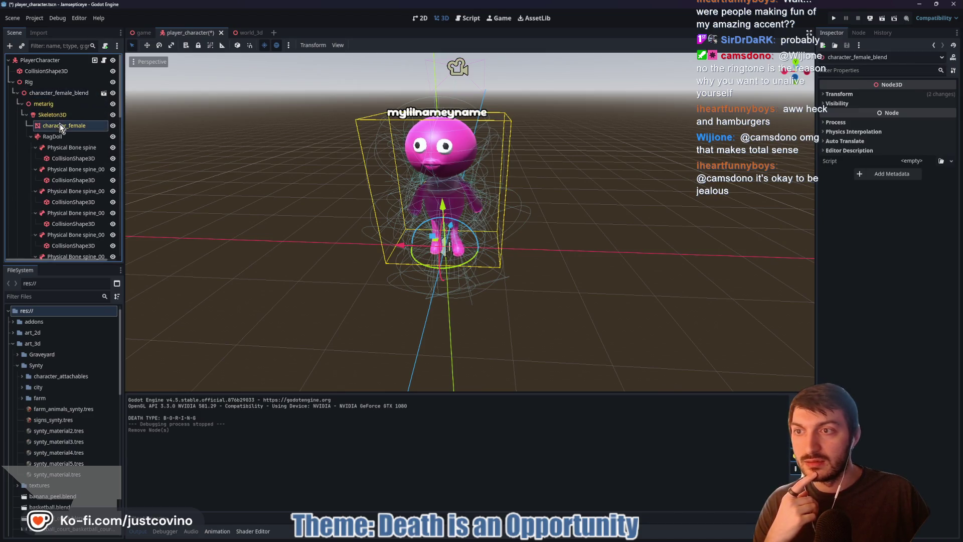
click(60, 127)
scroll(850, 212, down, 5)
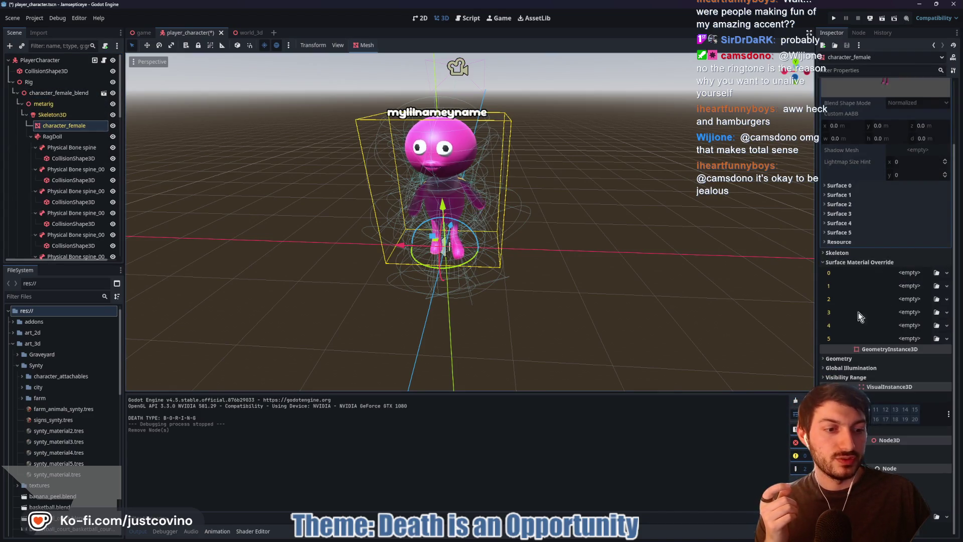
scroll(902, 351, down, 3)
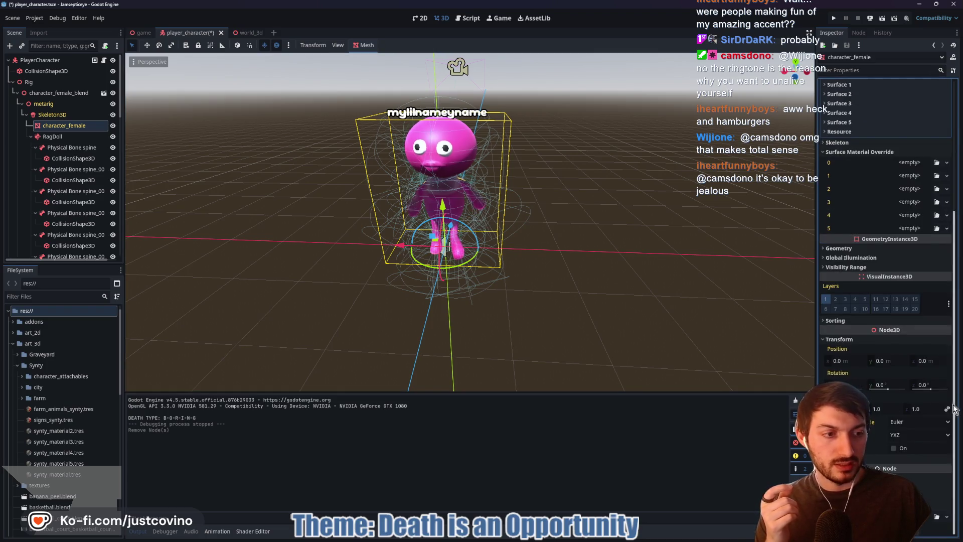
mouse_move(835, 408)
mouse_down()
mouse_move(930, 409)
mouse_move(875, 409)
mouse_up()
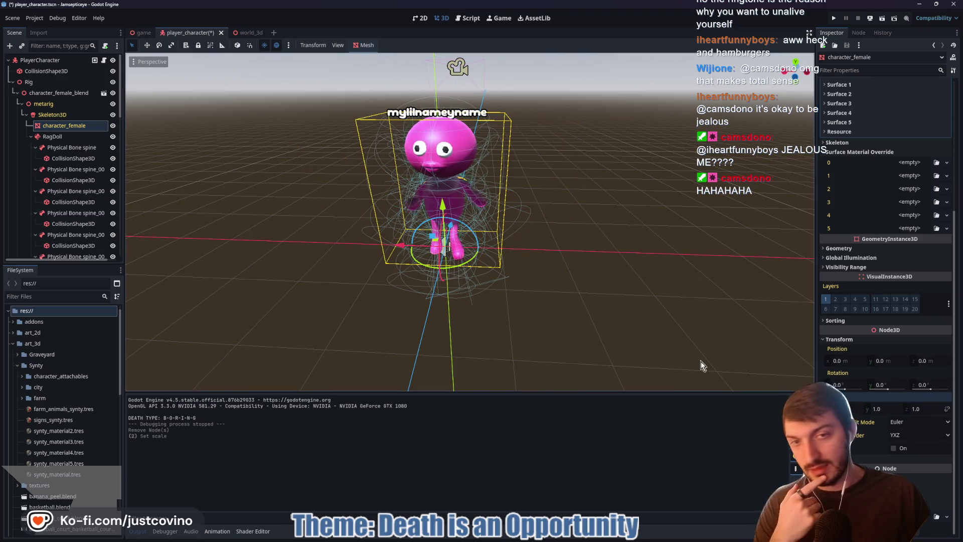
mouse_move(586, 278)
mouse_down()
mouse_move(545, 266)
mouse_move(598, 263)
mouse_up()
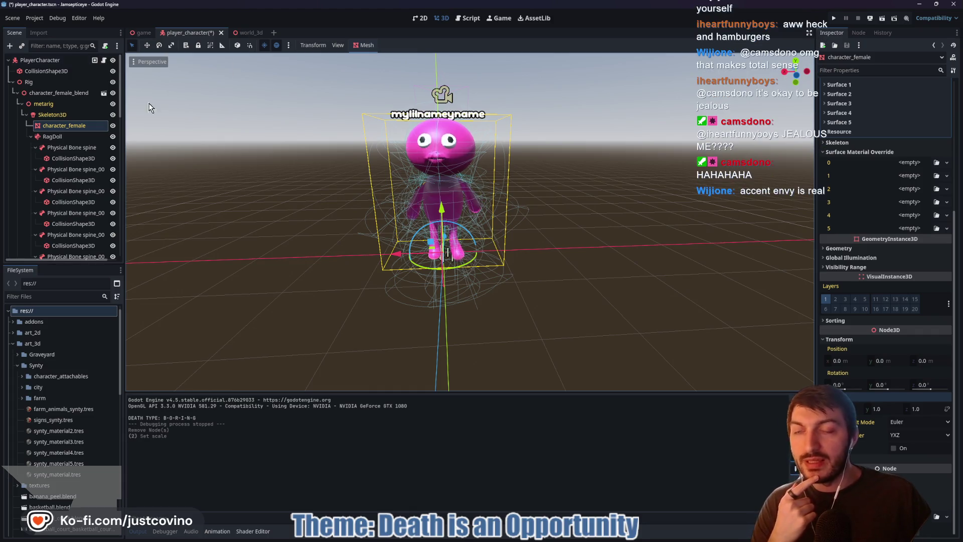
click(104, 60)
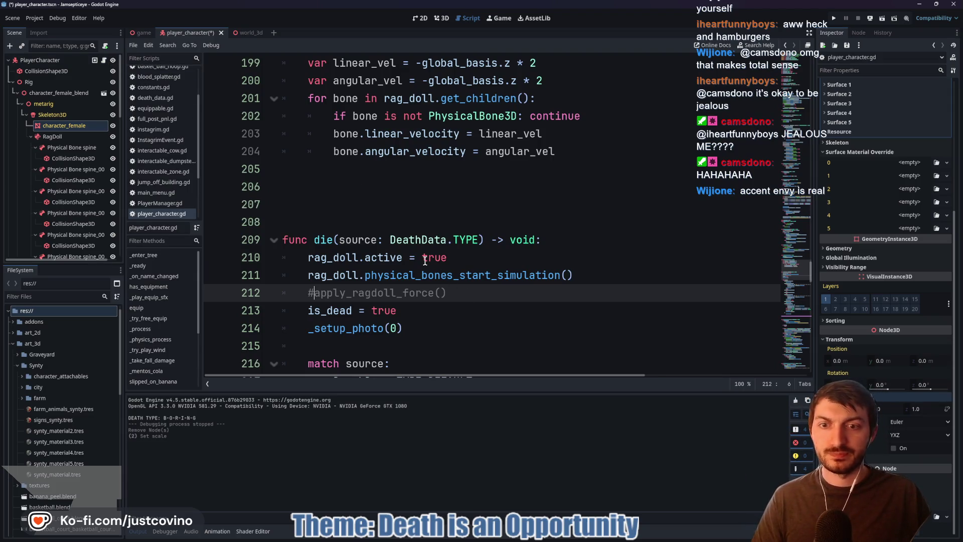
- Cut the three ragdoll lines out of die() and remove the leftover empty line
scroll(474, 267, down, 2)
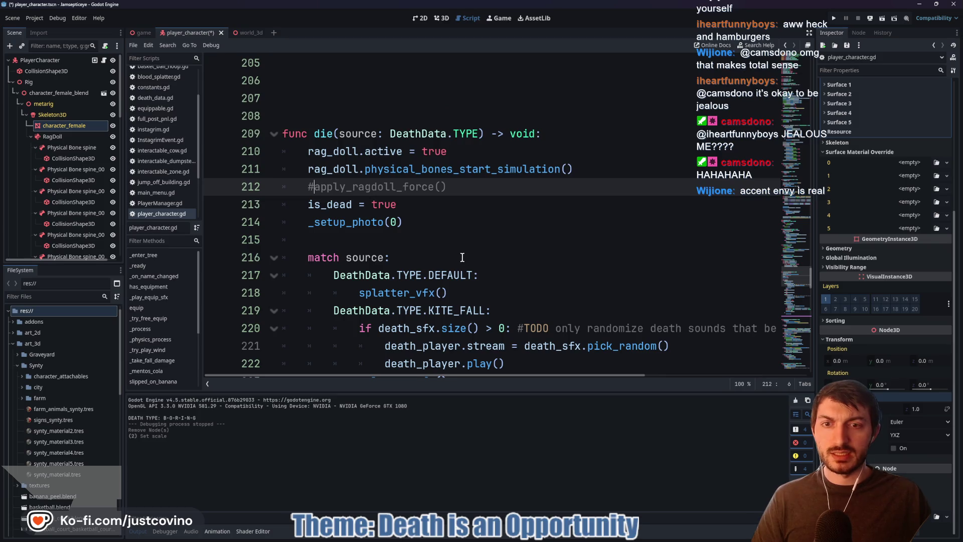
mouse_move(606, 168)
mouse_down()
mouse_move(352, 169)
mouse_move(266, 158)
mouse_up()
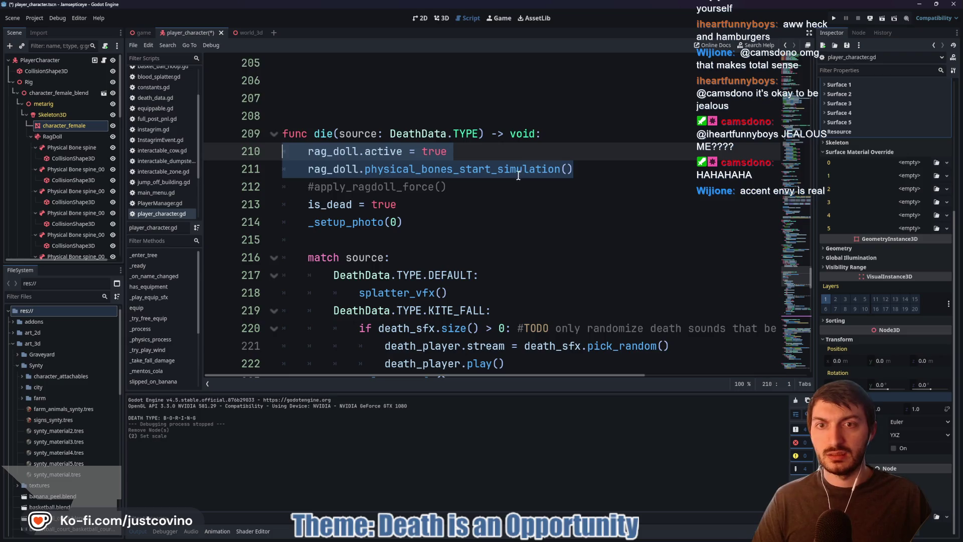
click(465, 185)
key(shift+Up)
key(shift+Up)
key(shift+Home)
key(ctrl+c)
key(BackSpace)
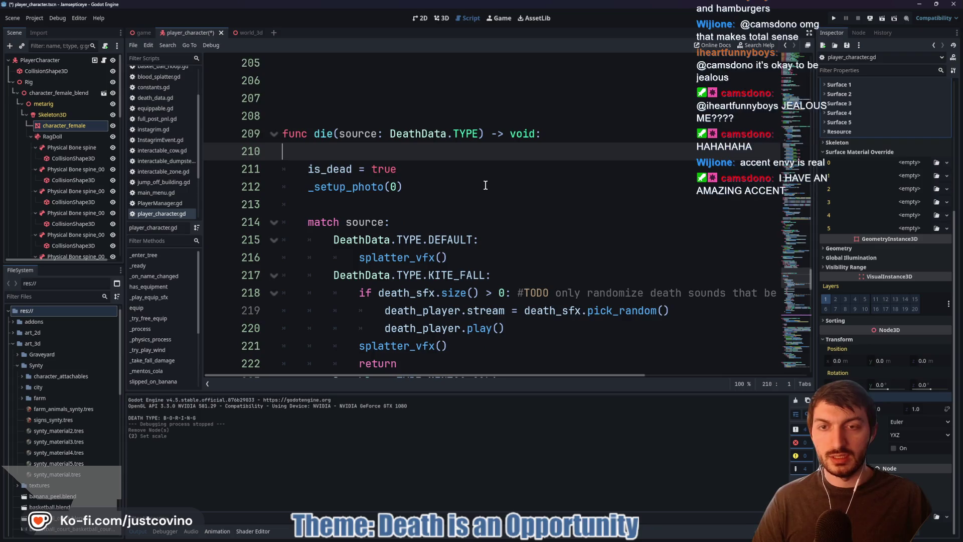
key(BackSpace)
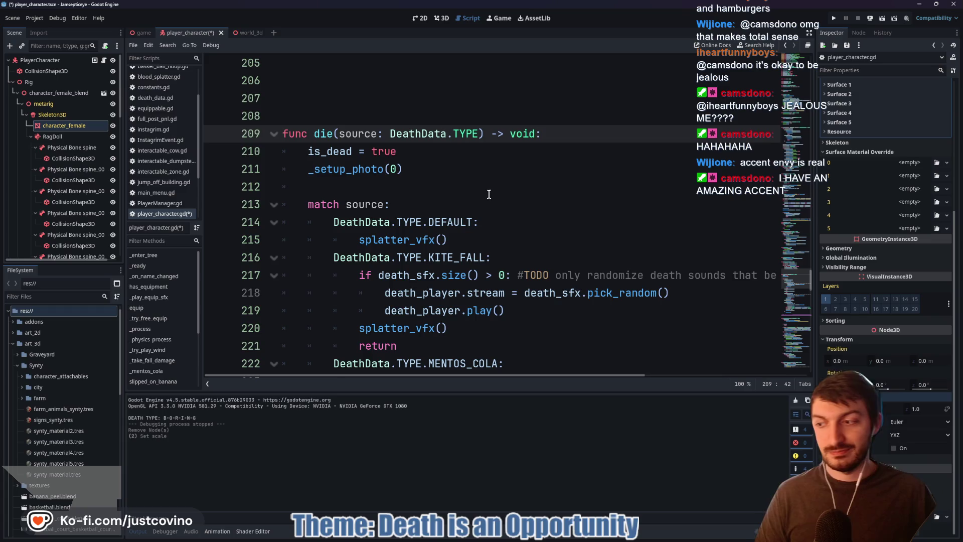
- Paste the ragdoll lines into the KITE_FALL death case and correct their indentation
scroll(497, 198, down, 1)
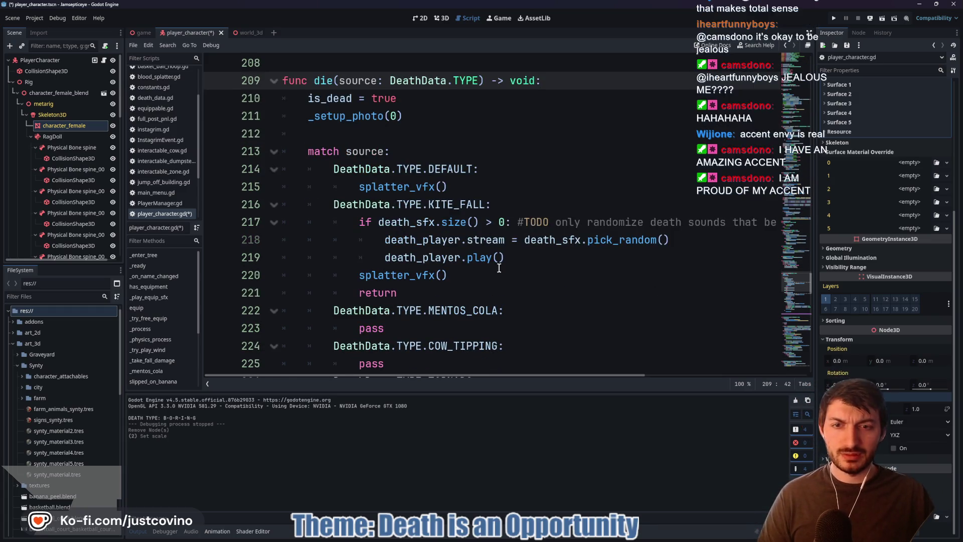
click(482, 273)
click(511, 209)
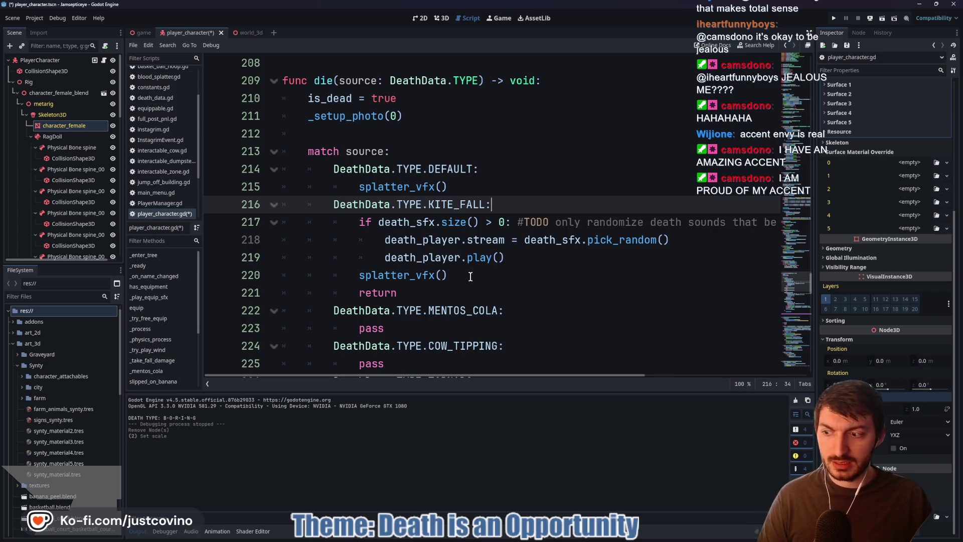
key(Return)
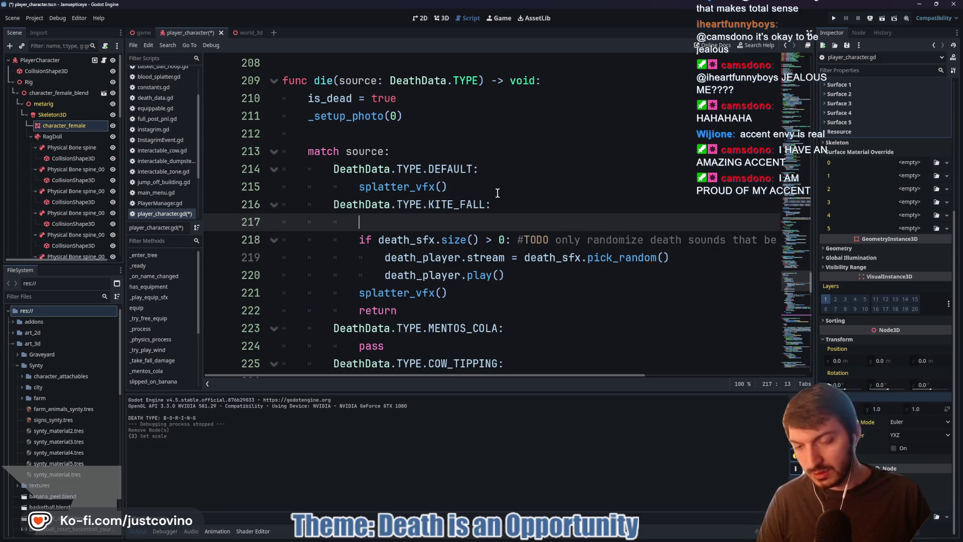
key(ctrl+v)
click(308, 242)
key(Tab)
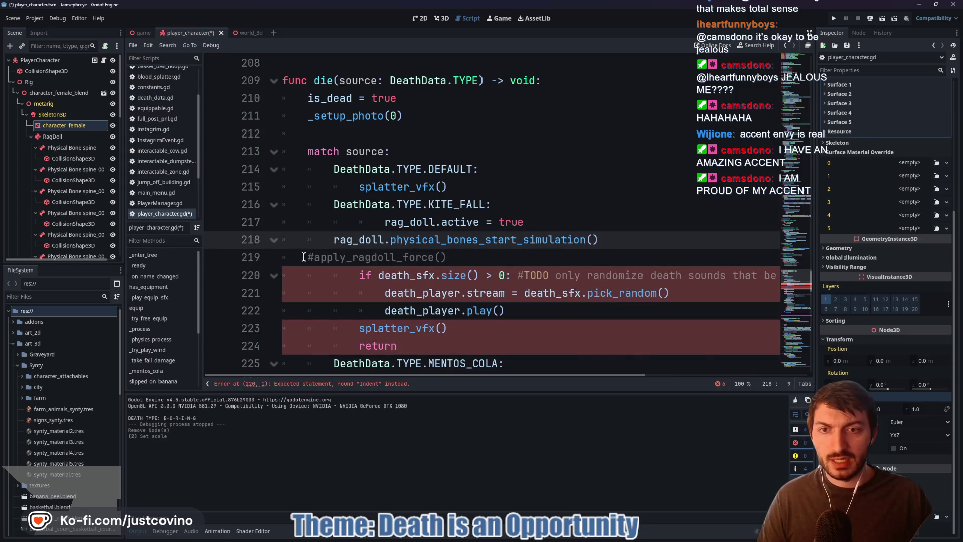
key(Tab)
click(304, 257)
key(Tab)
key(Tab)
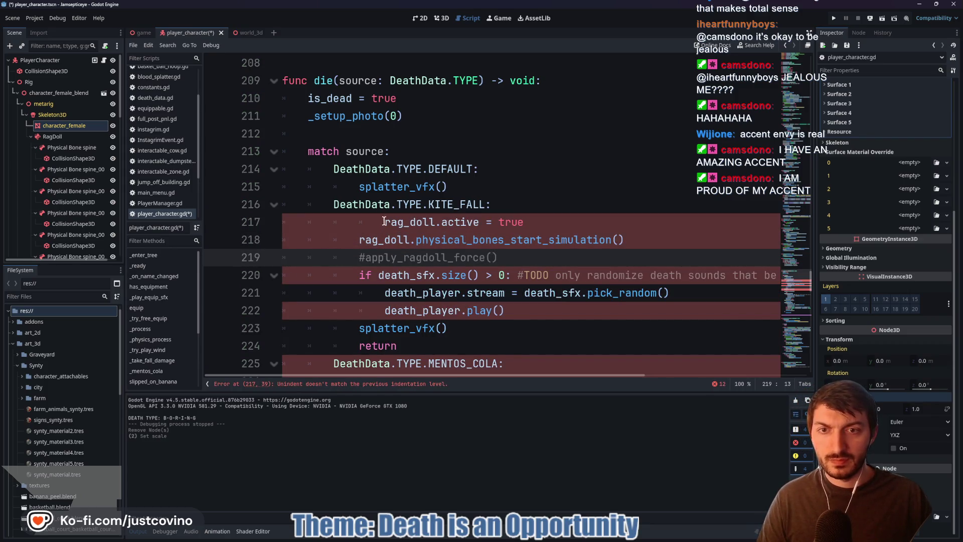
click(384, 221)
key(BackSpace)
- Paste the ragdoll lines after 'is_tornadoed = false' in the TORNADO case, indented to match
scroll(505, 259, down, 1)
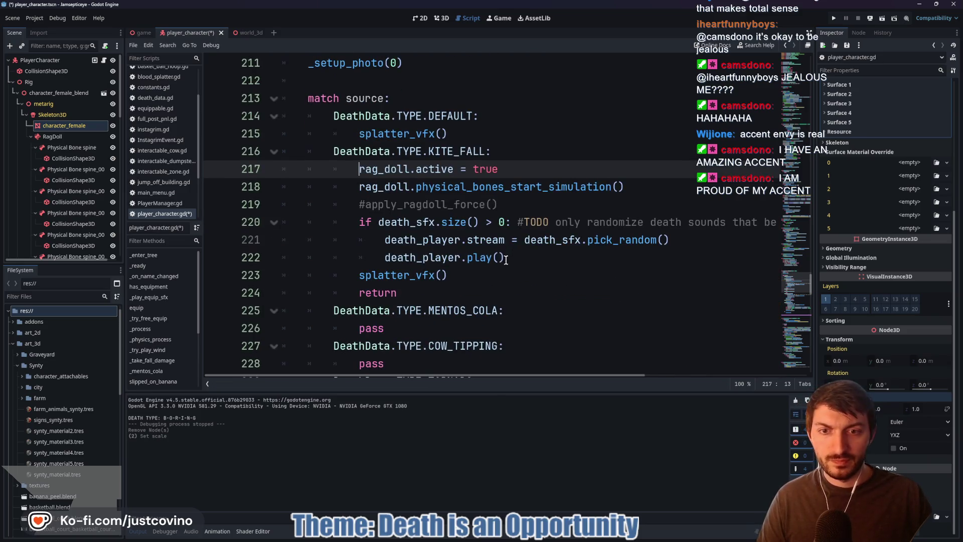
scroll(478, 254, down, 1)
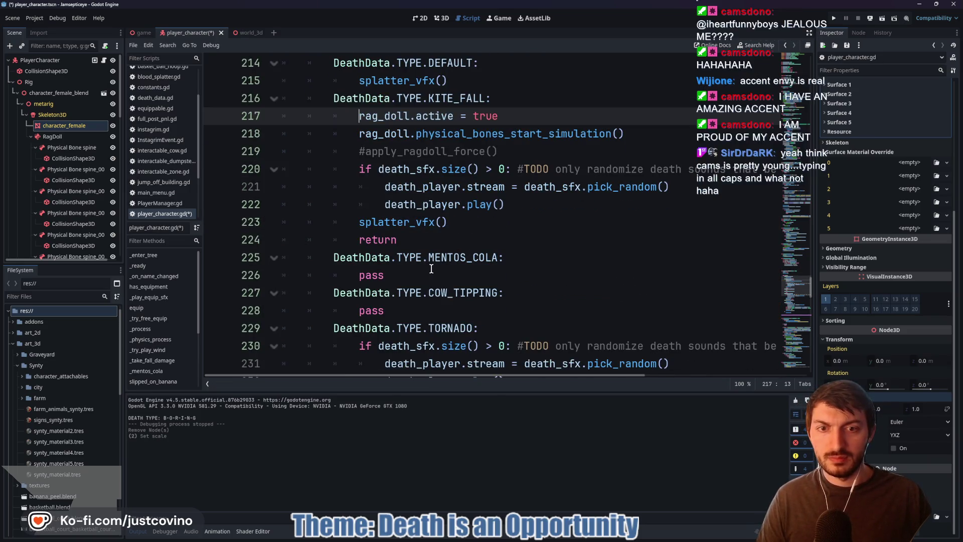
scroll(431, 268, down, 1)
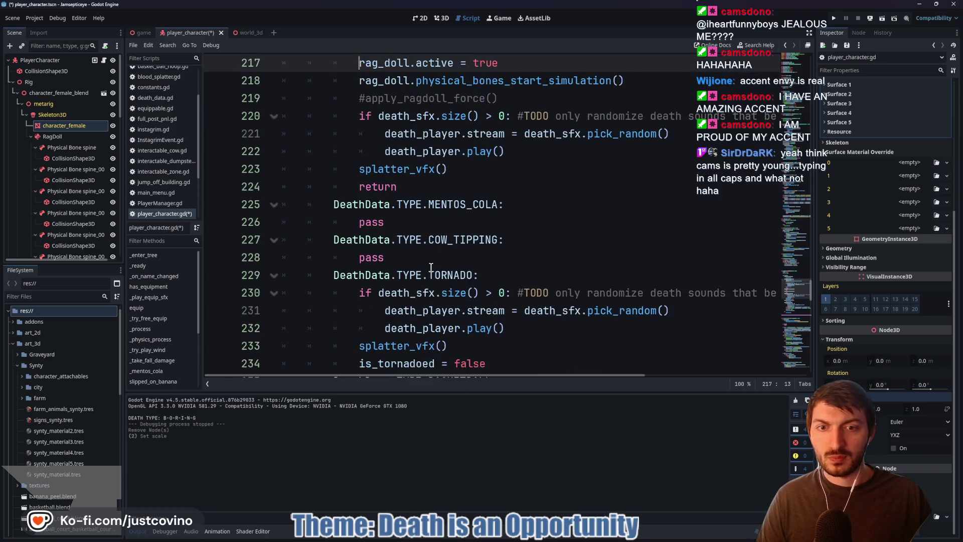
click(423, 254)
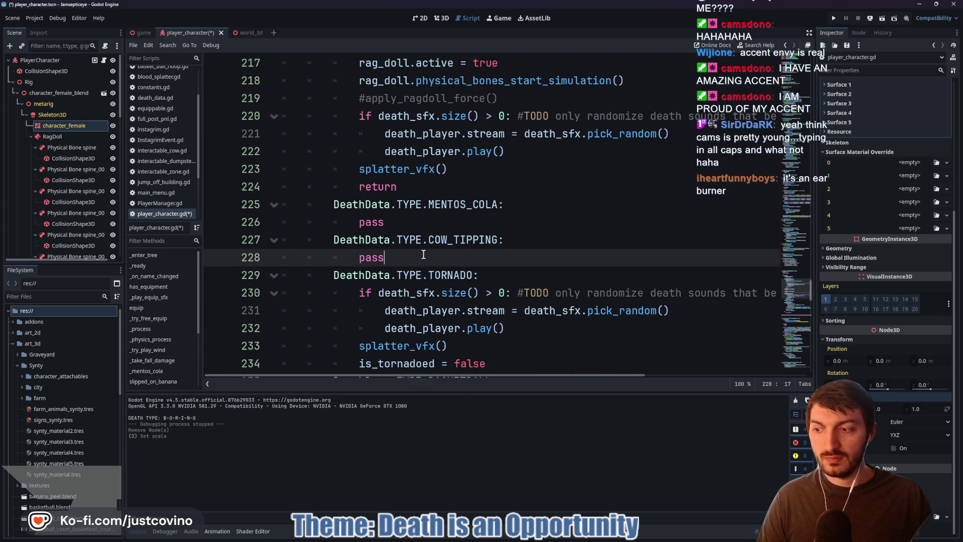
scroll(452, 261, down, 1)
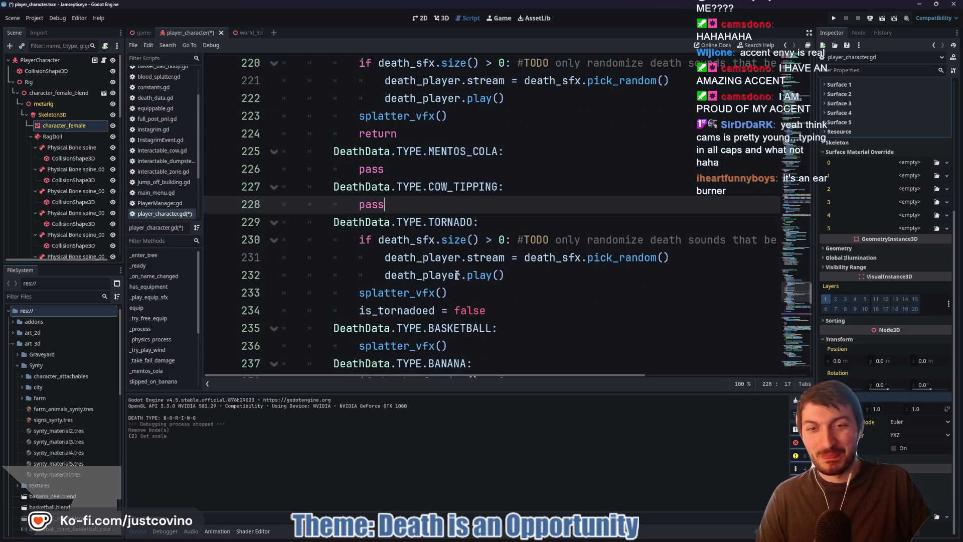
click(505, 309)
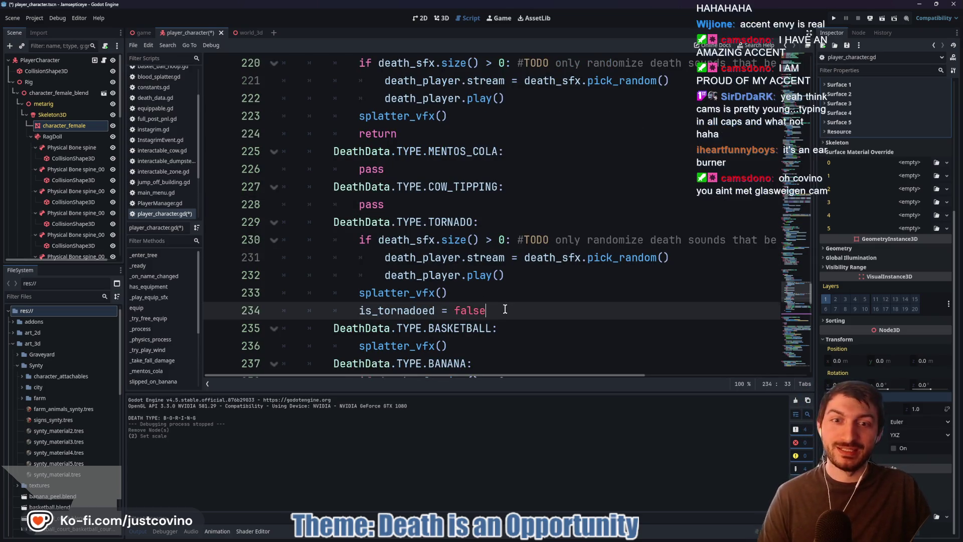
key(Return)
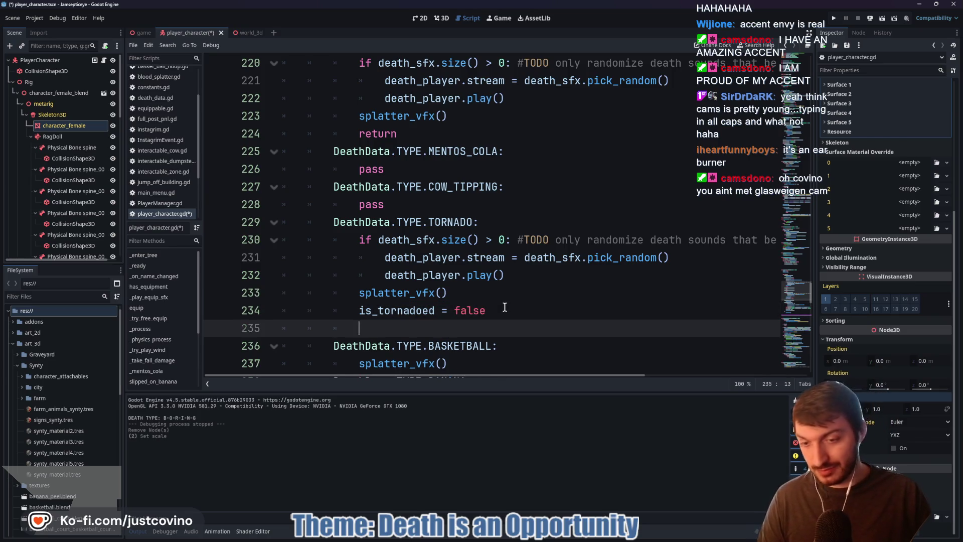
key(ctrl+v)
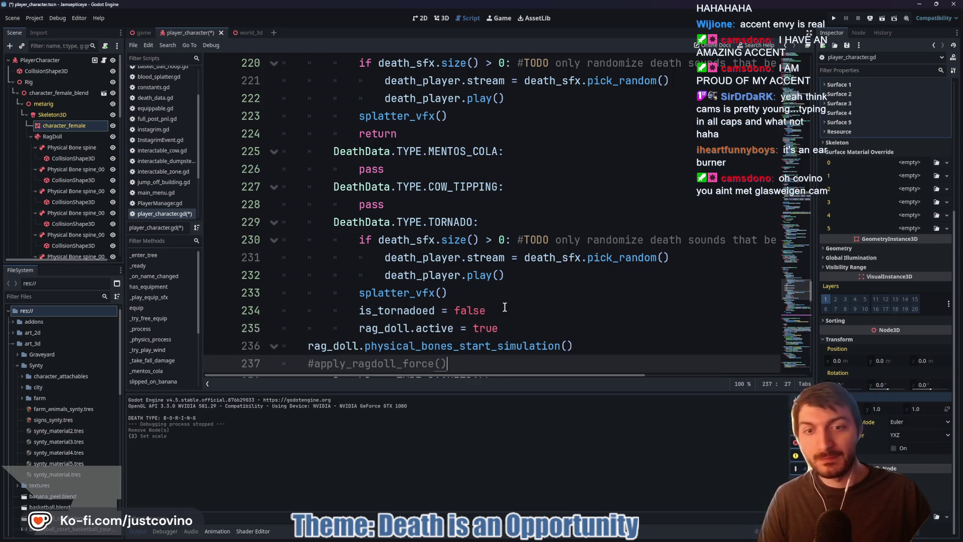
click(304, 347)
key(Tab)
key(Tab)
click(307, 362)
key(Tab)
key(Tab)
scroll(548, 294, down, 4)
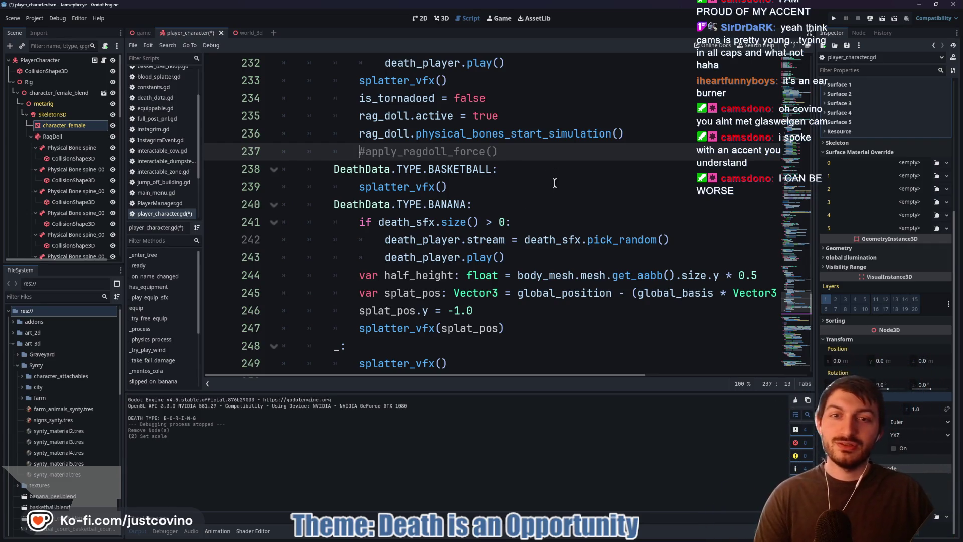
- Save player_character.gd with Ctrl+S
click(535, 182)
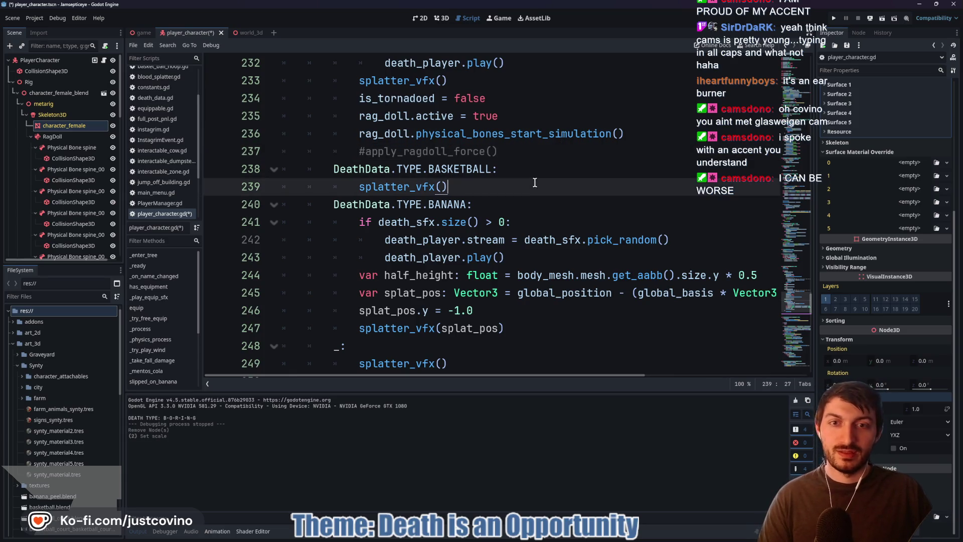
key(ctrl+s)
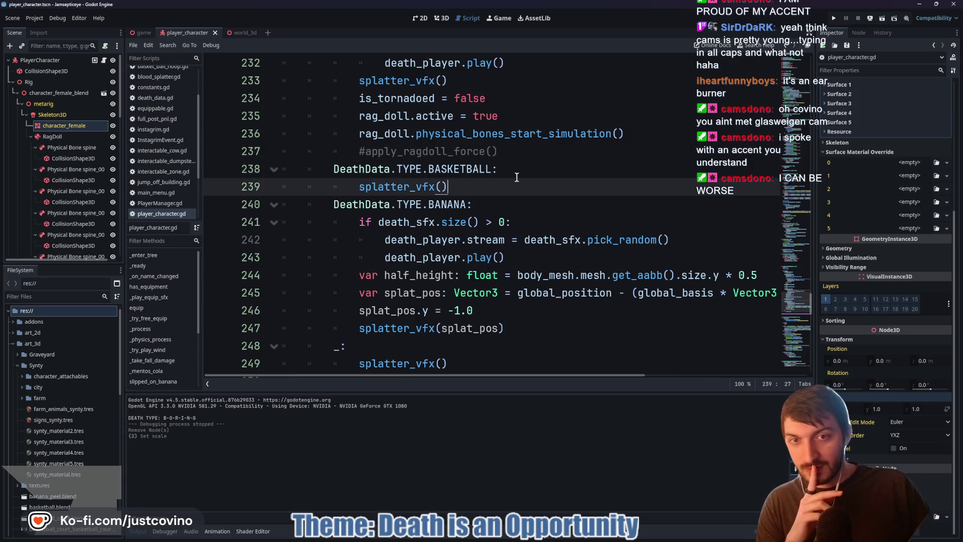
scroll(492, 180, down, 1)
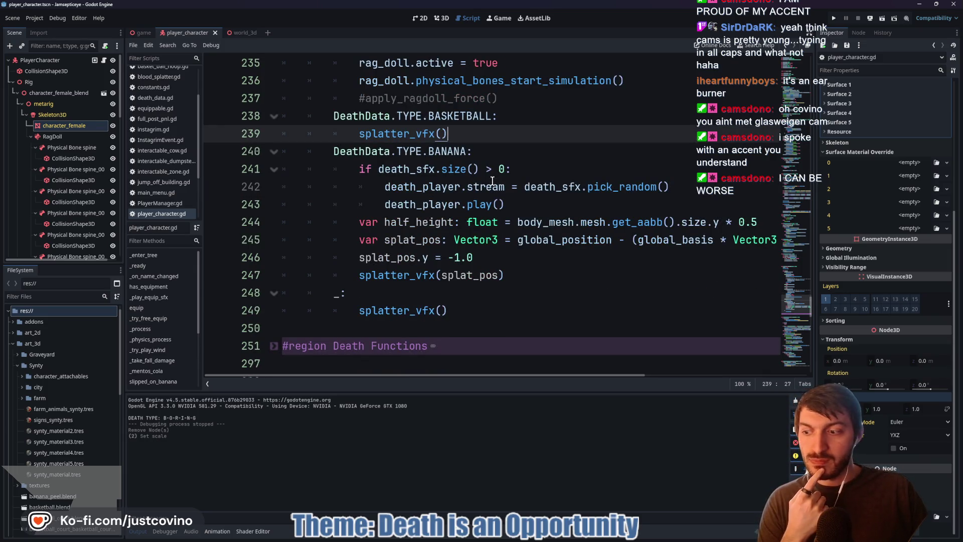
scroll(492, 181, down, 2)
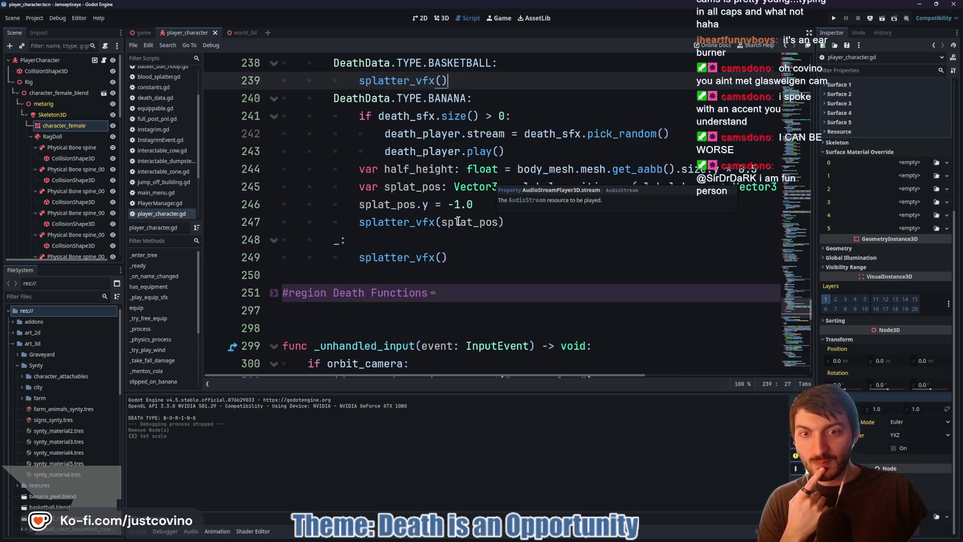
- Unfold the Death Functions region to view splatter_vfx and the photo helpers
click(273, 240)
scroll(425, 249, down, 6)
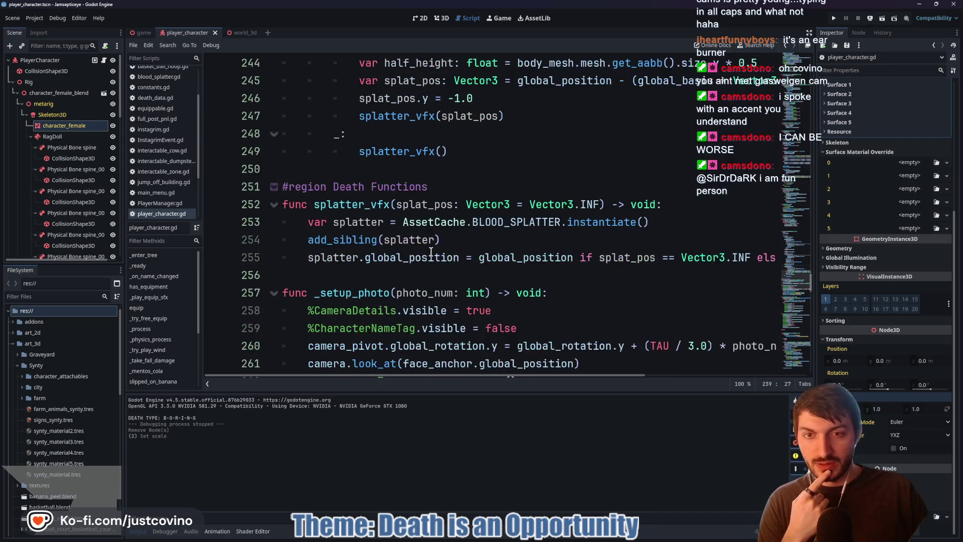
scroll(423, 248, down, 8)
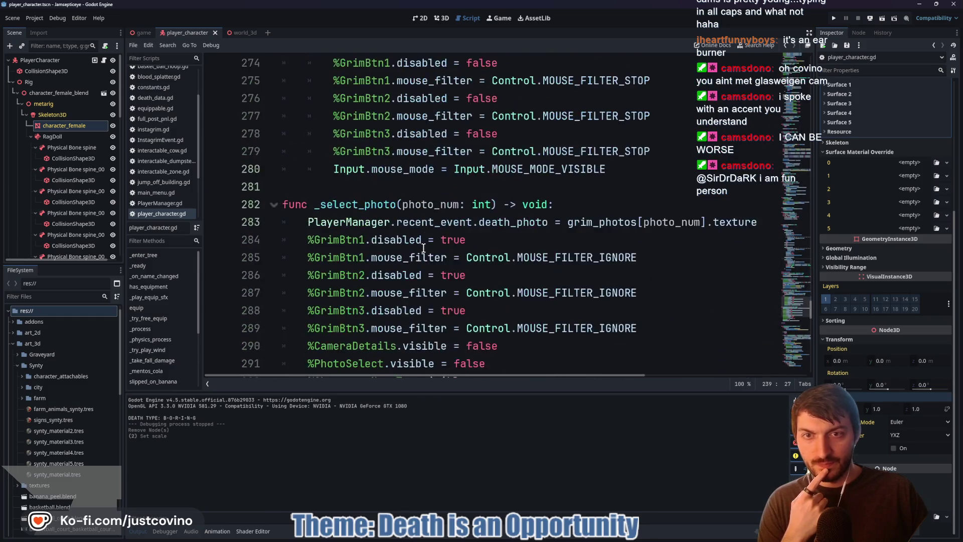
scroll(422, 246, up, 10)
scroll(421, 247, up, 5)
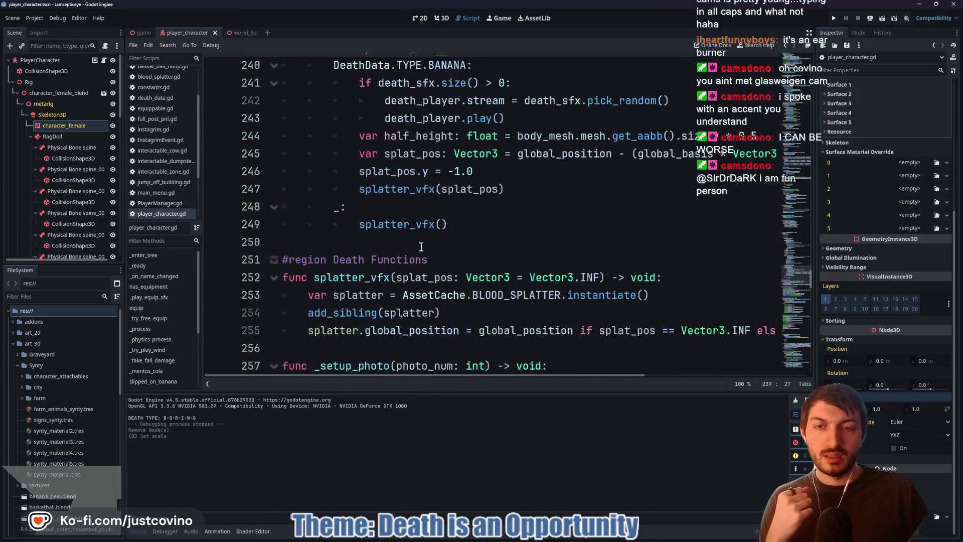
click(372, 293)
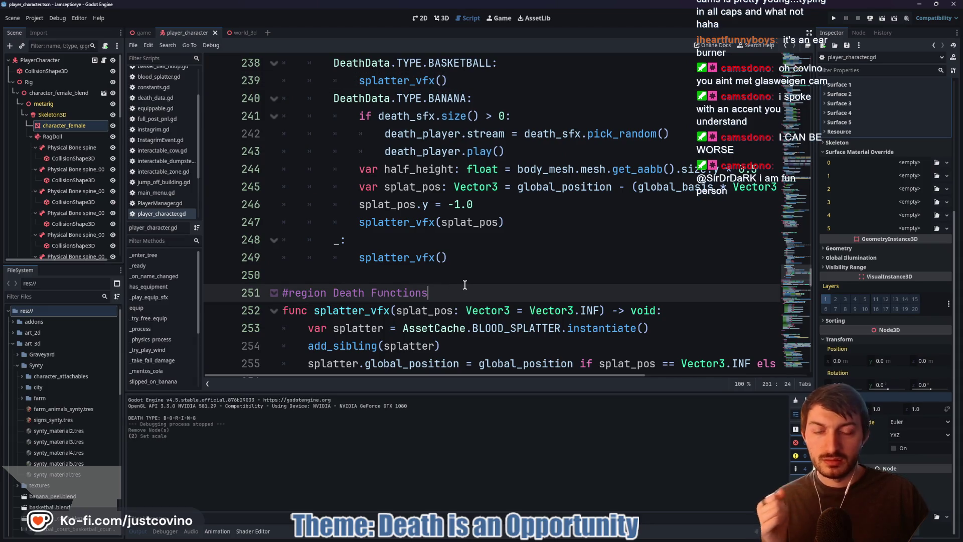
scroll(461, 281, up, 16)
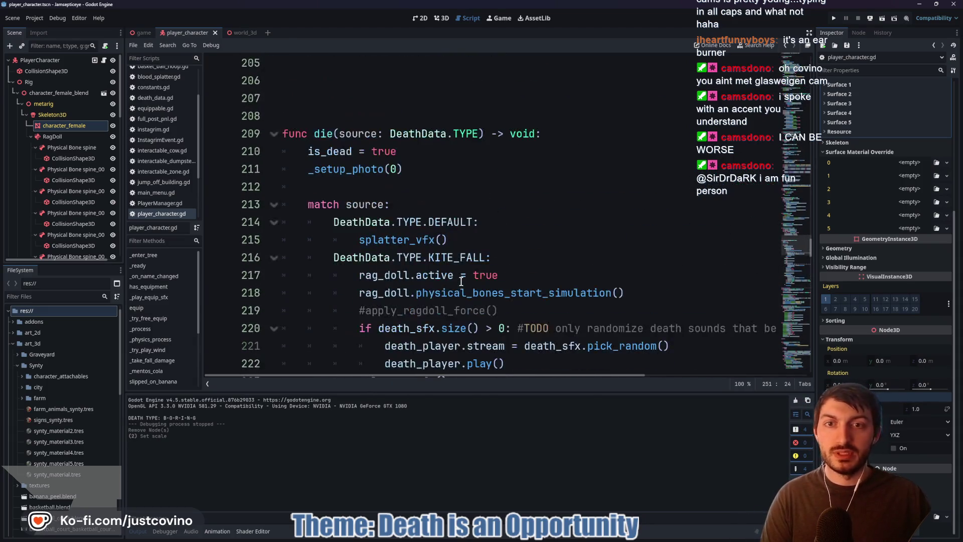
- Cut the apply_ragdoll_force function from above die() and remove the extra blank lines
mouse_move(586, 302)
mouse_down()
mouse_move(303, 285)
mouse_move(249, 199)
mouse_up()
key(ctrl+c)
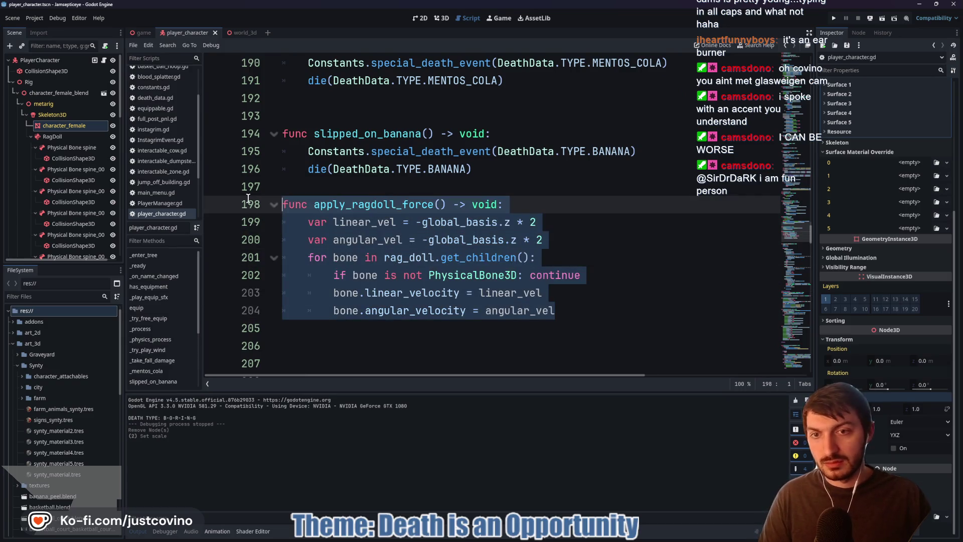
key(Delete)
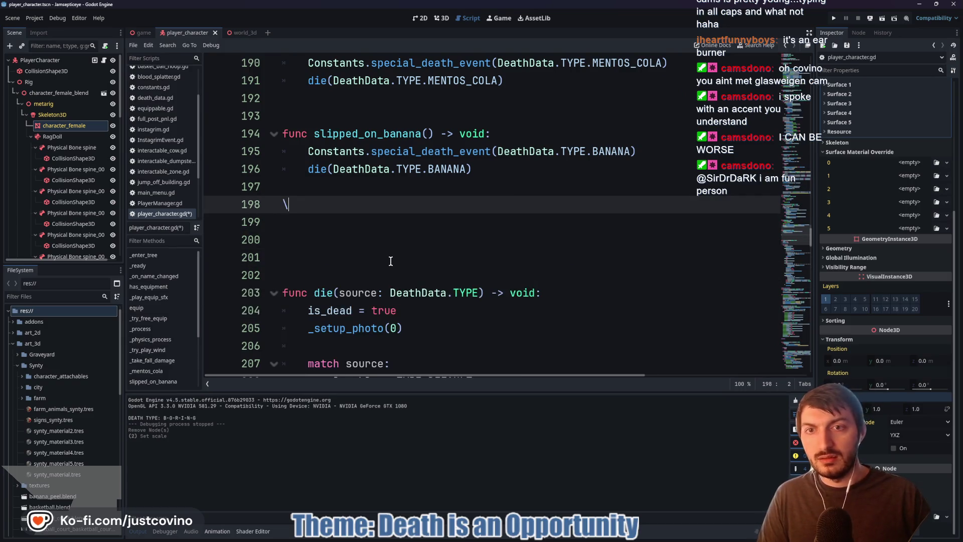
key(BackSpace)
key(Down)
key(Down)
key(BackSpace)
key(BackSpace)
key(BackSpace)
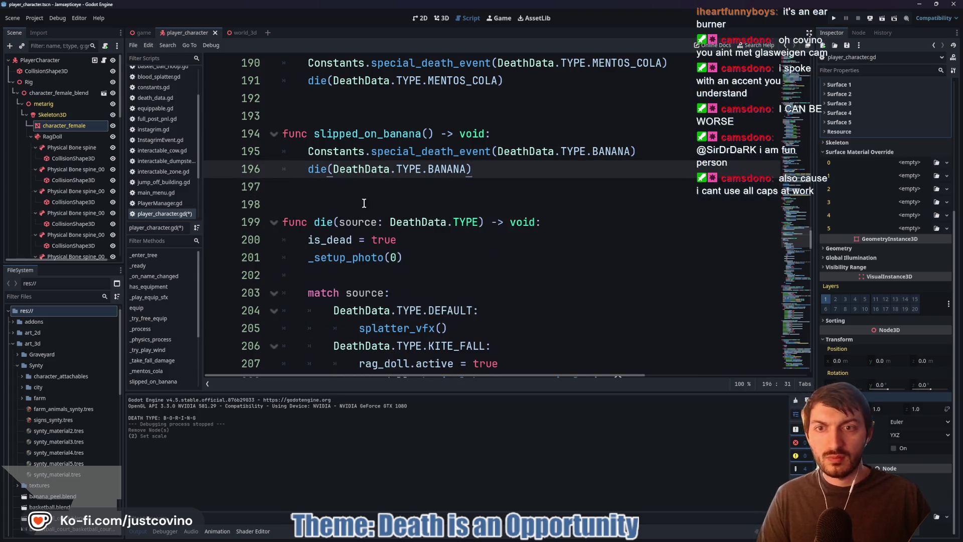
scroll(364, 203, down, 20)
scroll(418, 224, up, 8)
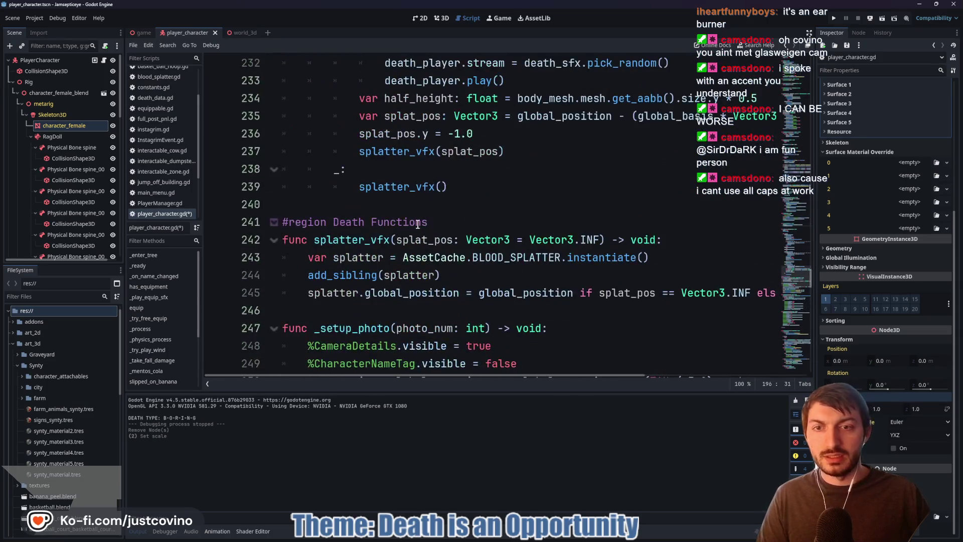
- Paste apply_ragdoll_force right after splatter_vfx, with blank lines around it
click(332, 306)
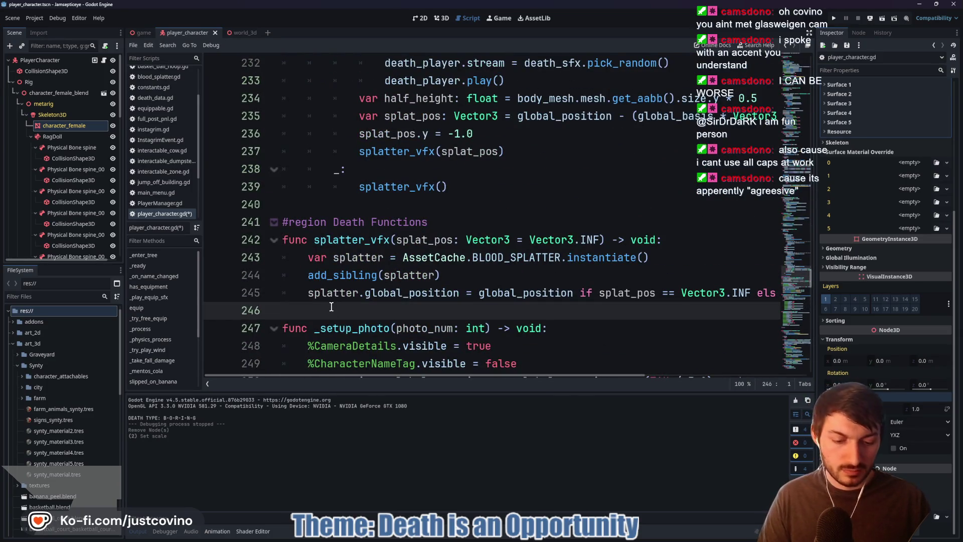
key(Return)
key(Return)
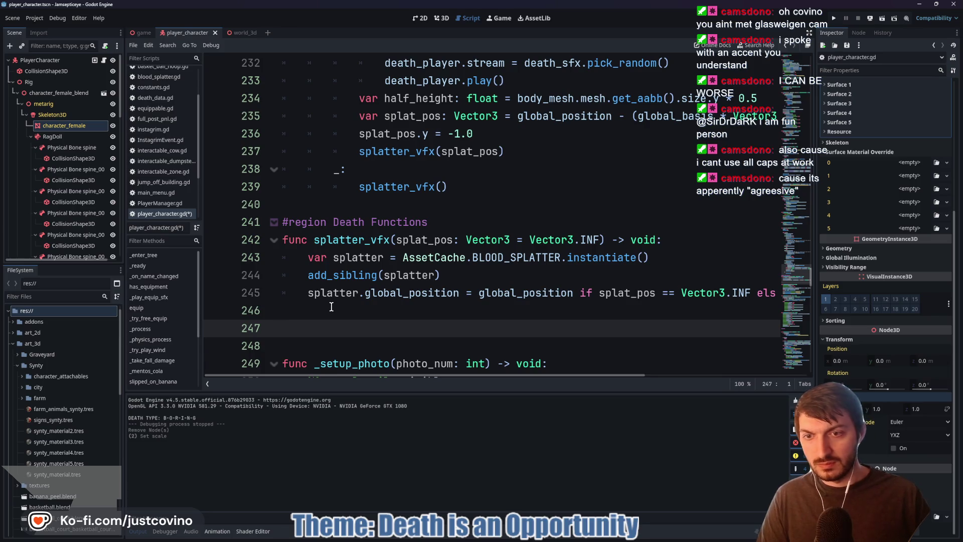
key(ctrl+v)
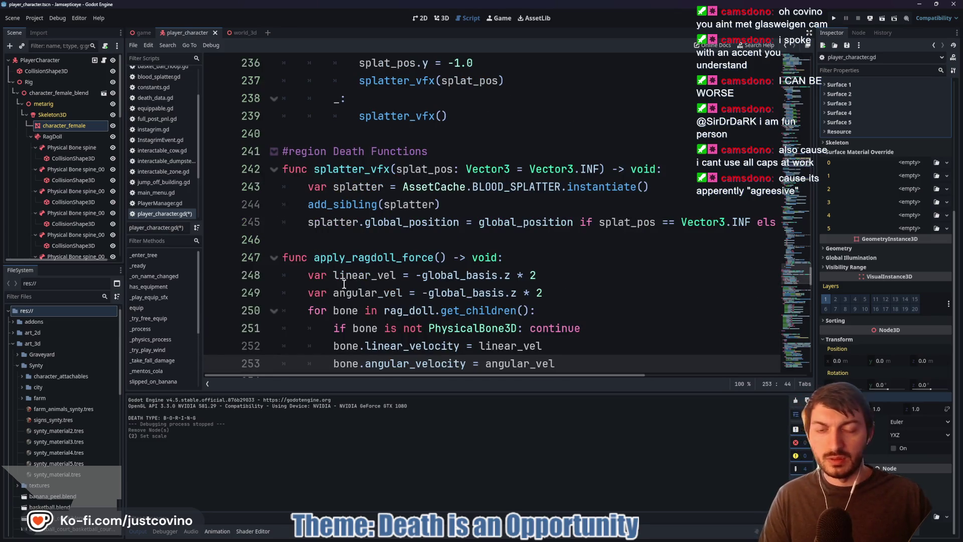
scroll(344, 271, down, 1)
click(335, 190)
key(Return)
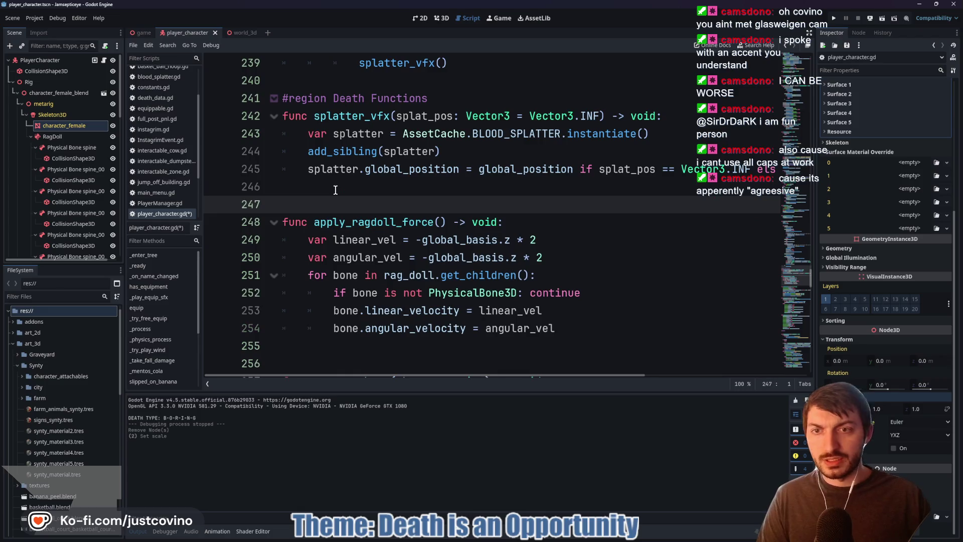
scroll(347, 208, down, 2)
click(342, 252)
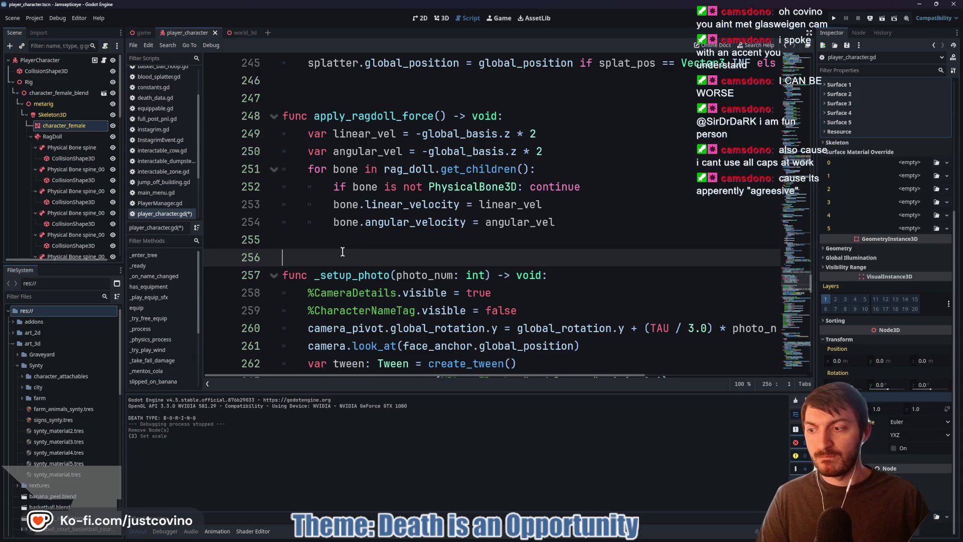
key(Return)
key(Return)
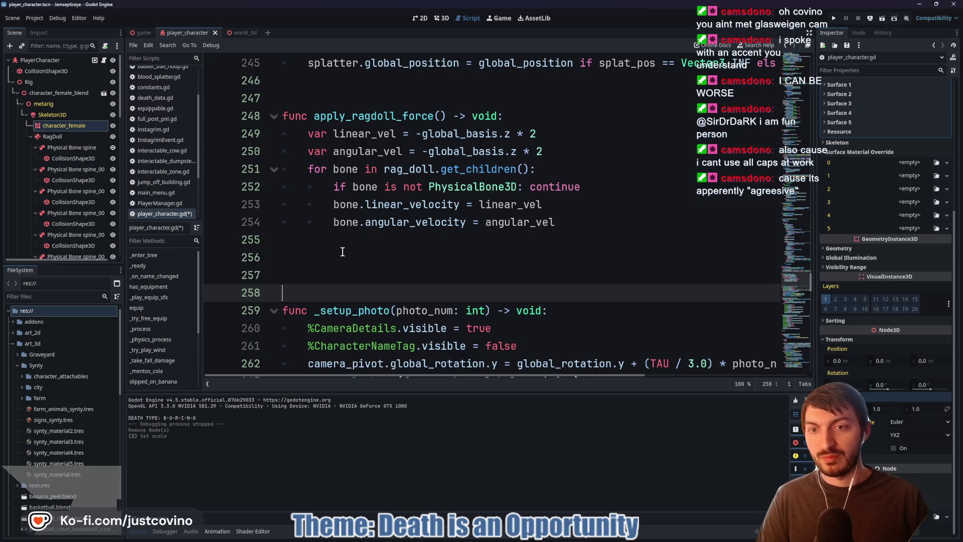
- Declare 'func apply_mintos_stretch() -> void:' on a new line below apply_ragdoll_force
key(Up)
key(Up)
key(Down)
key(Return)
key(Up)
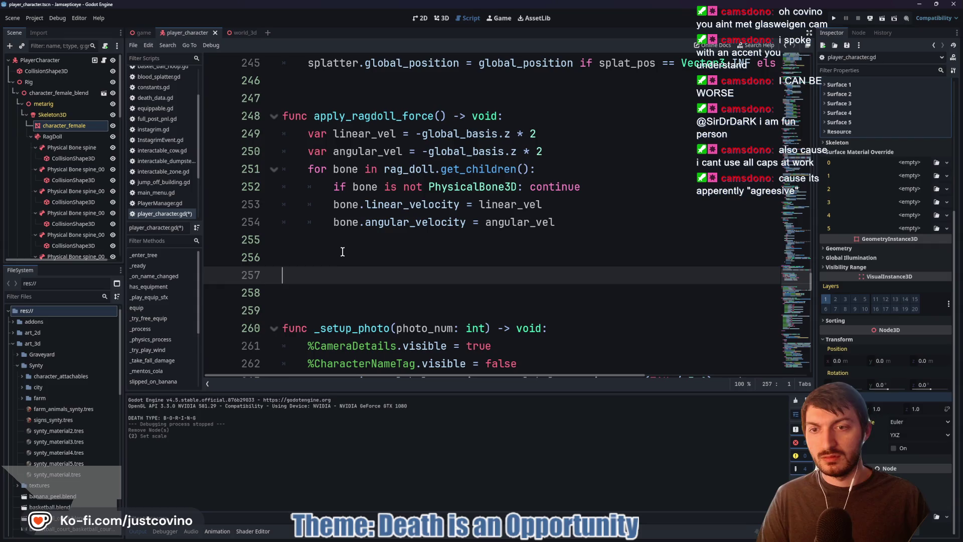
text(func)
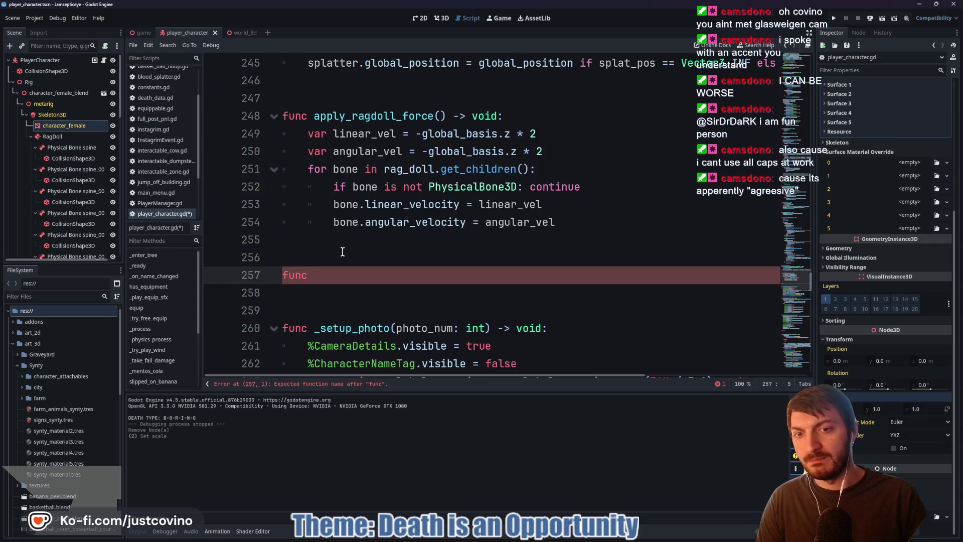
text( applu)
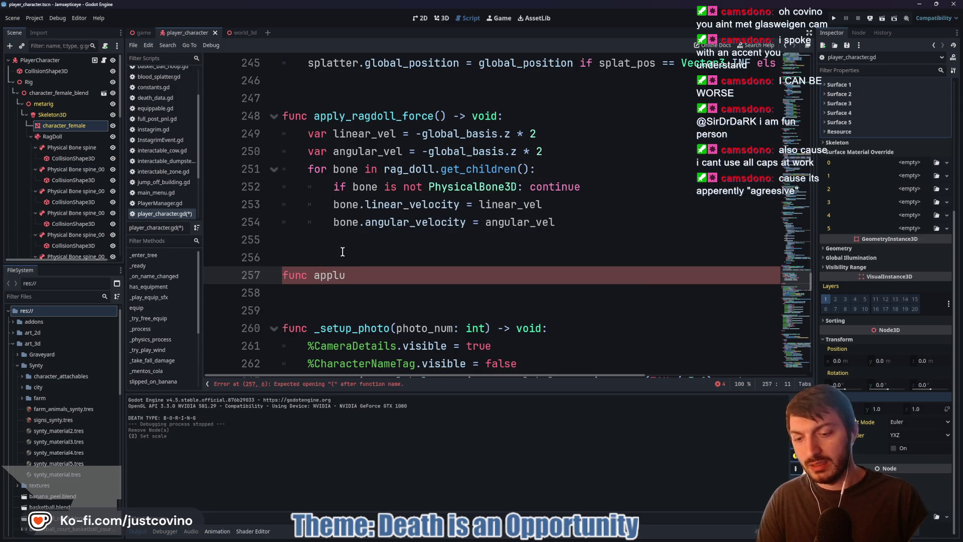
key(BackSpace)
text(y_mino)
key(BackSpace)
text(tos_)
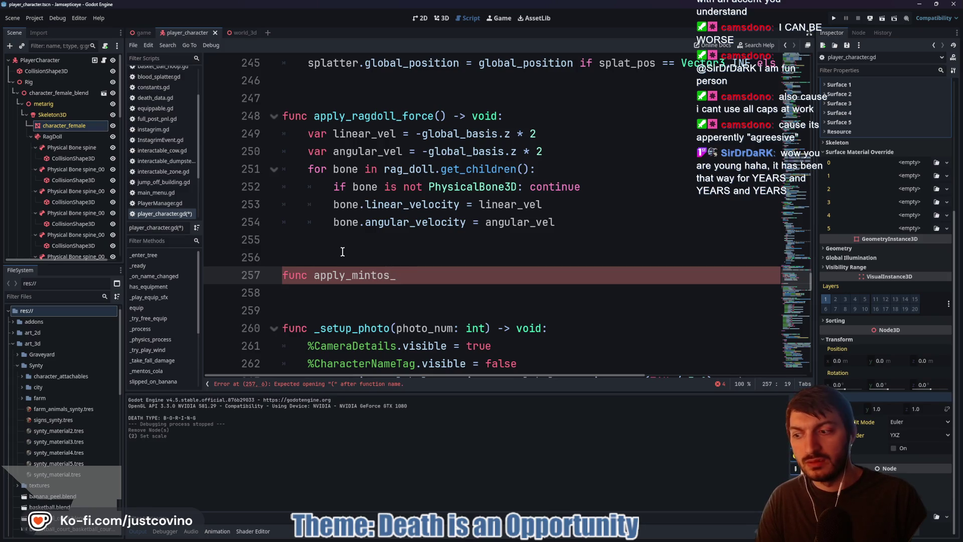
text(stretch() -> void:)
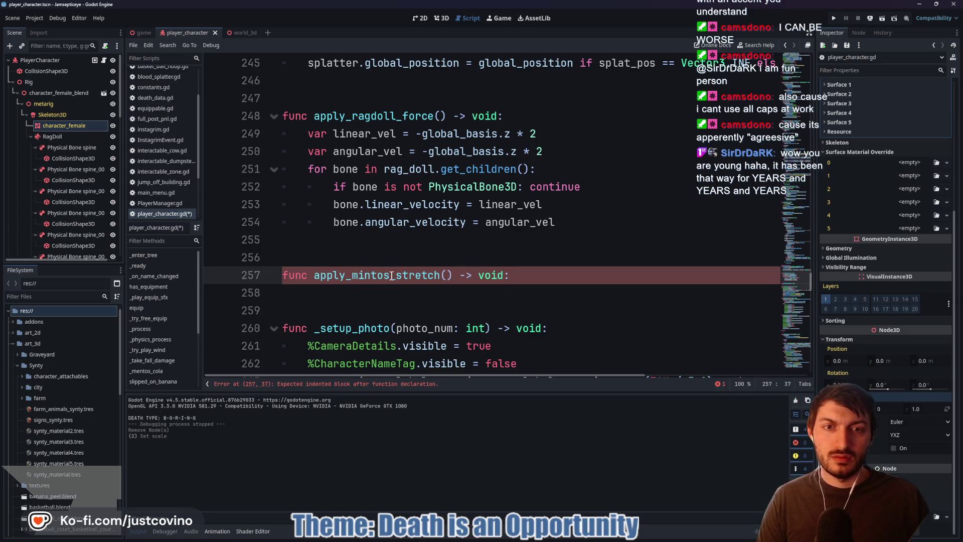
scroll(392, 276, up, 13)
scroll(407, 265, down, 3)
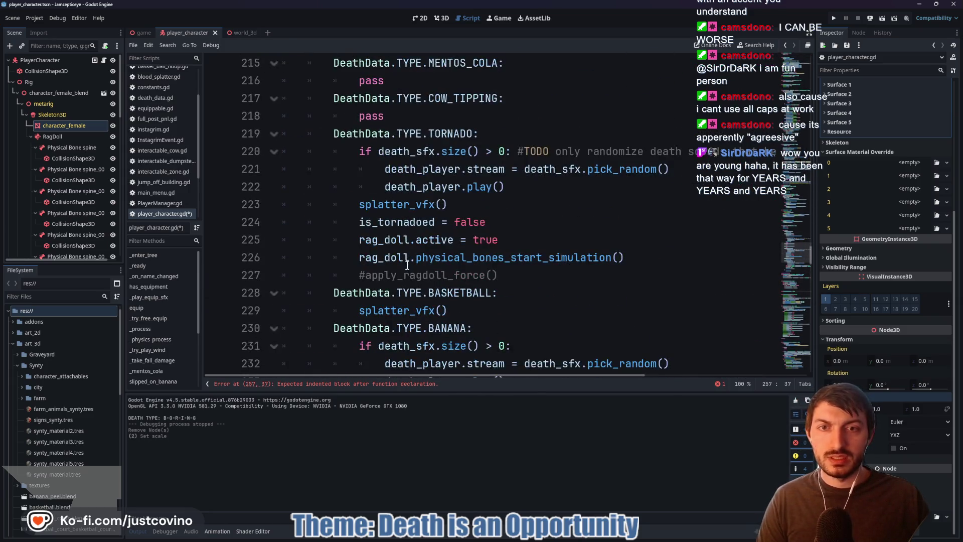
scroll(407, 266, down, 2)
scroll(435, 192, up, 5)
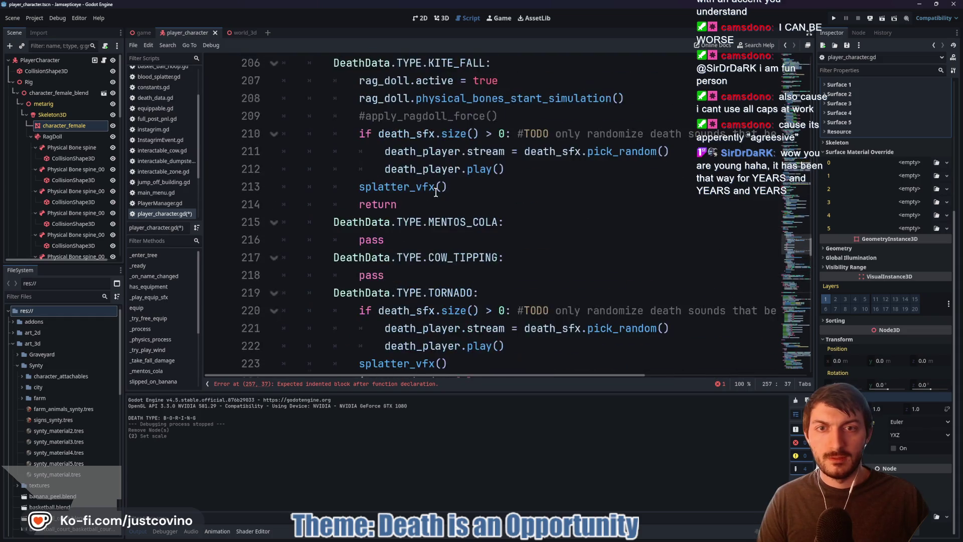
scroll(370, 233, up, 6)
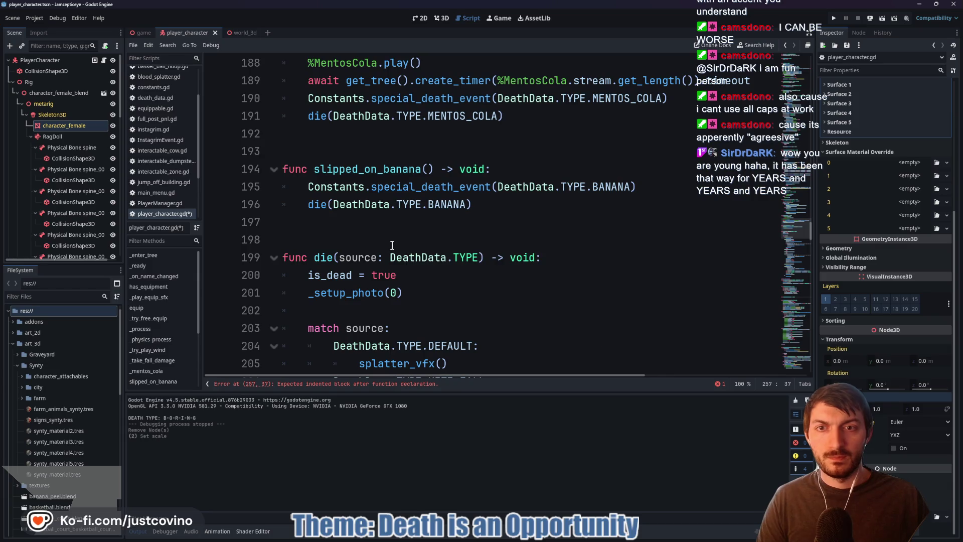
scroll(391, 245, up, 3)
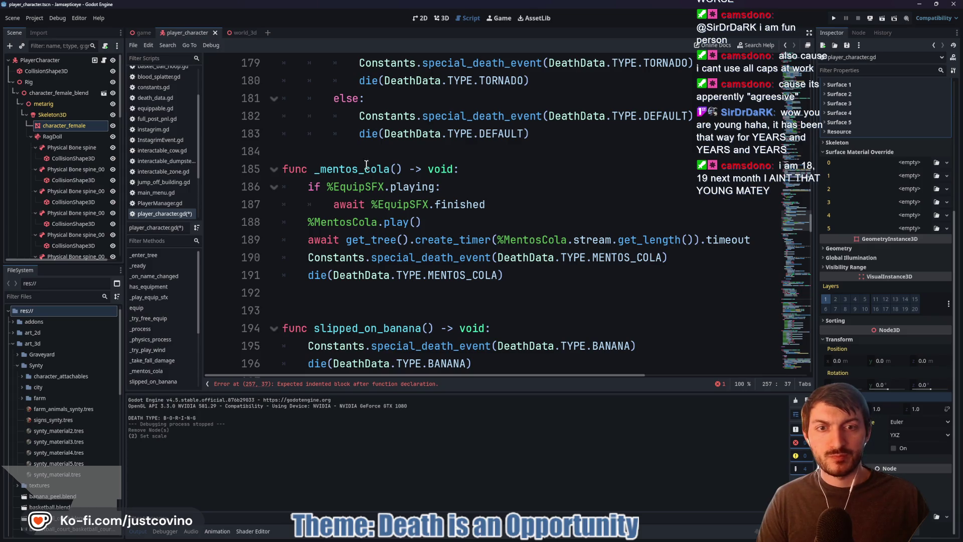
double_click(367, 169)
scroll(452, 186, up, 20)
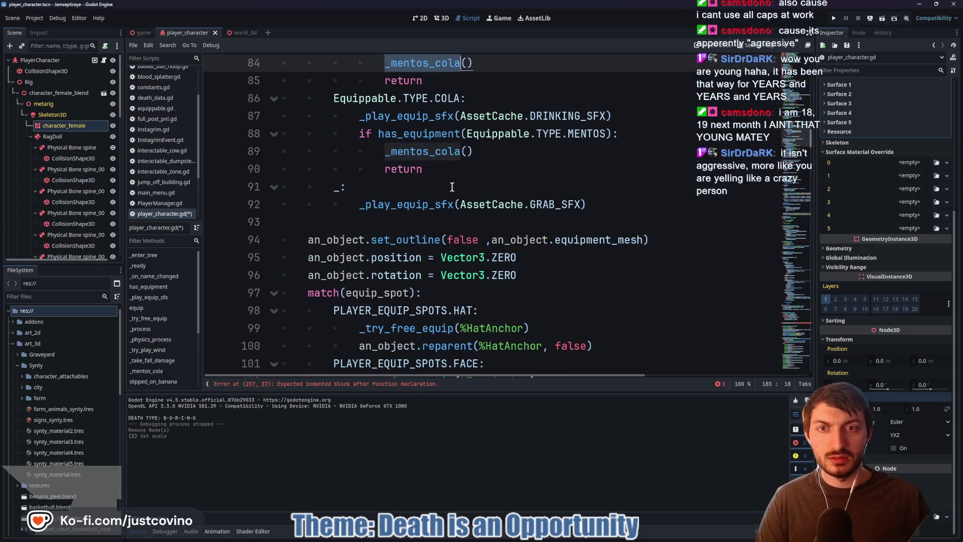
scroll(472, 193, up, 3)
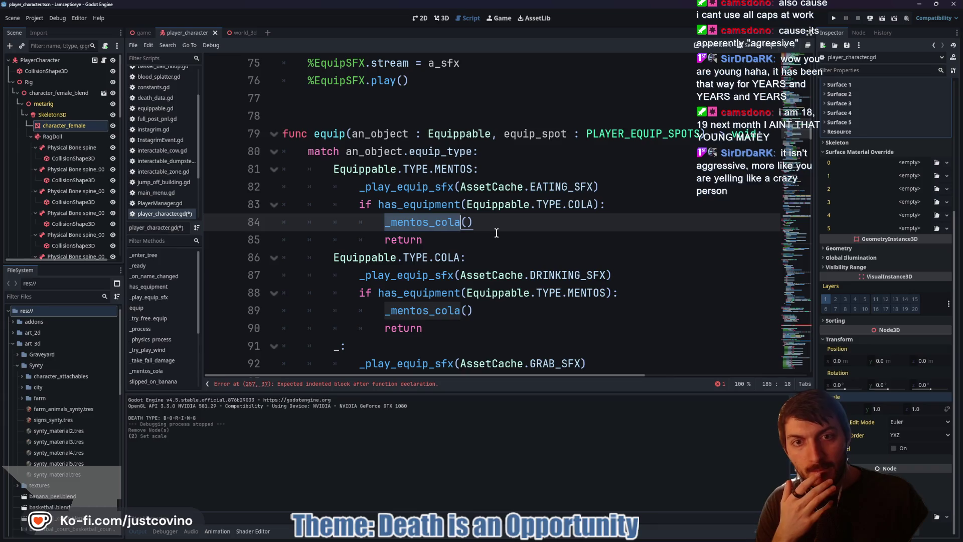
scroll(495, 233, down, 9)
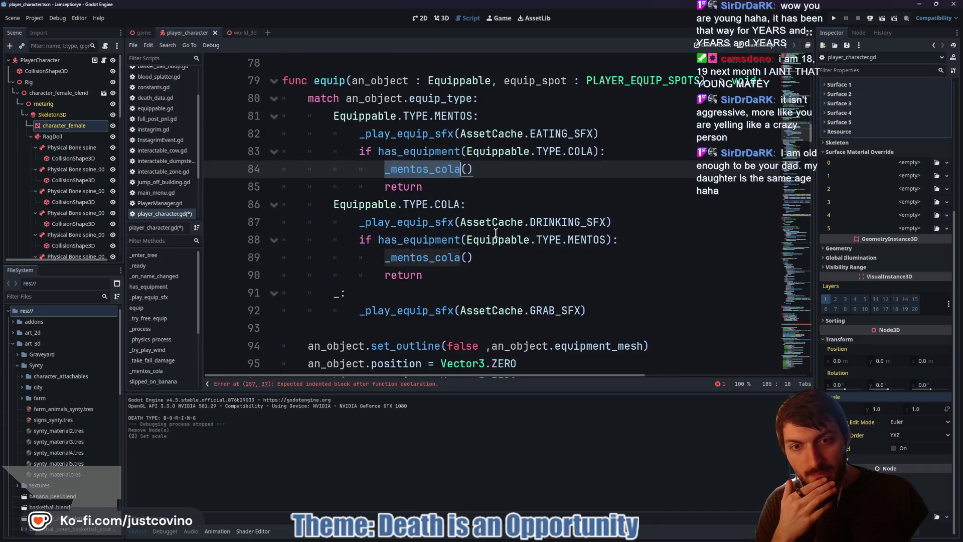
scroll(494, 229, down, 20)
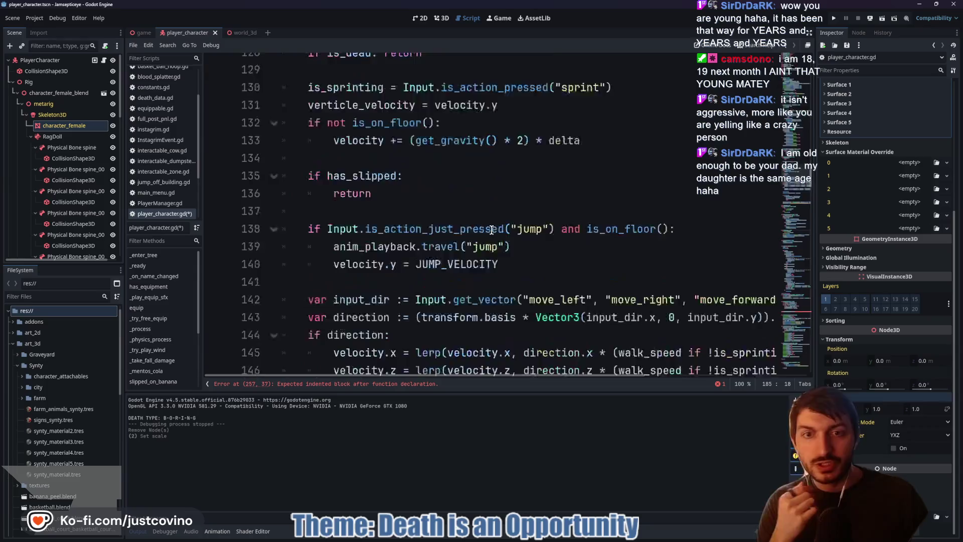
scroll(485, 236, down, 20)
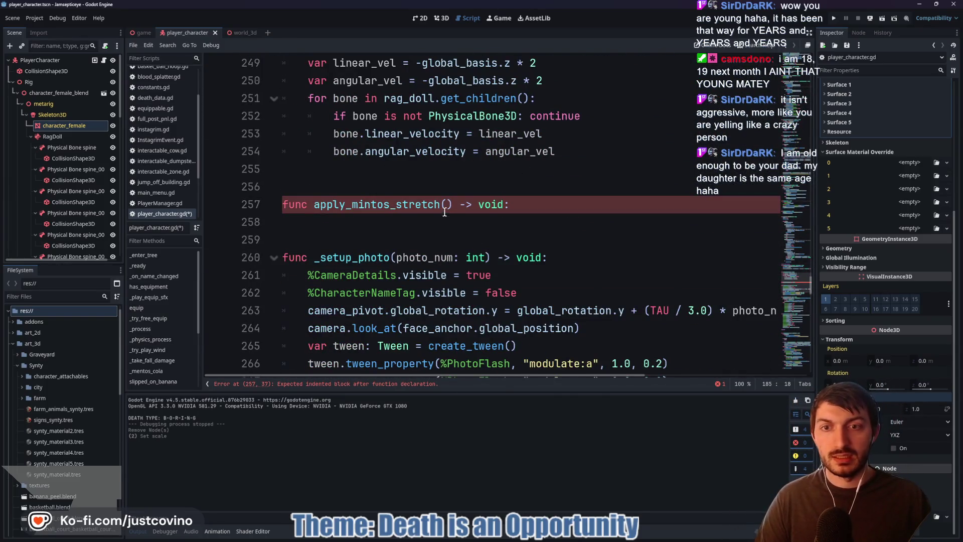
- Rename the function from apply_mintos_stretch to apply_mintos_predeath
click(393, 222)
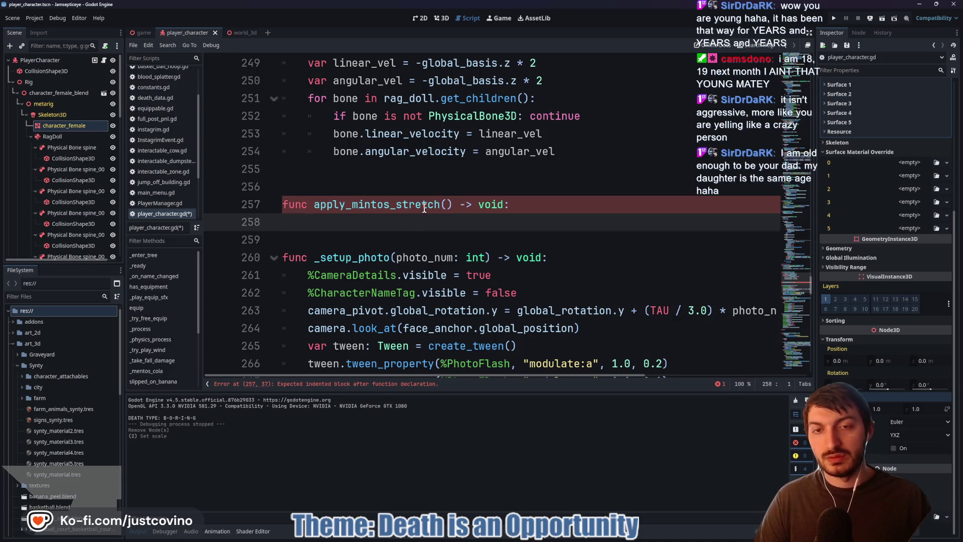
drag(441, 204, 396, 200)
text(predeath)
- Start the body with 'var tween = create_tween()' and begin a tween.tween_property call below
click(405, 223)
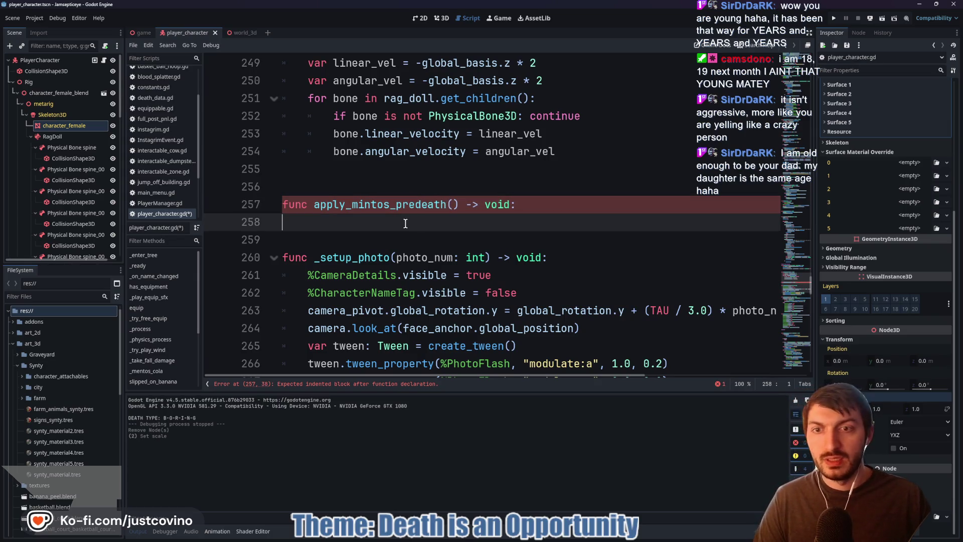
key(Tab)
text(var tween)
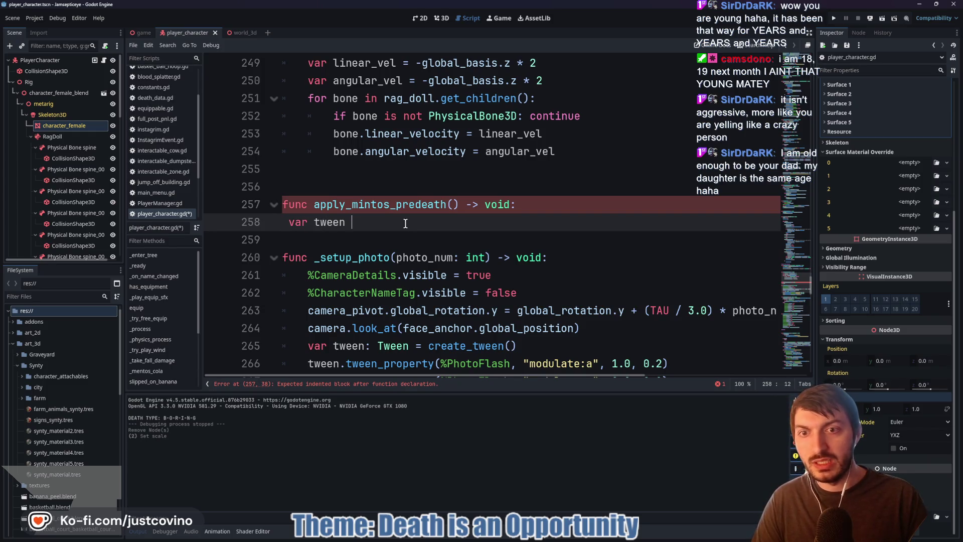
text( = create)
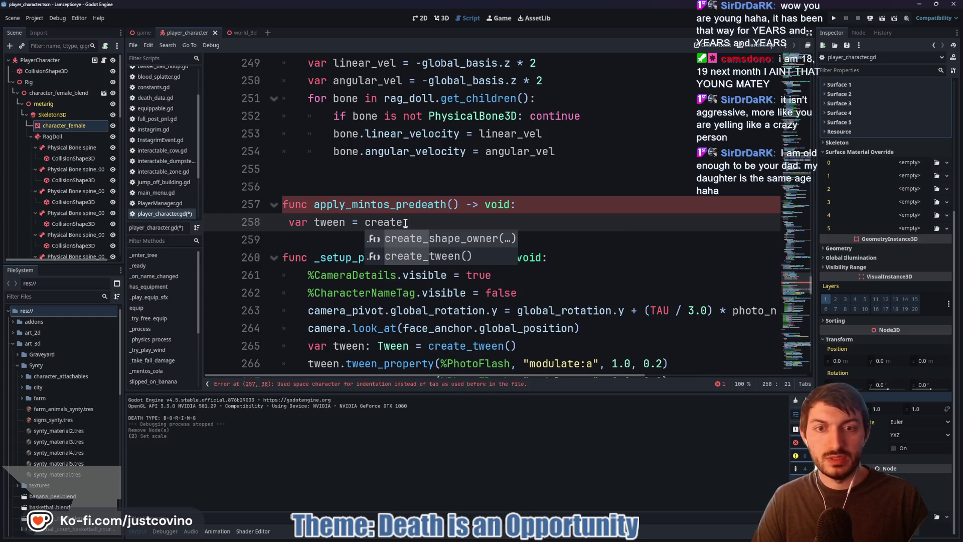
key(Down)
key(Return)
key(Return)
key(Return)
key(Return)
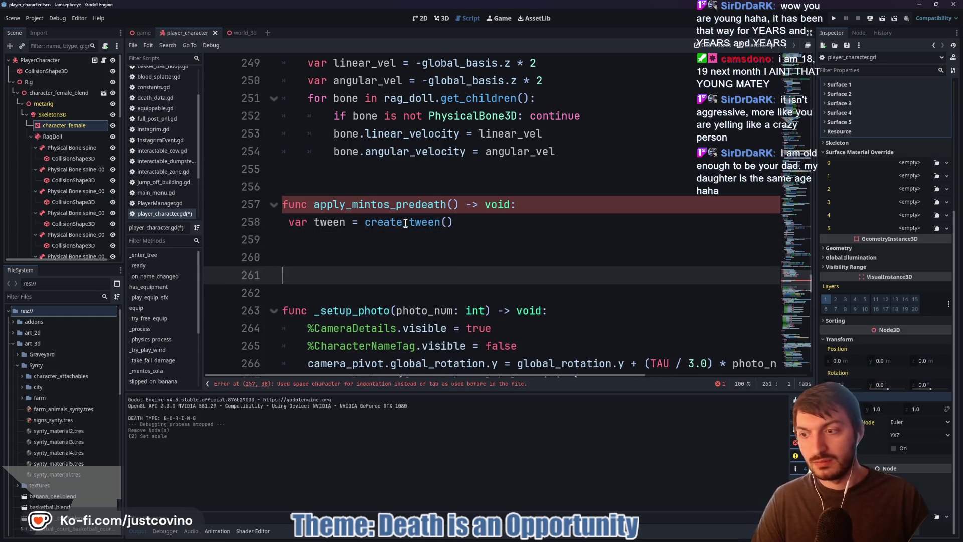
key(Up)
key(Up)
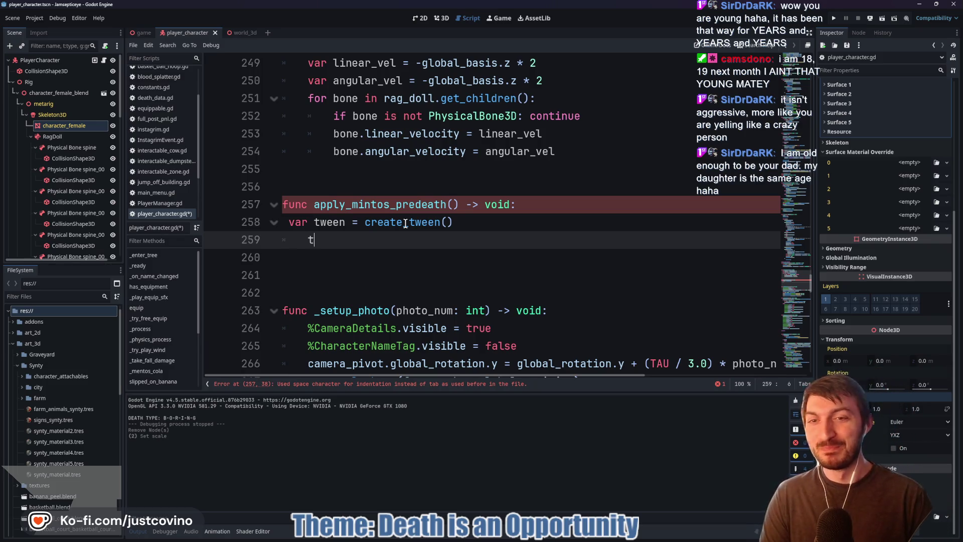
text(een.tw)
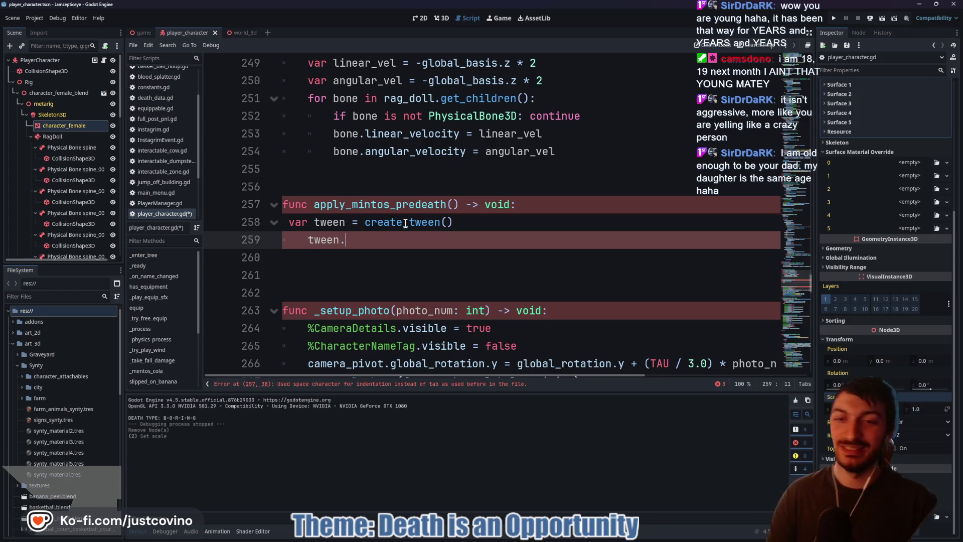
text(een_property)
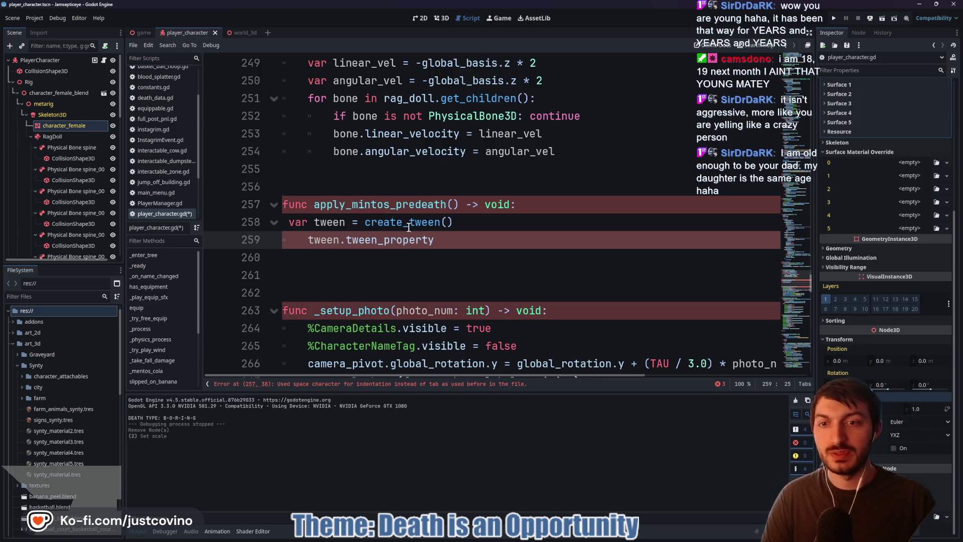
- Convert line 258's indentation to tabs and write tween.tween_property(body_mesh, "scale:x", INFLATE, 0.5)
key(ctrl+shift+i)
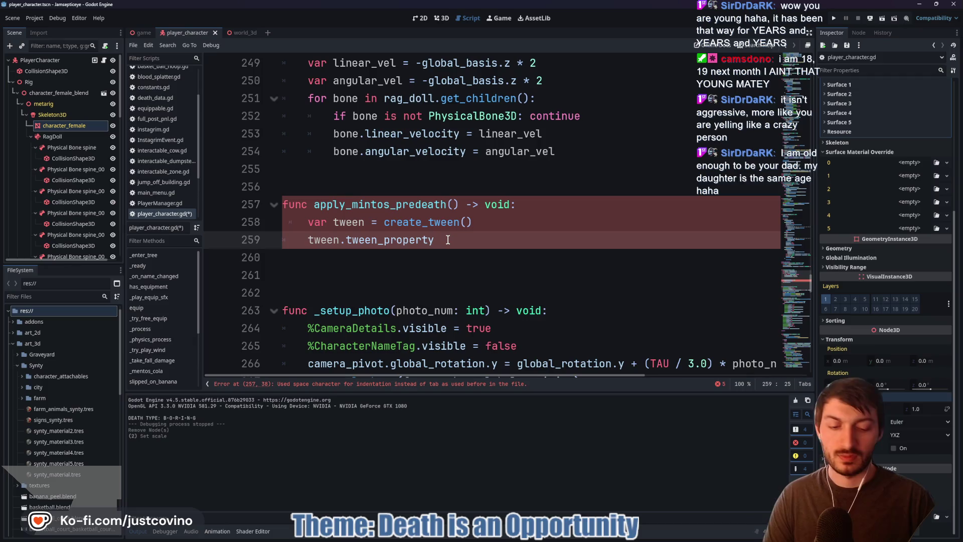
text(()
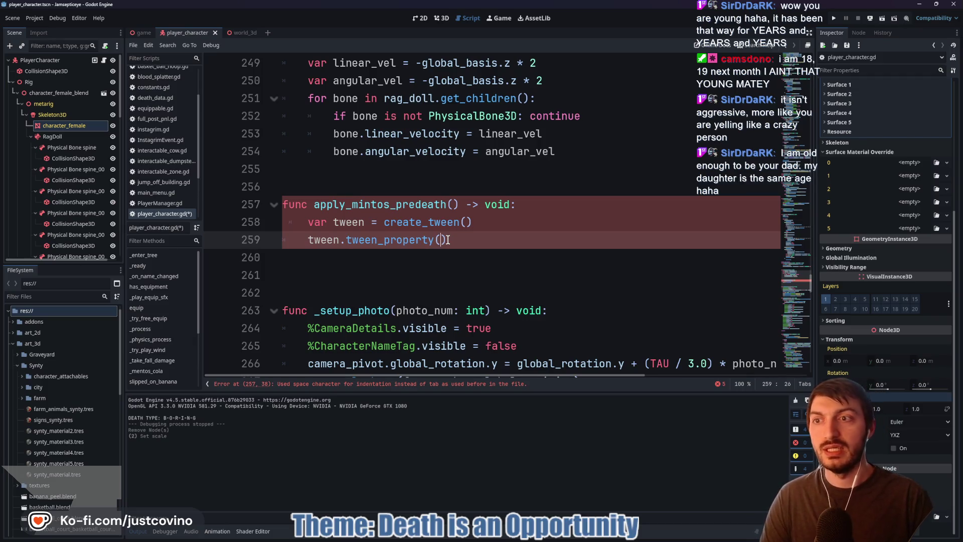
text(body)
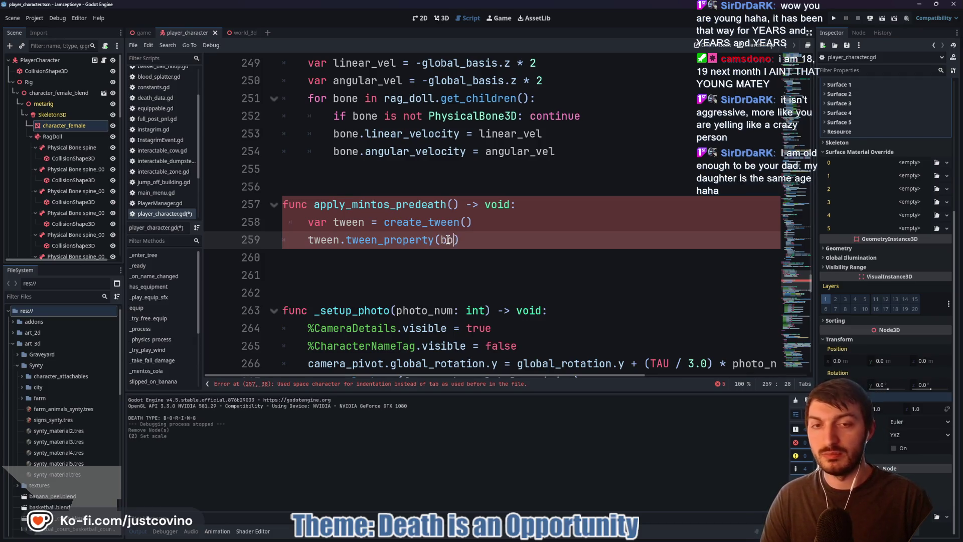
text(_mesh,)
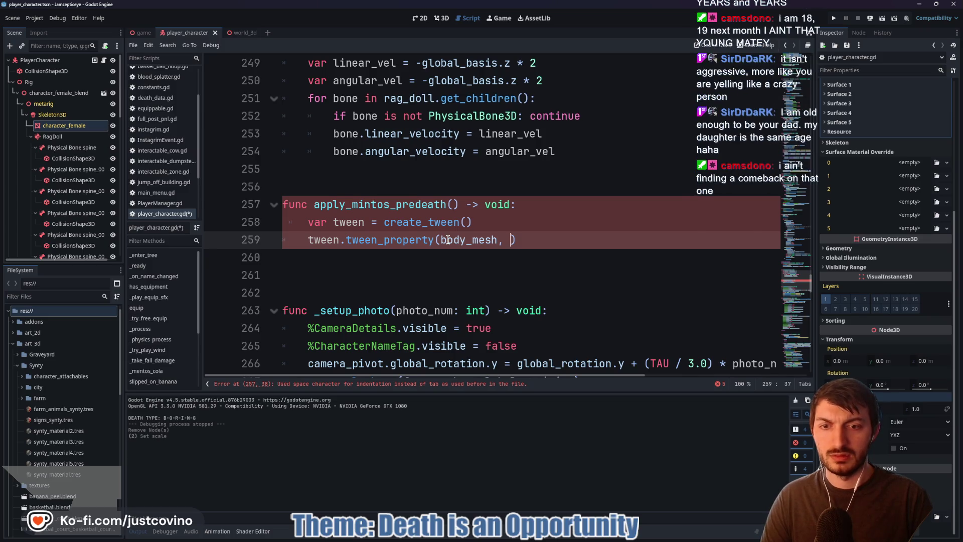
click(290, 224)
click(504, 240)
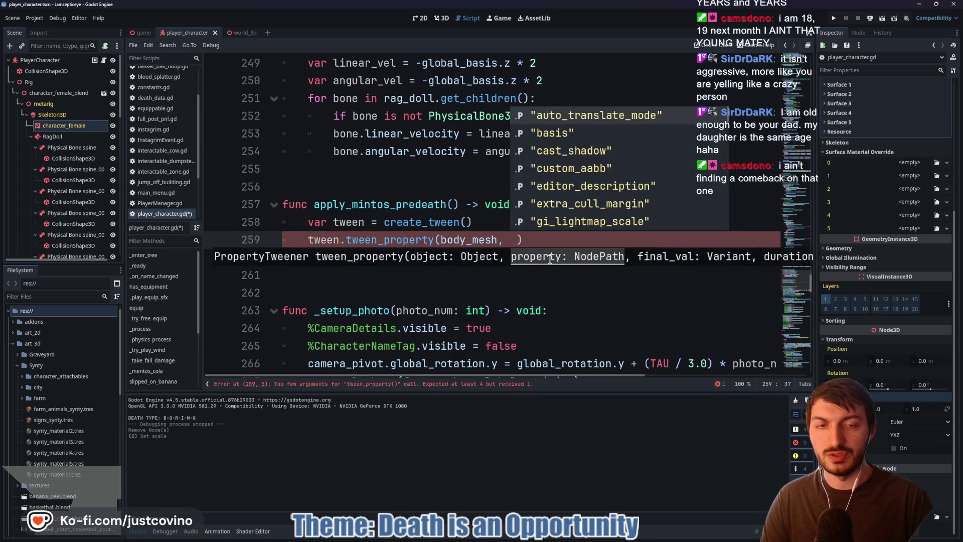
text("scale:x)
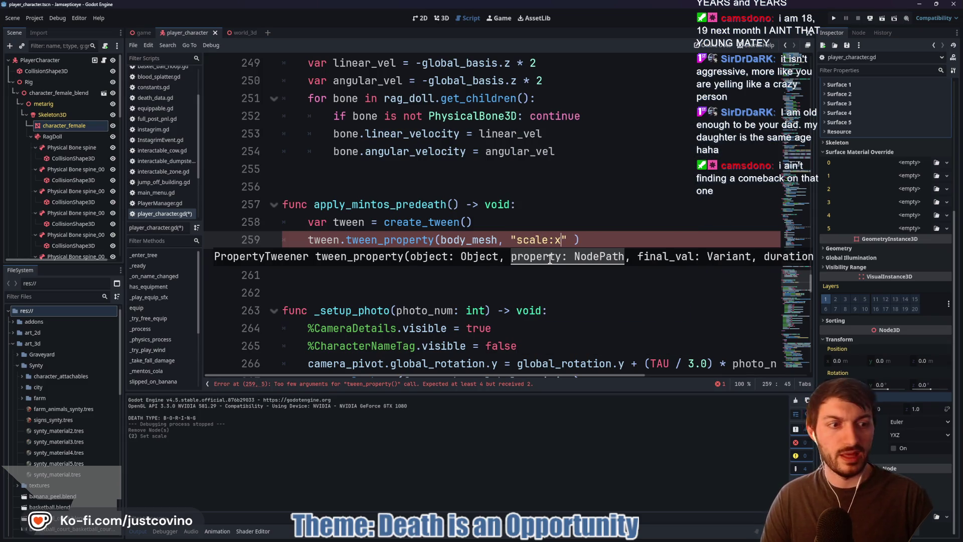
text(", )
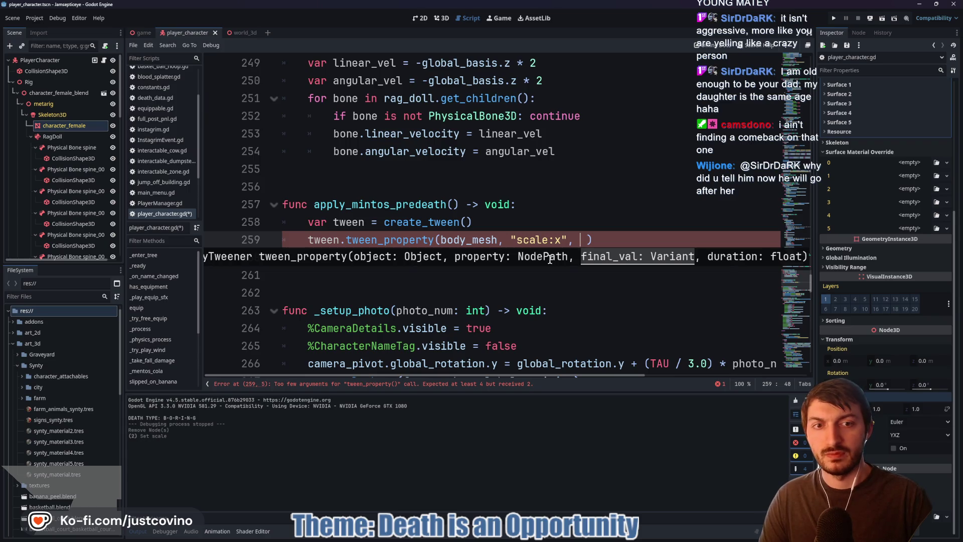
text(INFLATE )
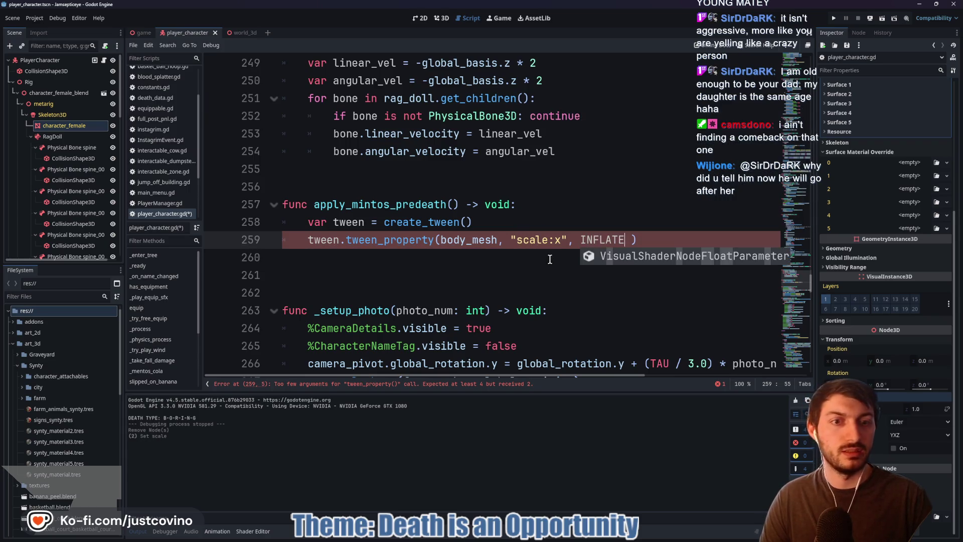
text(, 0.5)
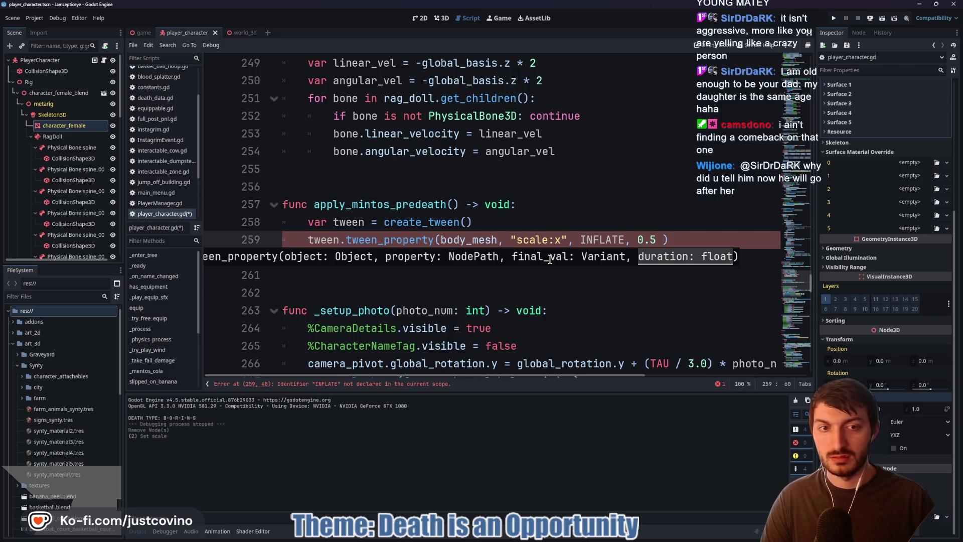
scroll(581, 243, up, 1)
scroll(602, 292, up, 13)
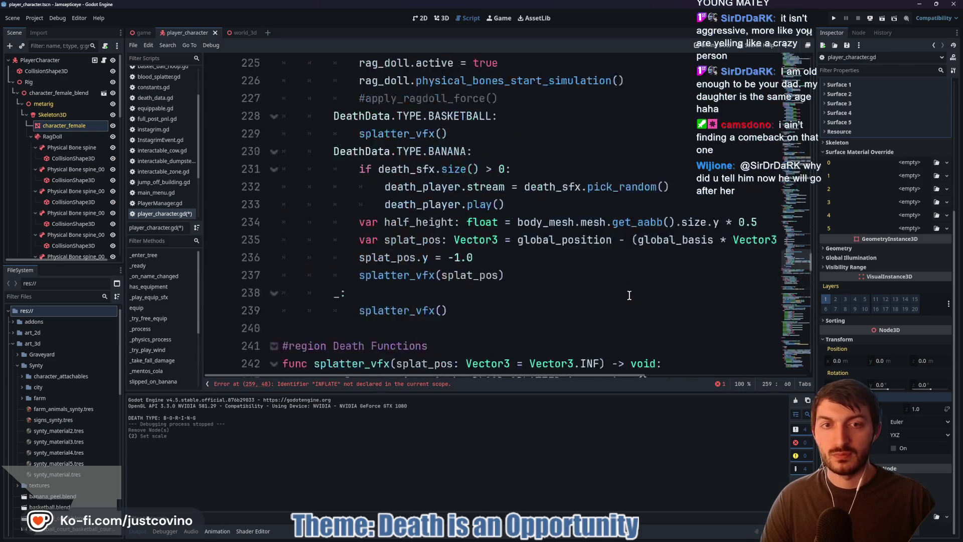
- Begin 'const INFLATE: float =' on line 41 after MAX_PHOTOS, then view the character in 3D
scroll(622, 295, up, 20)
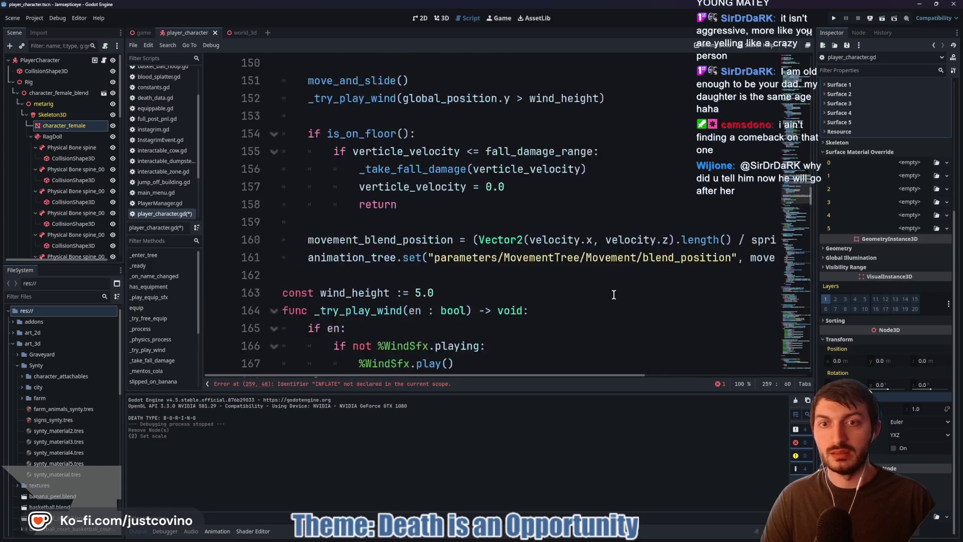
scroll(613, 295, up, 20)
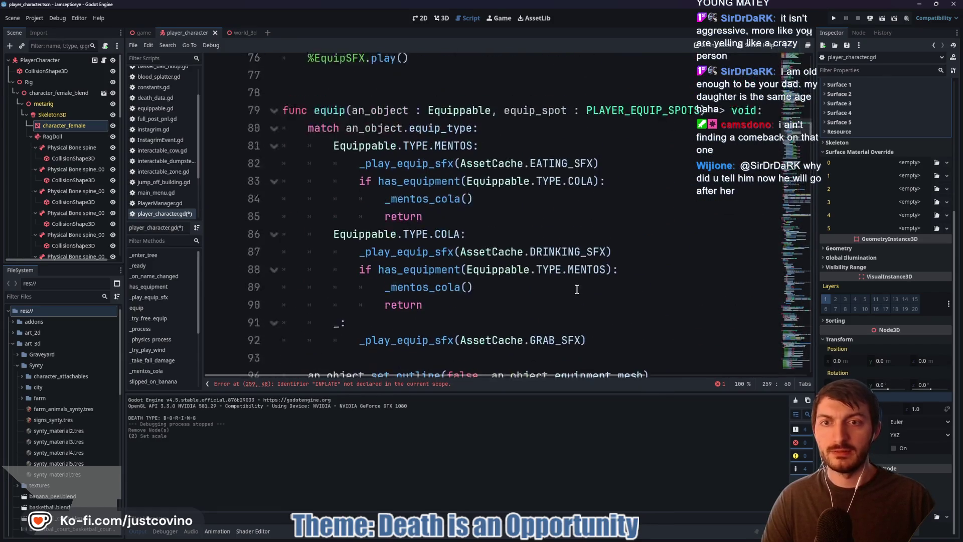
scroll(545, 300, up, 10)
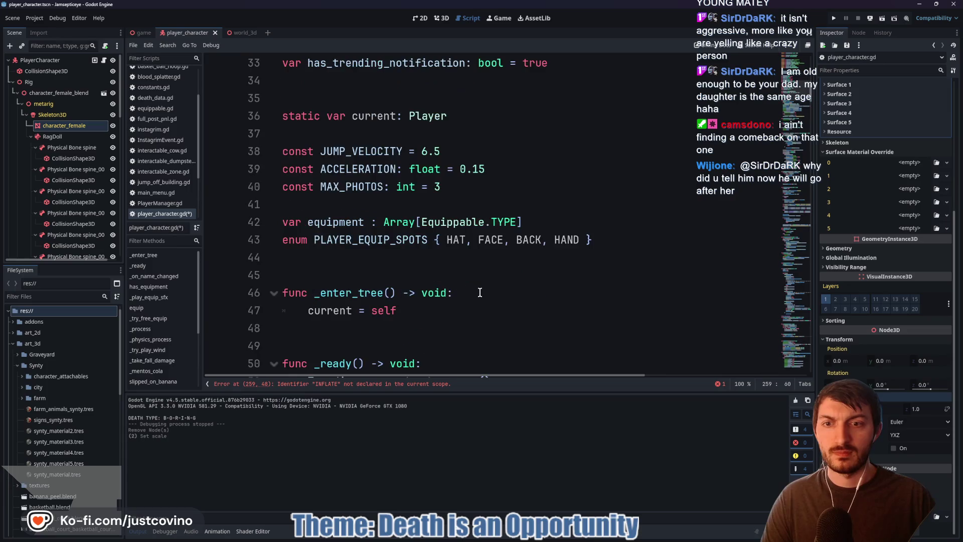
click(477, 187)
key(Return)
text(const INFLATE:)
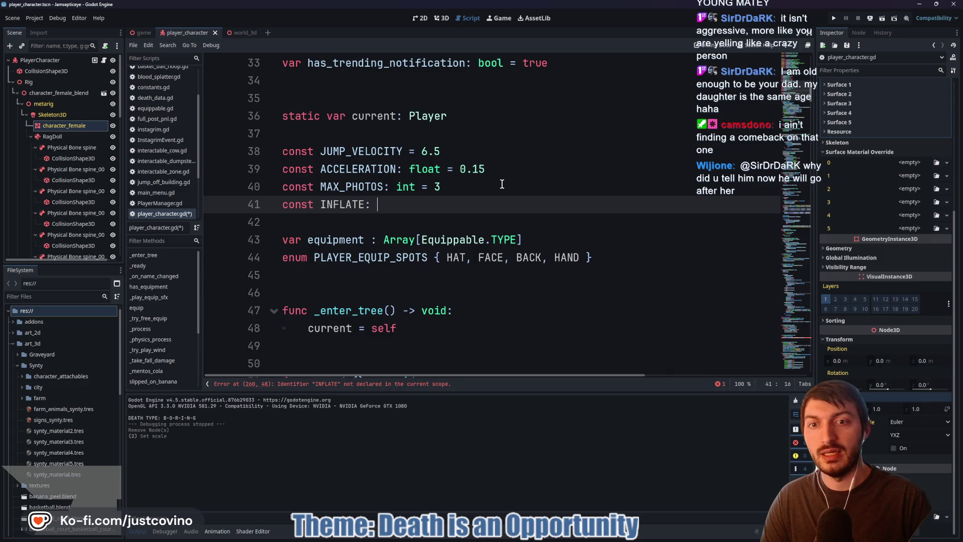
text(float)
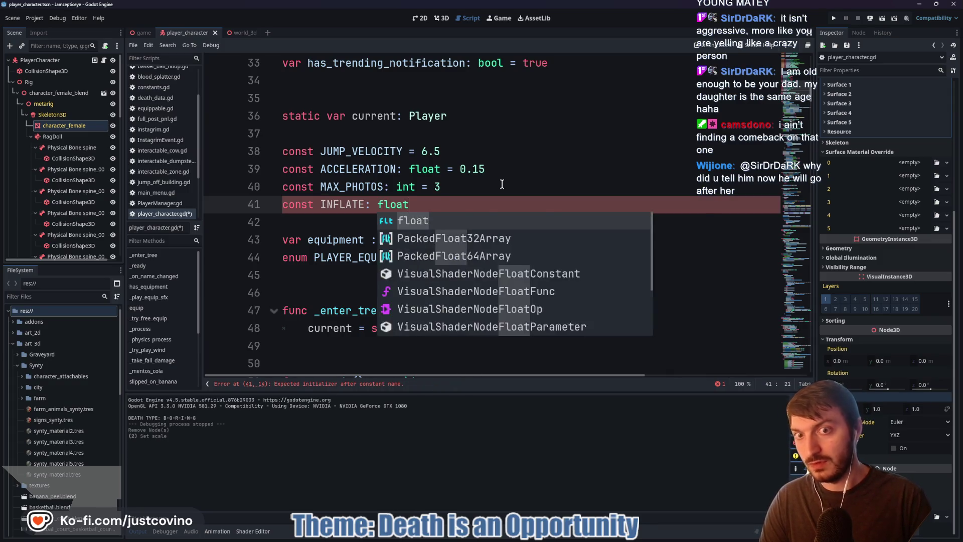
text( =)
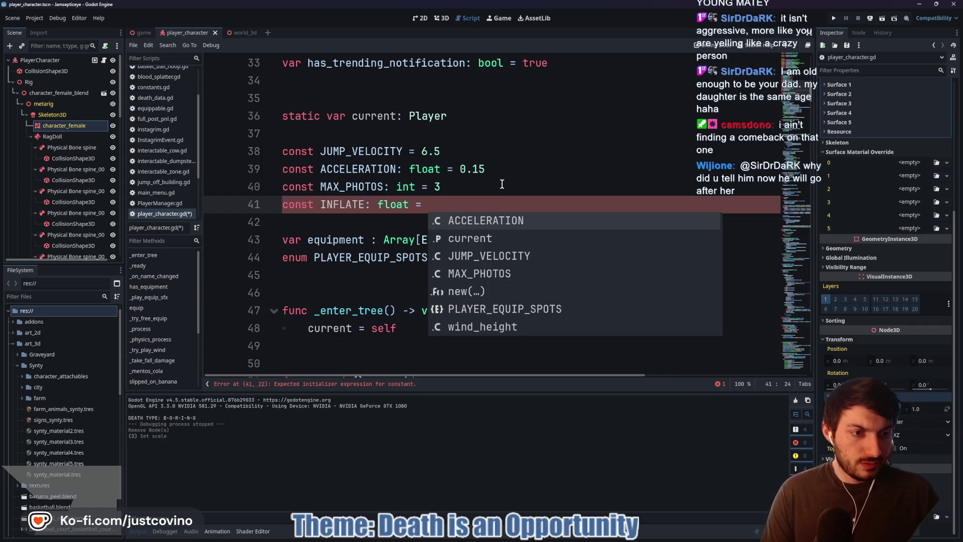
click(441, 18)
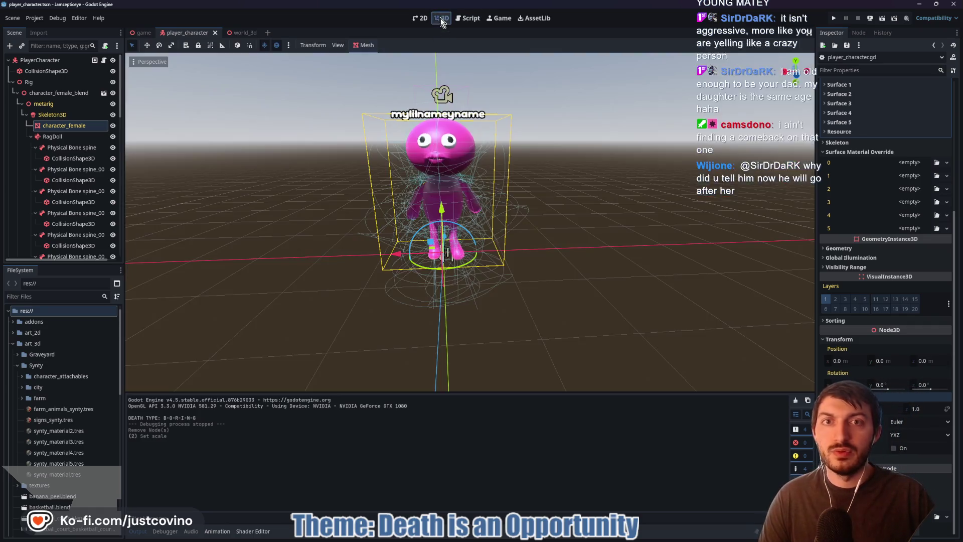
- Preview the body stretched wider, then set INFLATE to 2.5 and add const DEFLATE: float = 0.5
mouse_move(836, 408)
mouse_down()
mouse_move(883, 409)
mouse_move(833, 409)
mouse_up()
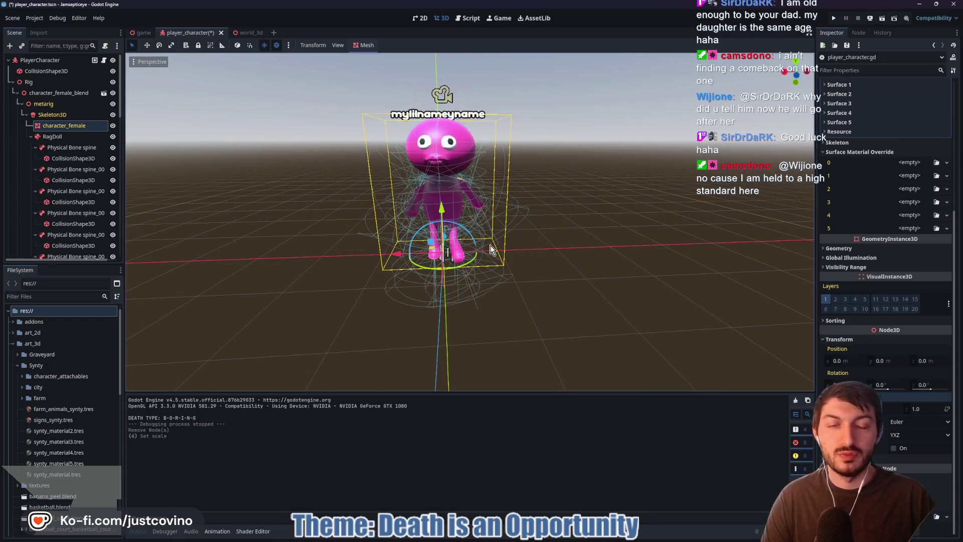
click(467, 18)
click(438, 206)
text(2.5)
key(Return)
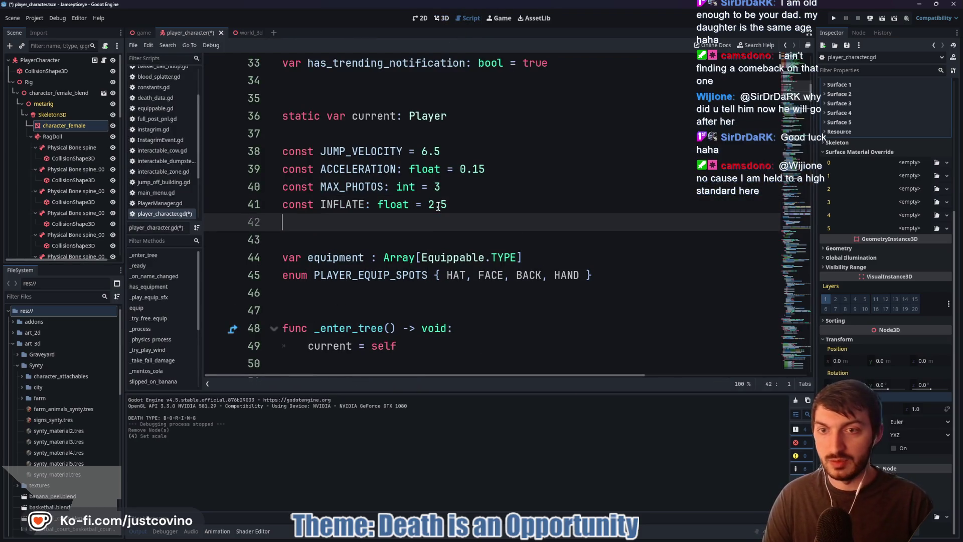
text(const DEFLA)
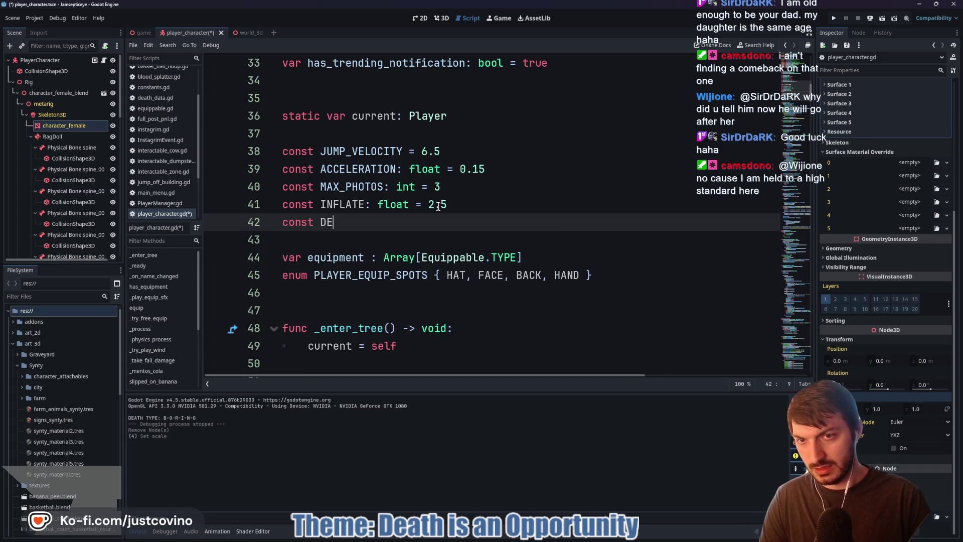
text(TE: float =)
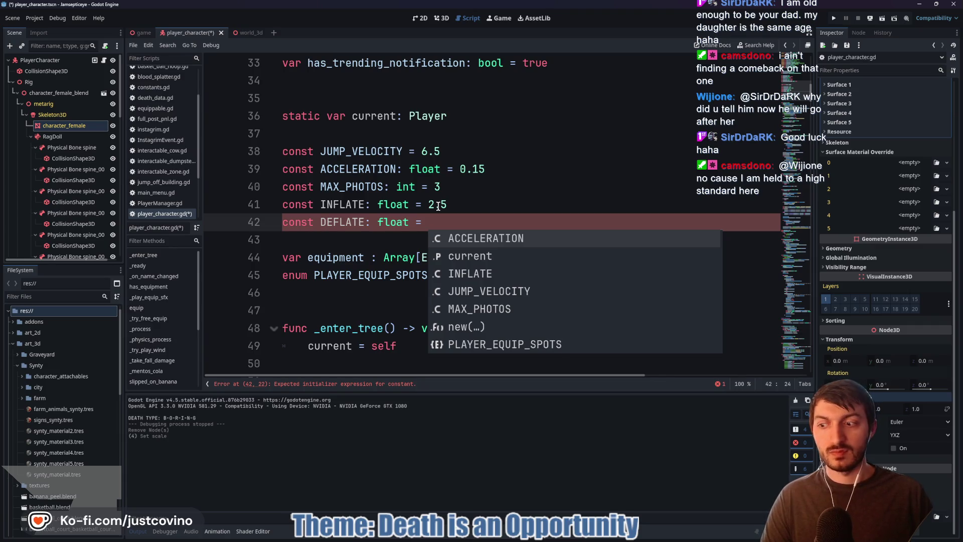
text(0.5)
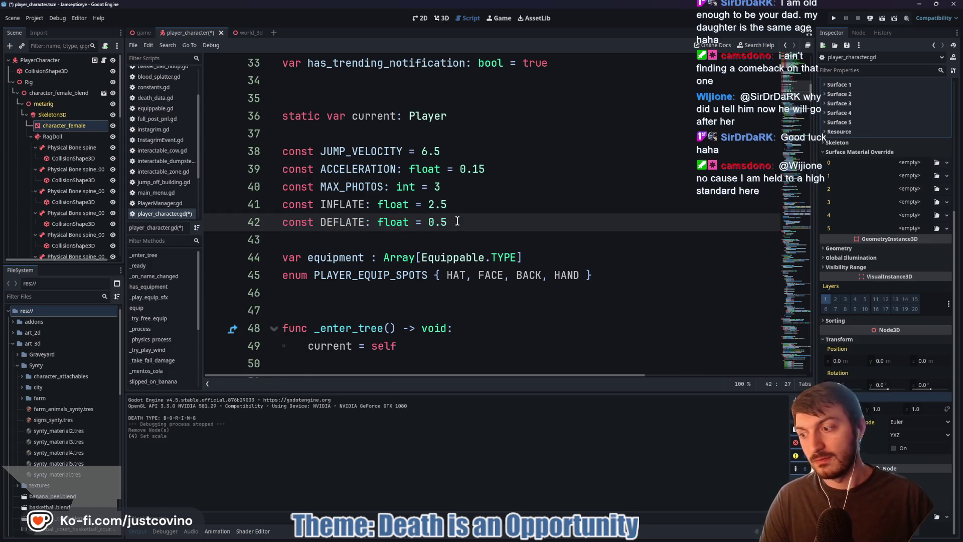
scroll(466, 213, down, 1)
scroll(467, 212, down, 15)
- In apply_mintos_predeath, add a parallel tween of body_mesh "scale:z" to INFLATE below the scale:x tween
scroll(469, 210, up, 13)
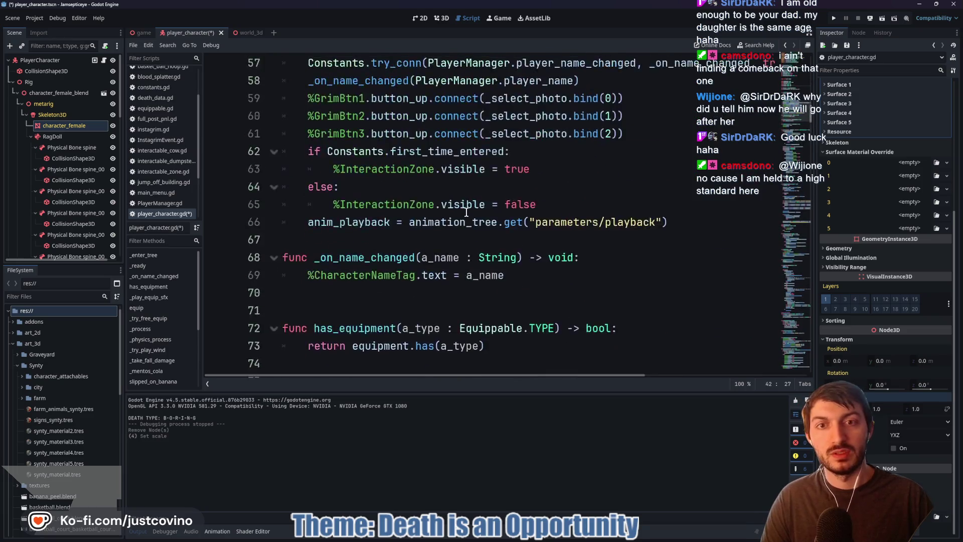
scroll(499, 183, up, 1)
scroll(498, 186, down, 17)
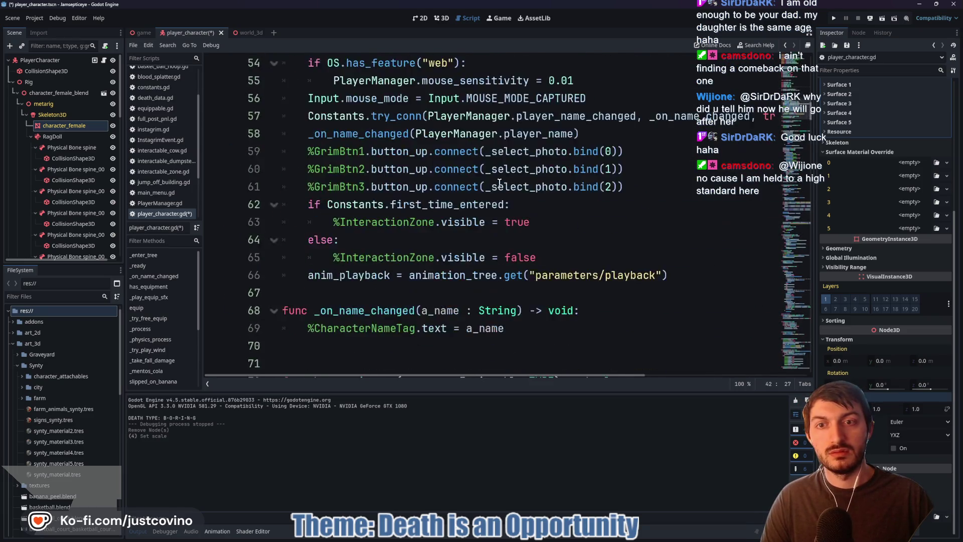
scroll(493, 189, down, 20)
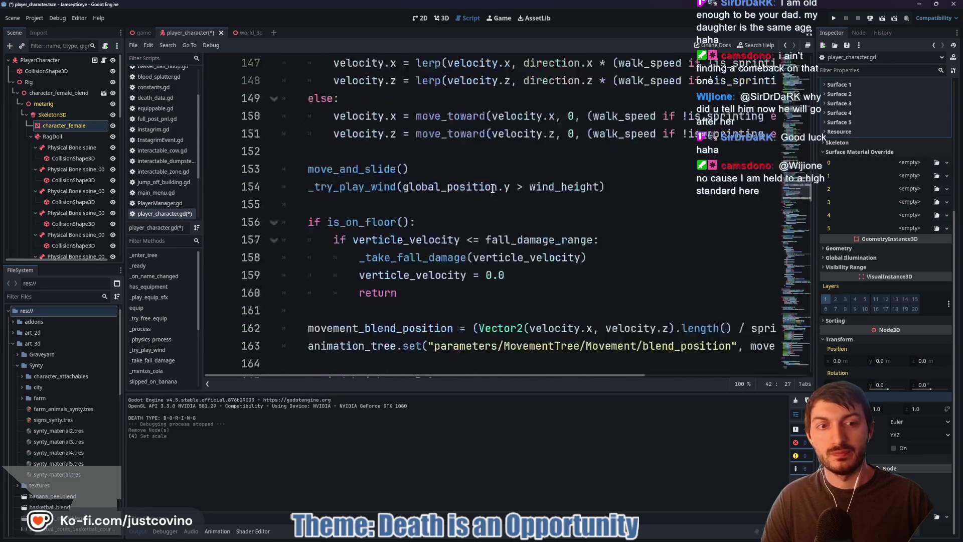
scroll(167, 350, down, 4)
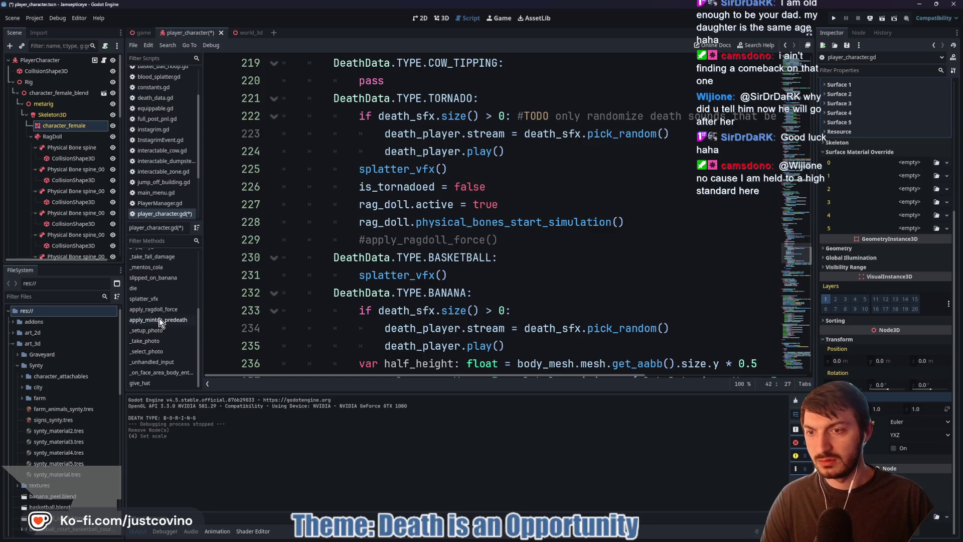
click(158, 319)
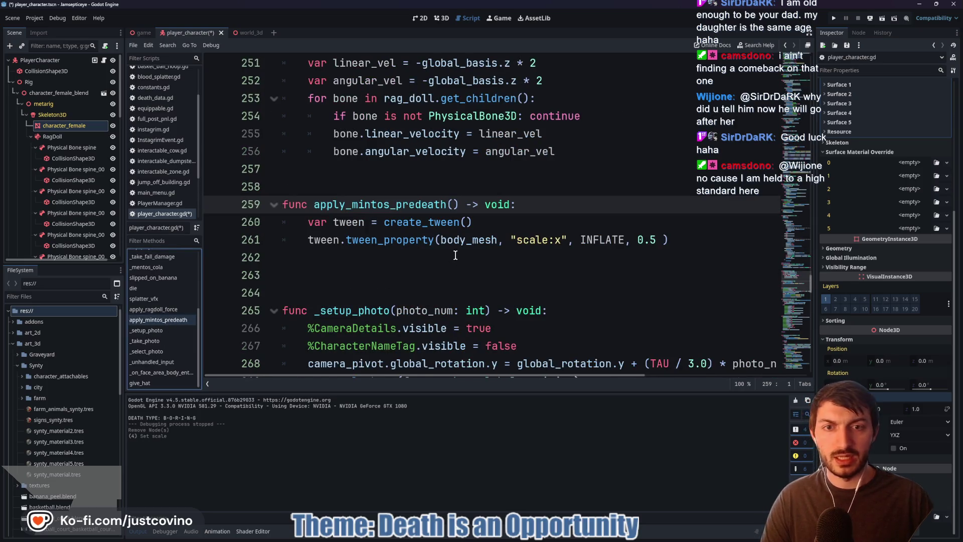
click(662, 240)
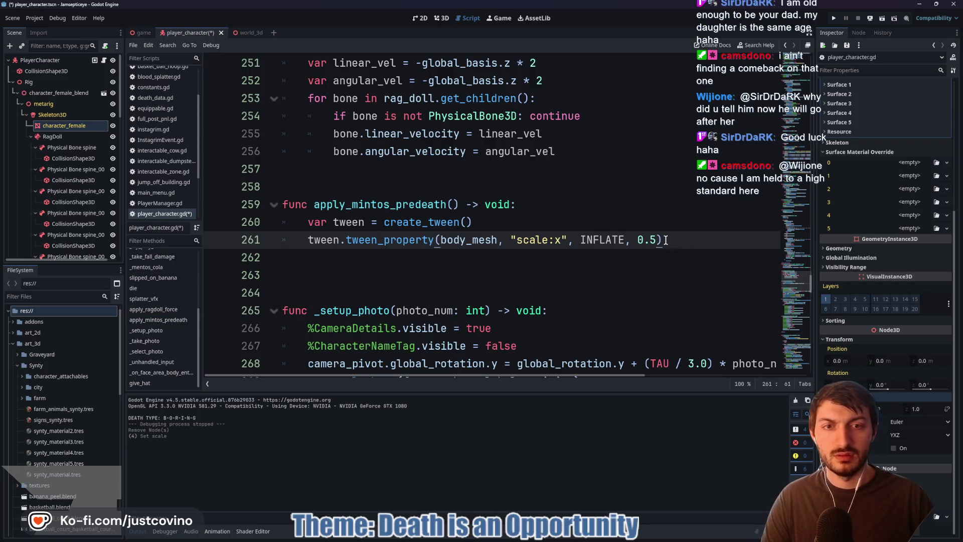
key(Return)
text(tween.t)
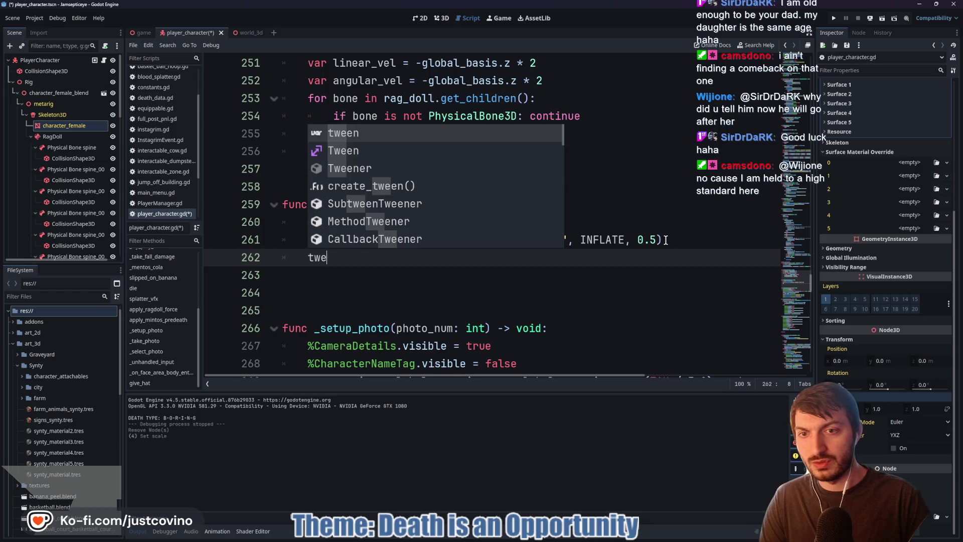
key(BackSpace)
text(par)
key(Return)
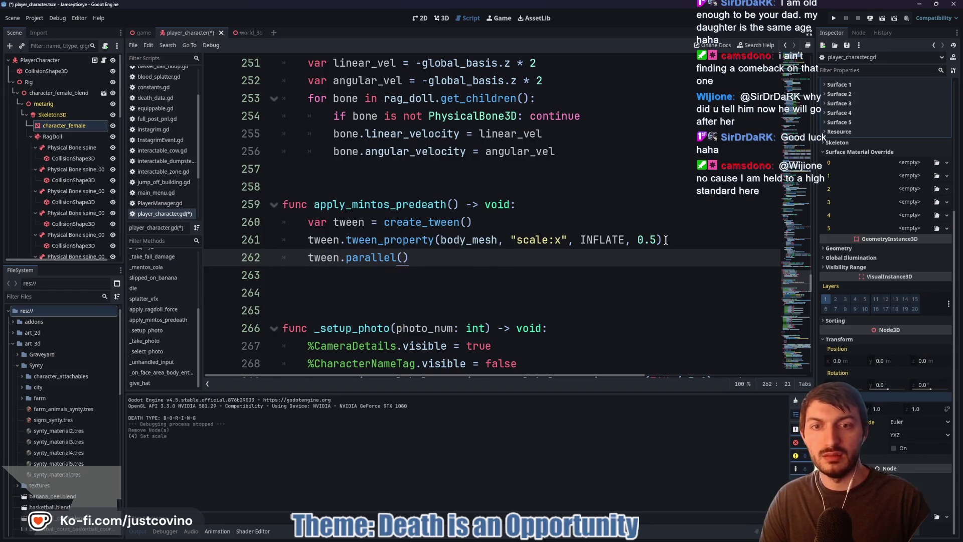
text(.tween)
key(Down)
key(Down)
key(Down)
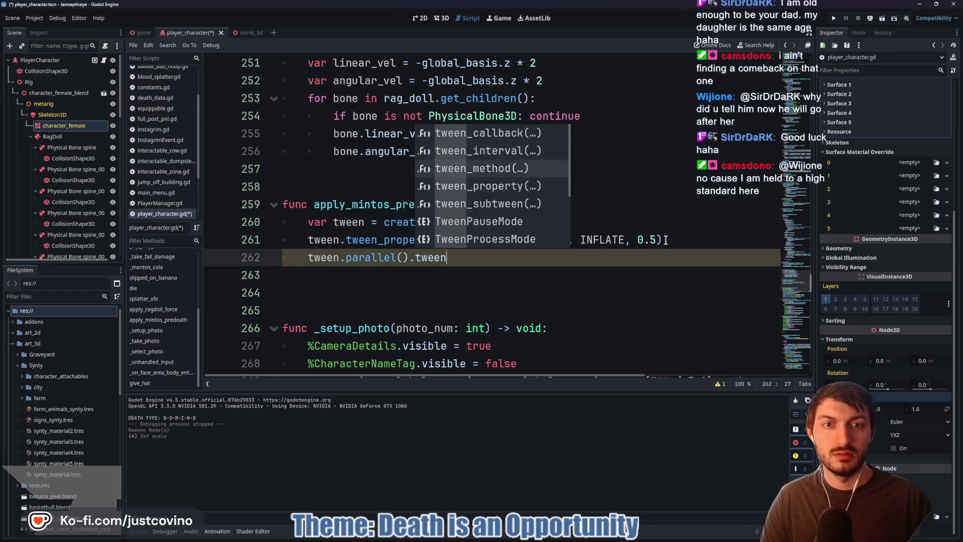
key(Return)
text(body_mesh)
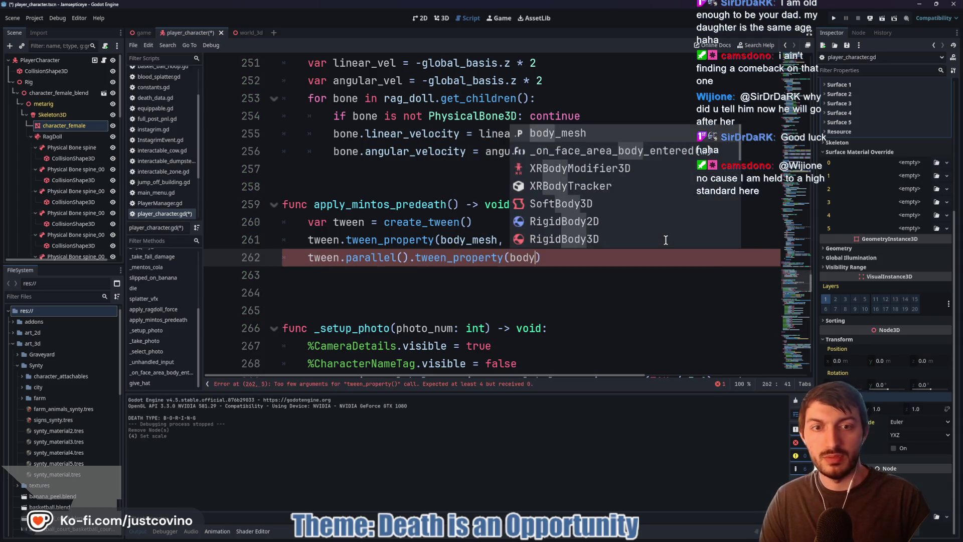
text(, "scale:z")
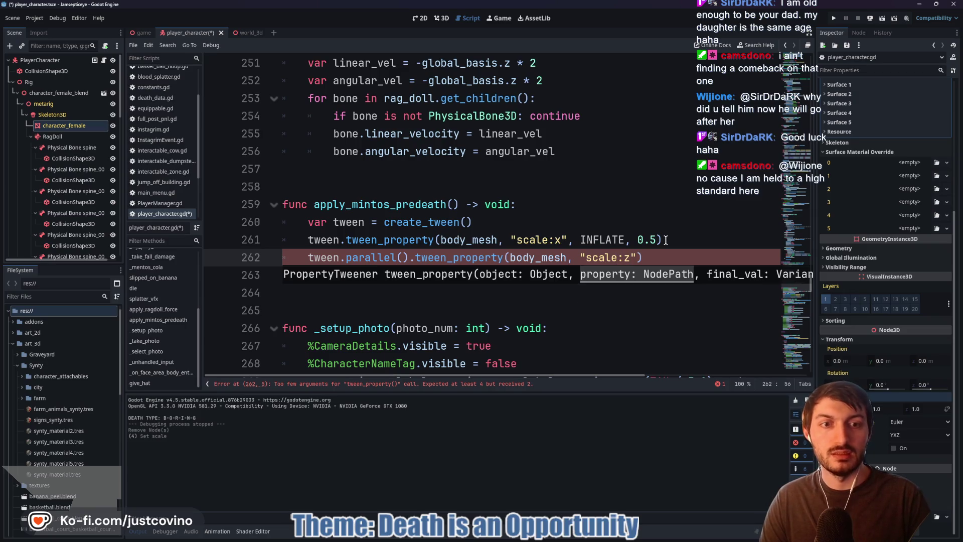
text(, INFLATE, 0.5)
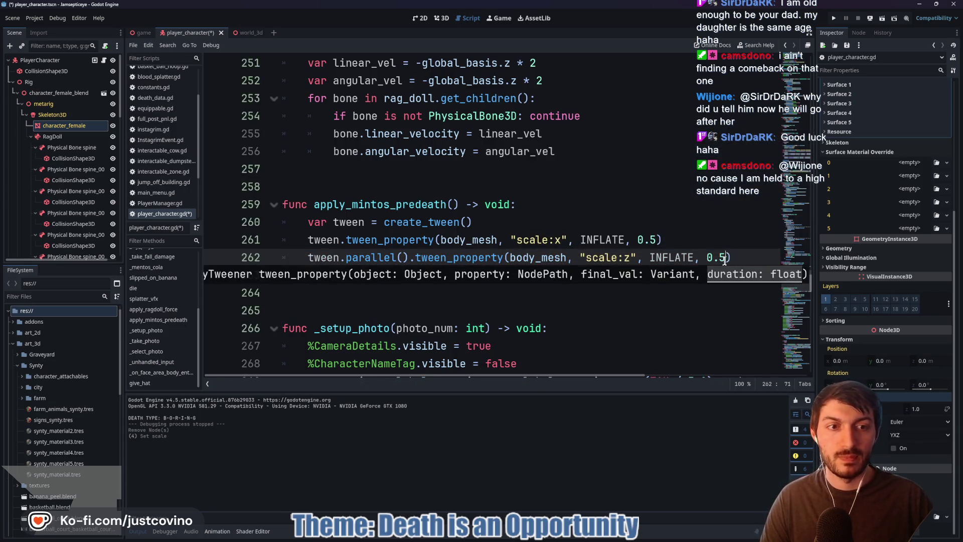
- Change both inflate tween durations from 0.5 to 1.0 and begin a new tween line below
drag(724, 260, 713, 259)
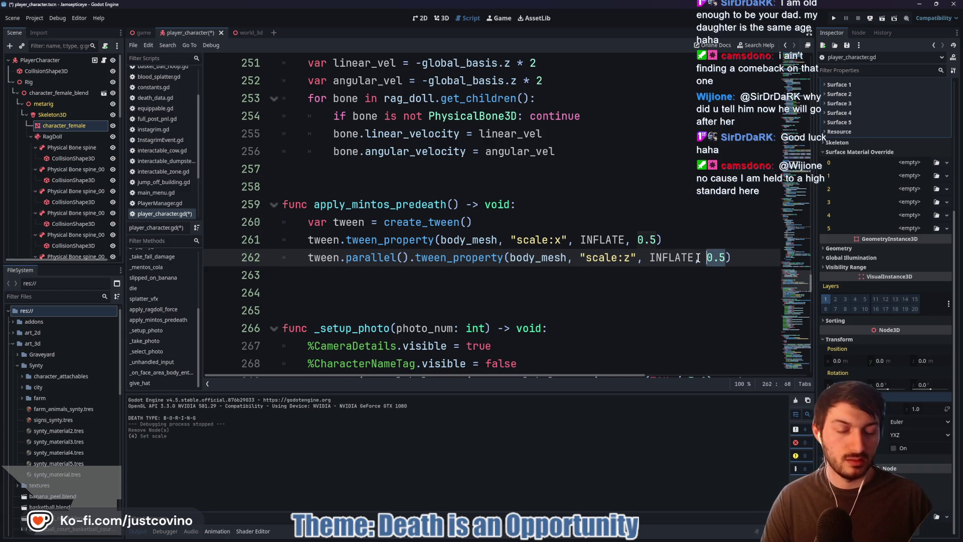
text(1.0)
drag(657, 240, 643, 239)
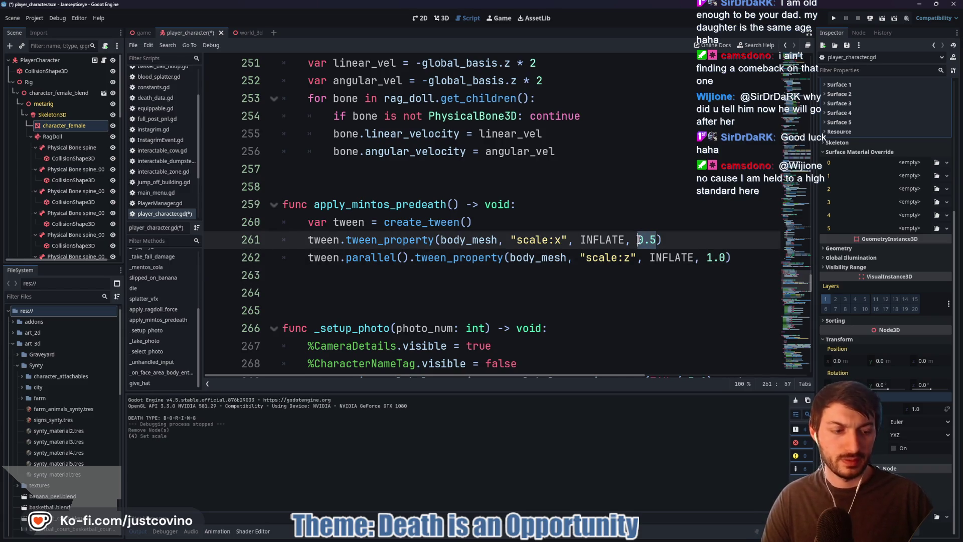
text(1.)
click(741, 259)
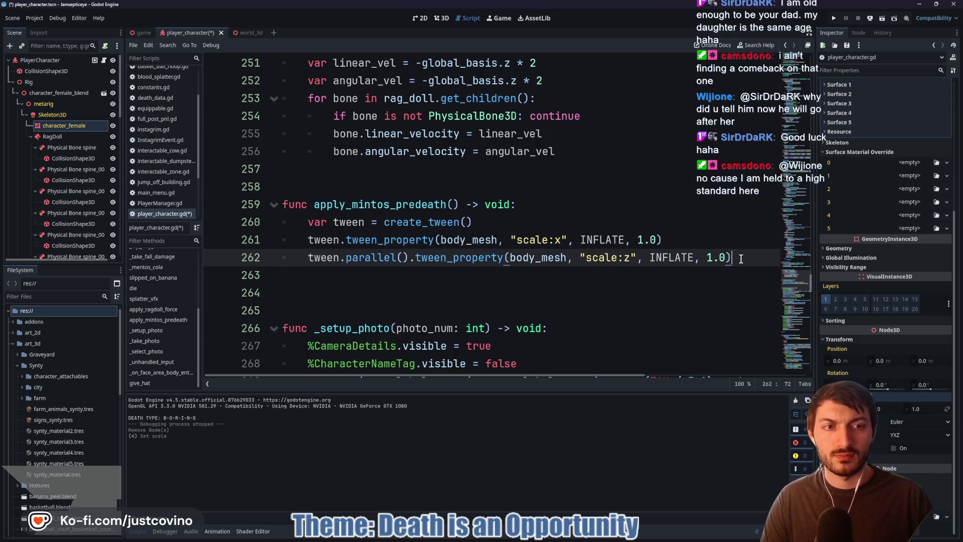
key(Return)
text(tw)
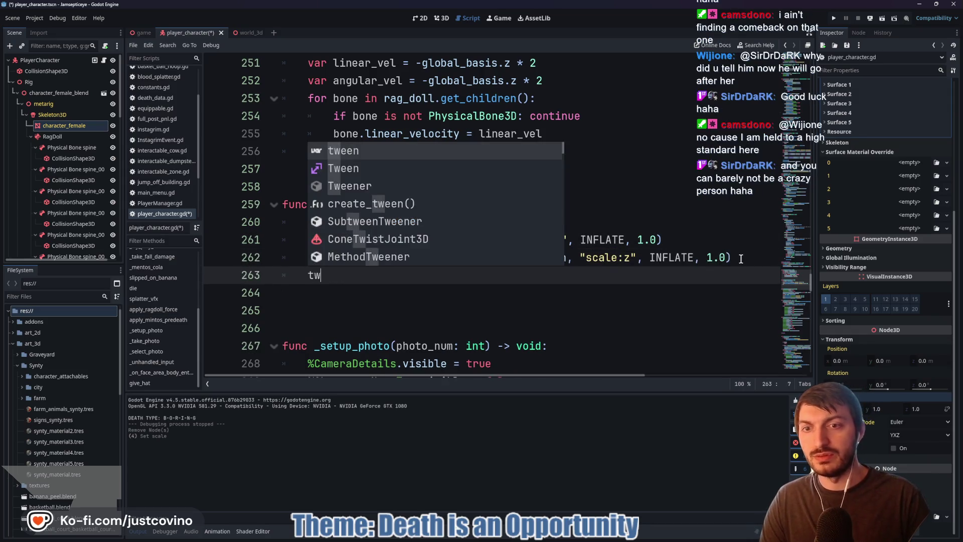
text(een.tween)
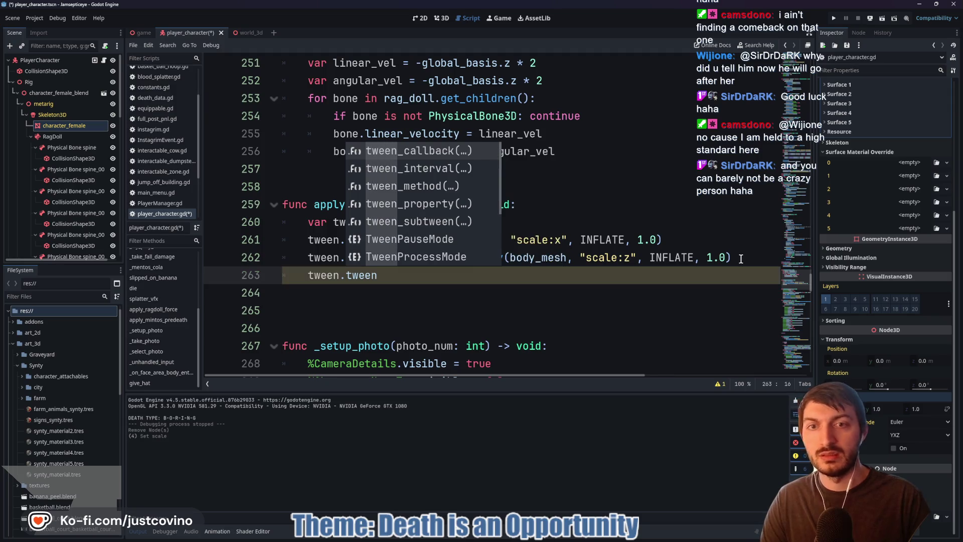
- Add a tween of body_mesh scale:x to DEFLATE over 0.25 seconds
key(Down)
key(Down)
key(Down)
key(Return)
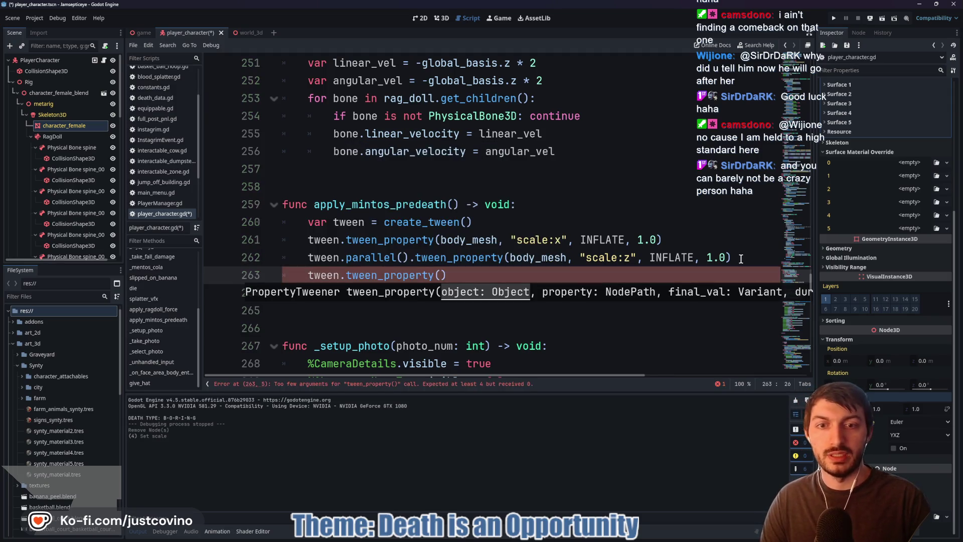
text(body)
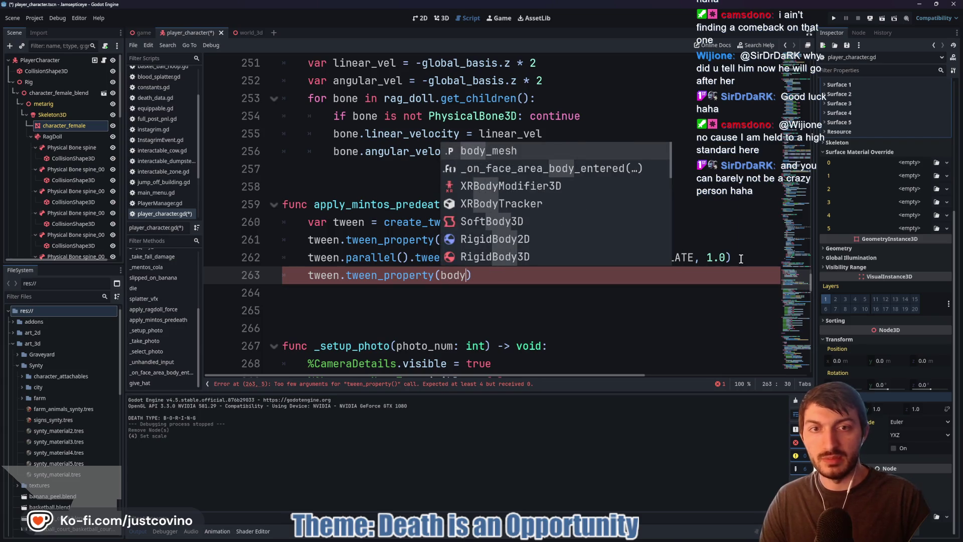
key(Return)
text(, "scale:x)
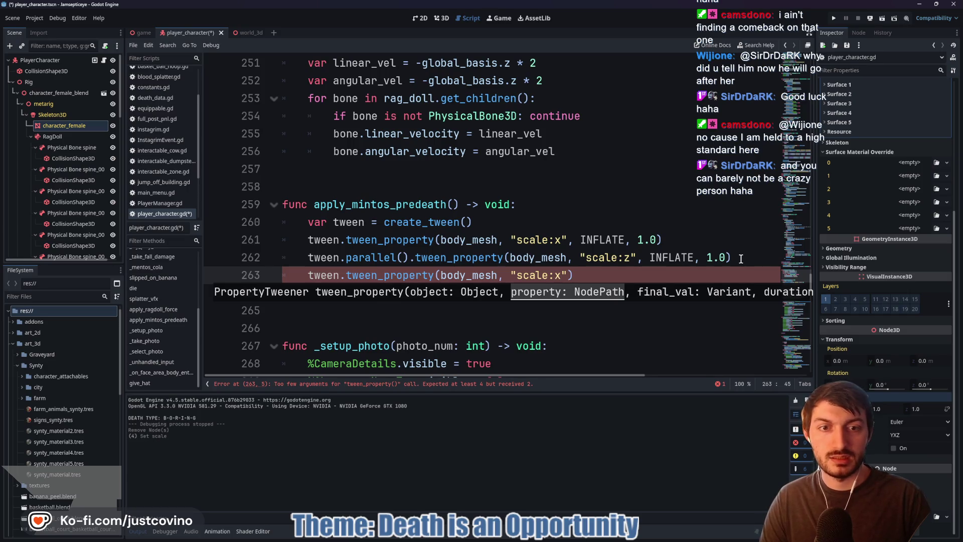
text(, def)
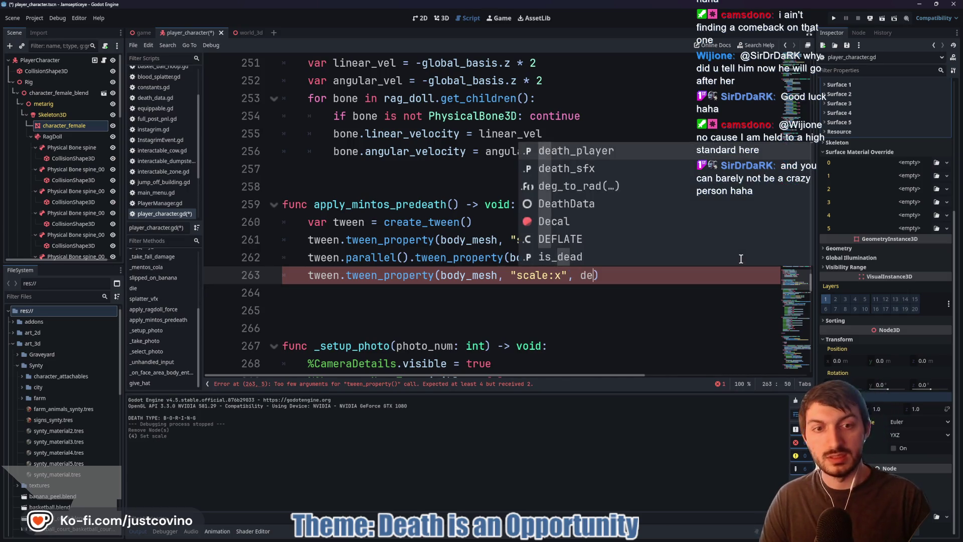
key(Return)
text(, 0.)
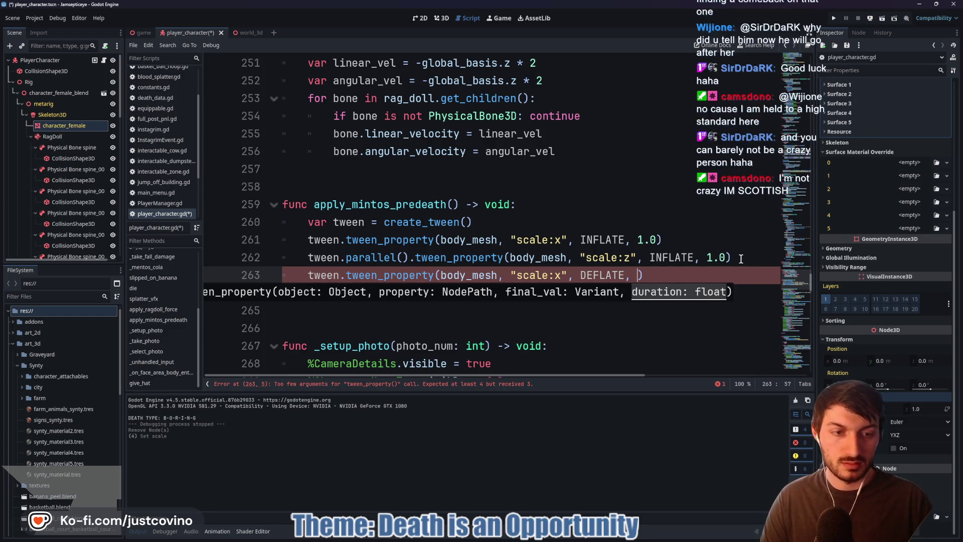
text(25)
- Add a parallel body_mesh "scale:z" tween to DEFLATE over 0.5, and change line 263's 0.25 to 0.5
click(688, 271)
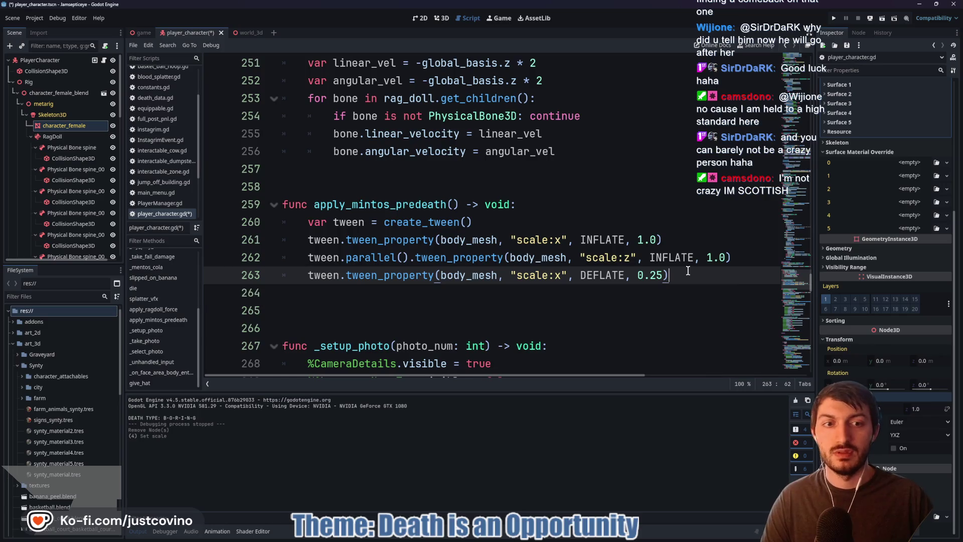
key(Return)
text(twe)
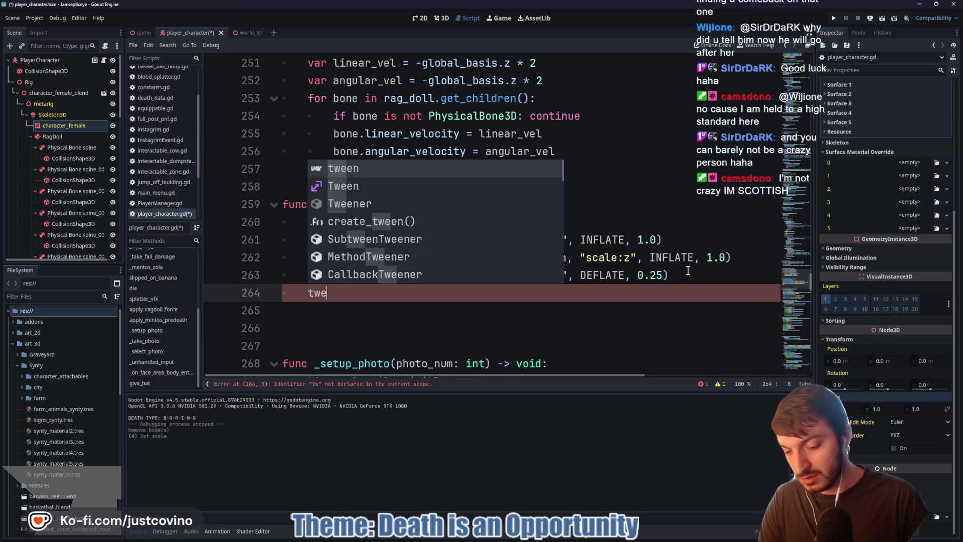
text(en.twe)
key(BackSpace)
key(BackSpace)
key(BackSpace)
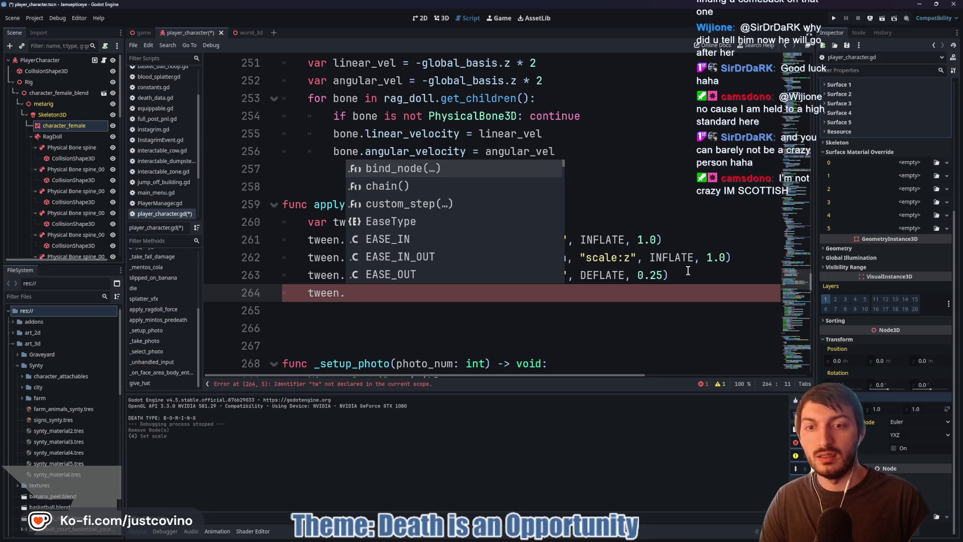
text(par)
key(Return)
text(.tween)
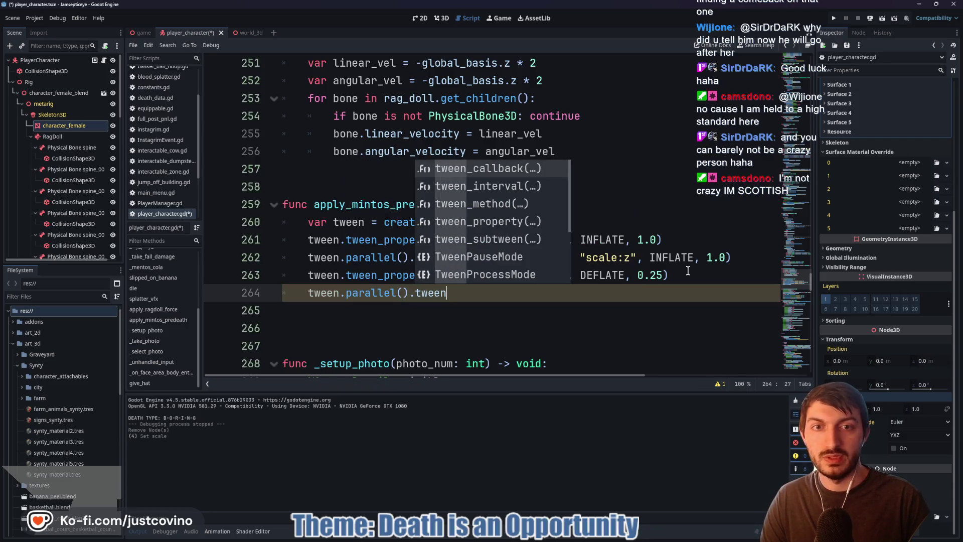
text(_proper)
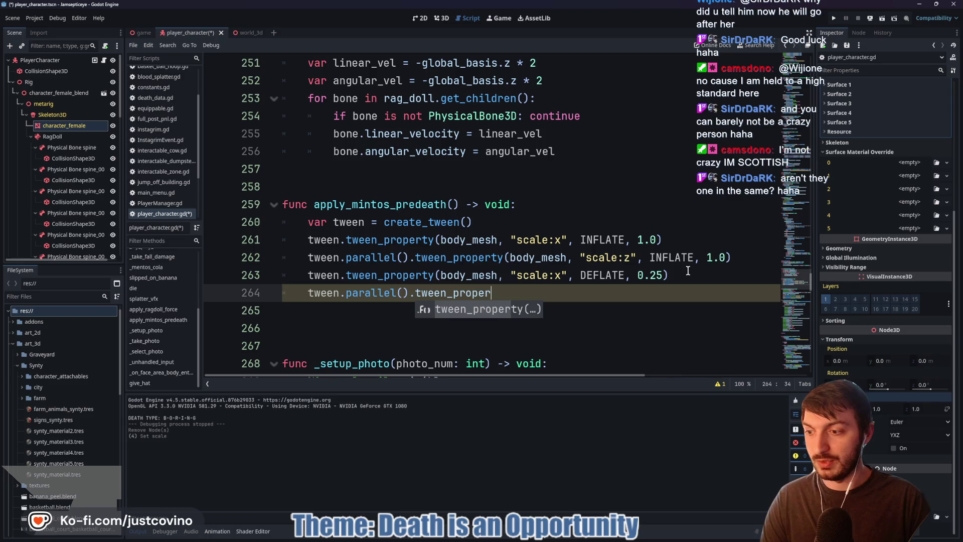
key(Return)
text(body_m)
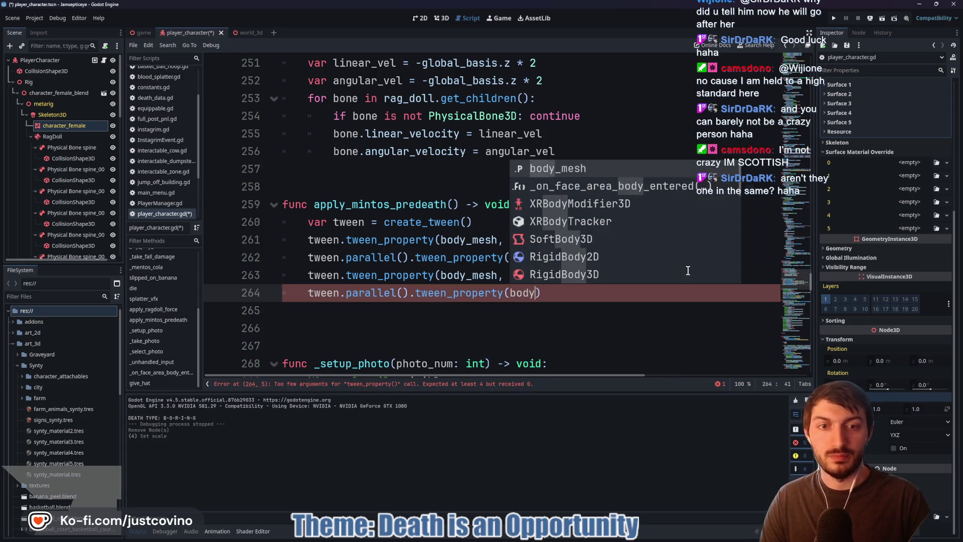
key(Return)
text(, "scale)
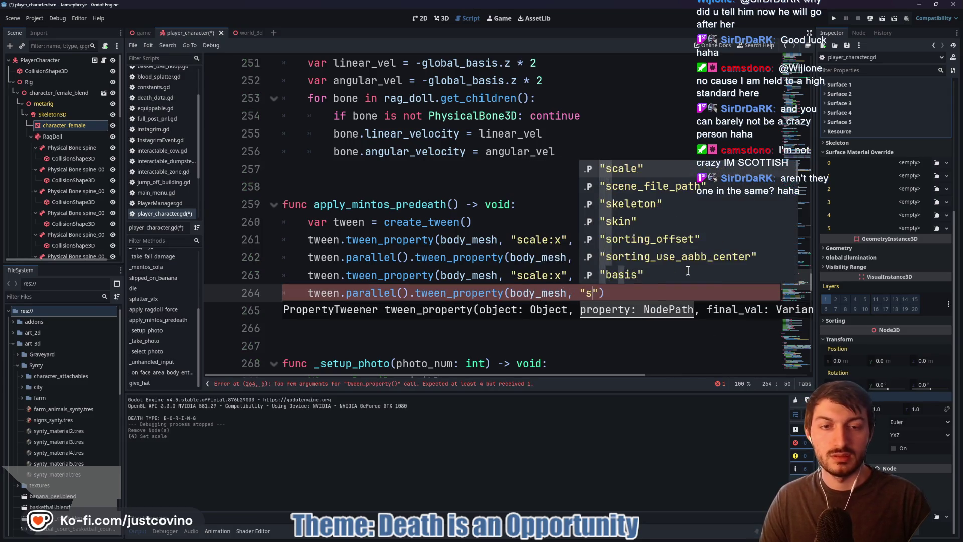
text(:z")
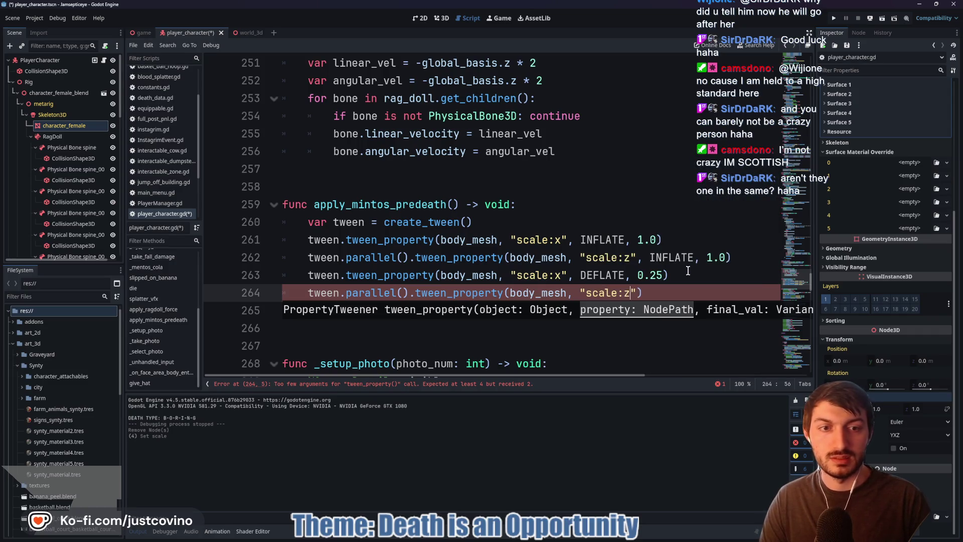
text(, D)
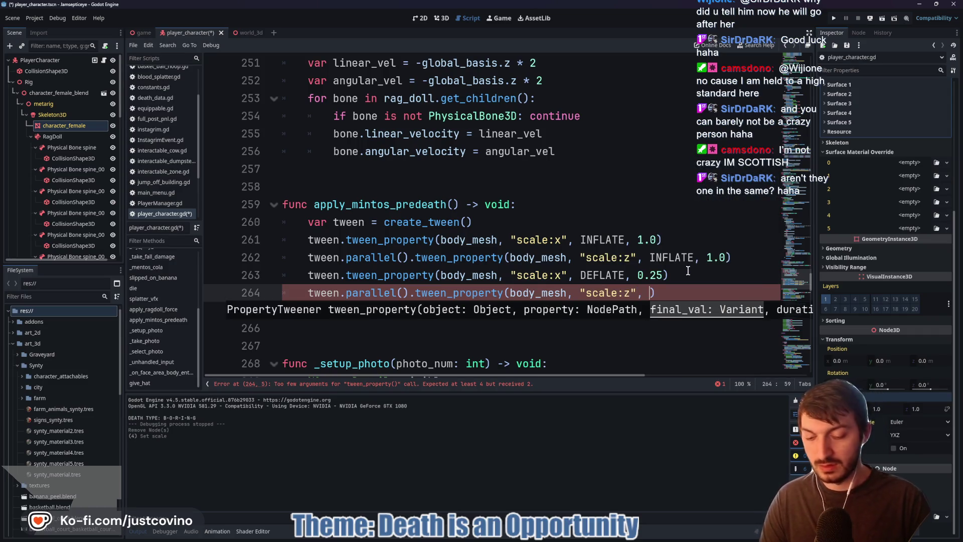
key(Return)
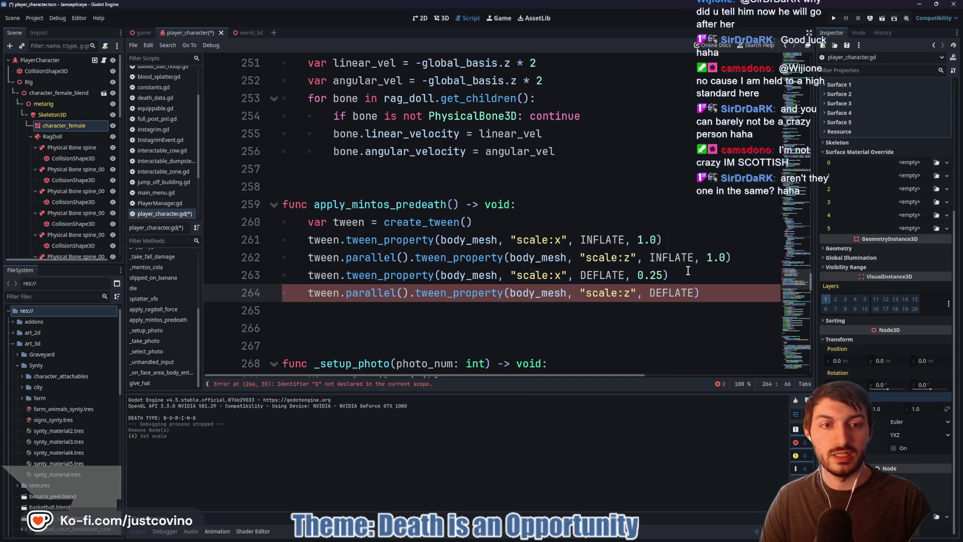
text(, 0.)
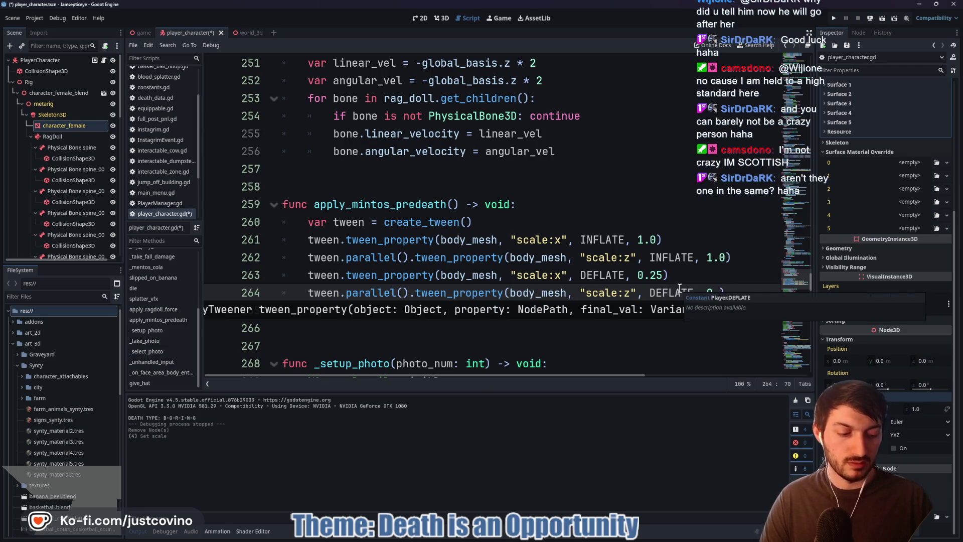
text(5)
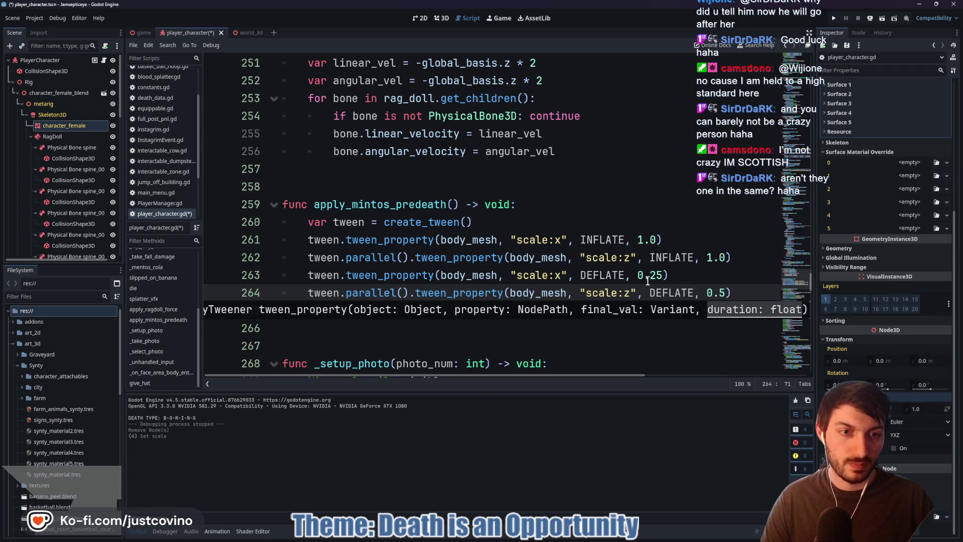
click(652, 275)
key(Delete)
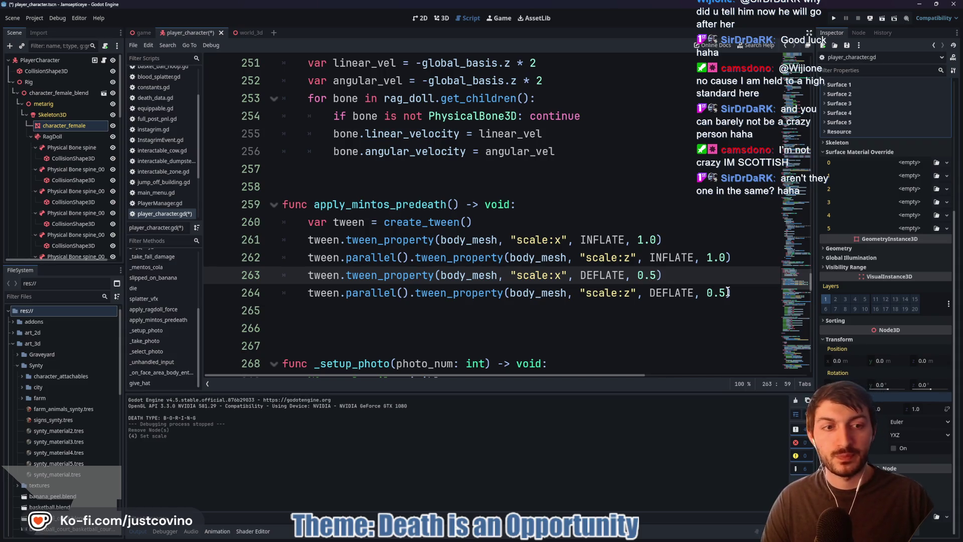
click(735, 292)
- Append tween.tween_callback(_mentos_cola) to apply_mintos_predeath and save player_character.gd
key(Return)
text(twe)
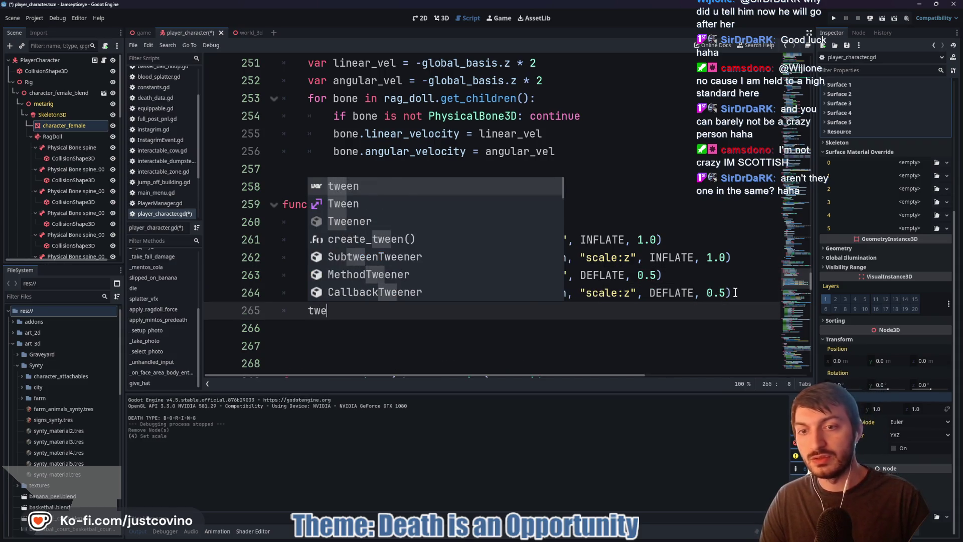
text(en.tween)
key(Return)
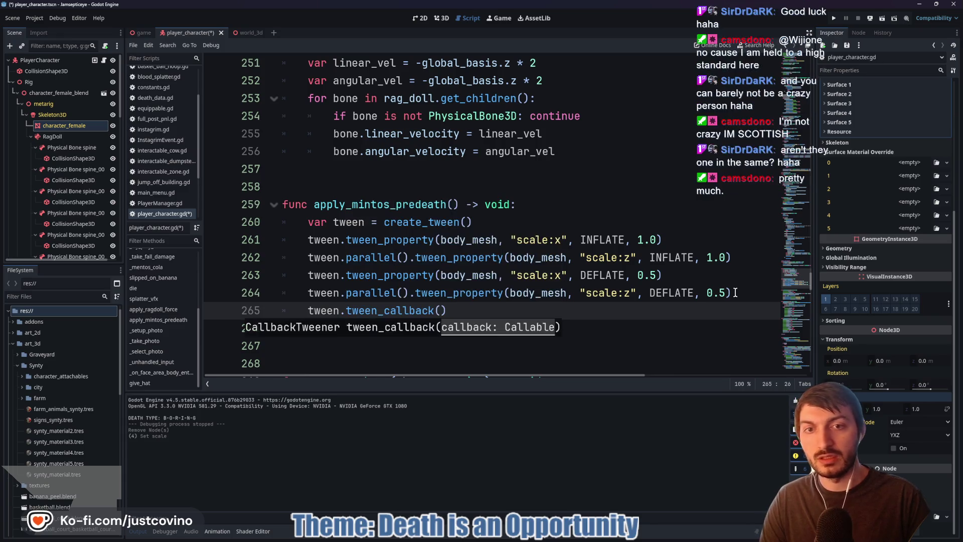
text(_m)
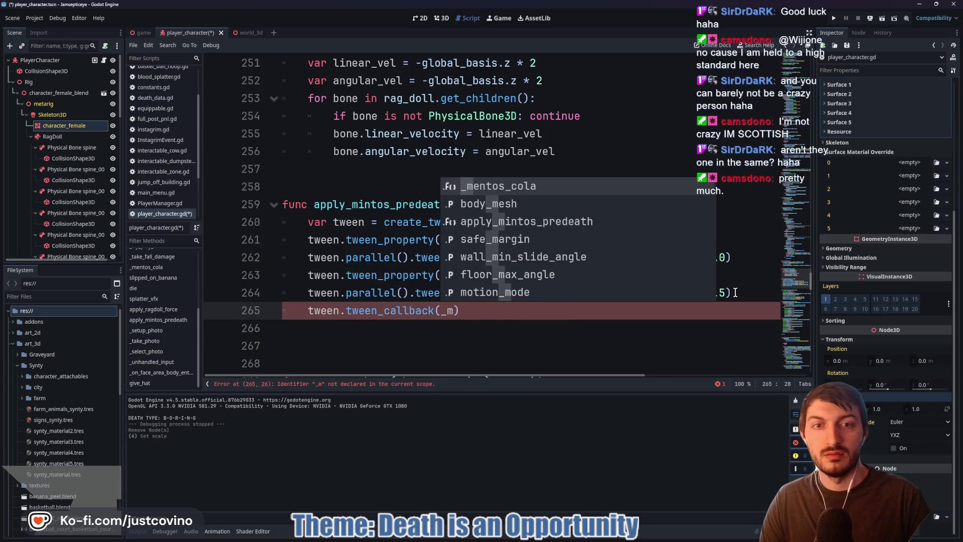
key(Return)
key(ctrl+s)
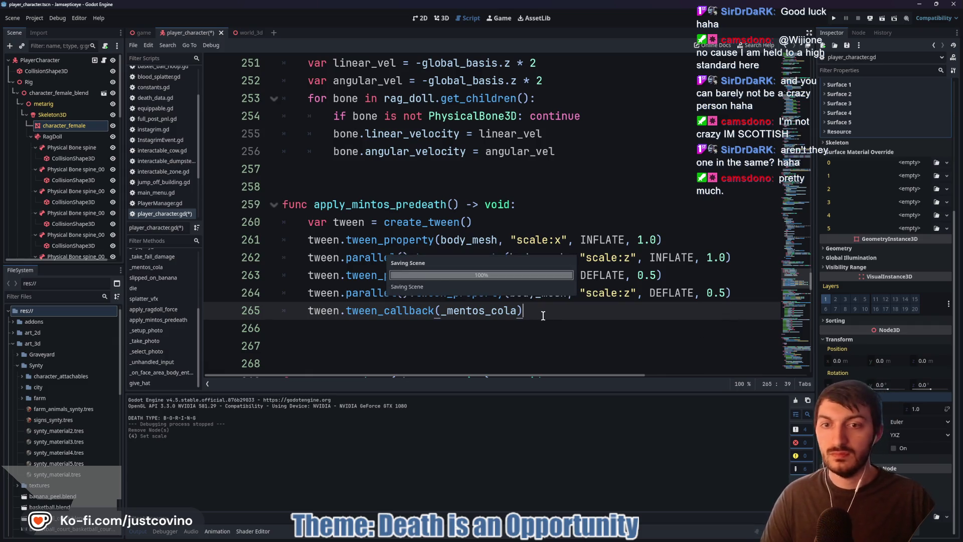
scroll(499, 285, up, 5)
scroll(499, 284, down, 5)
scroll(497, 284, down, 1)
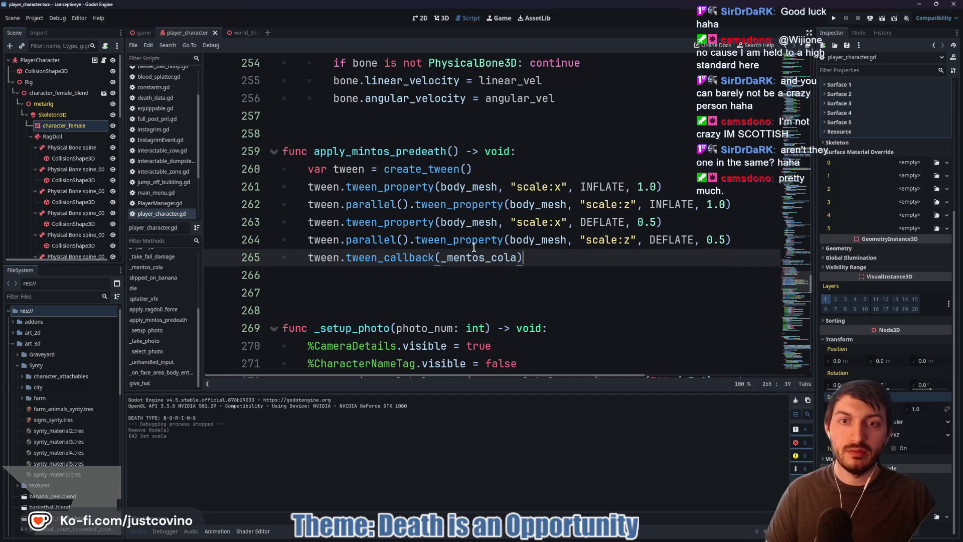
double_click(395, 151)
- Replace the _mentos_cola() calls on lines 86 and 91 of equip() with apply_mintos_predeath(), then save
scroll(497, 201, up, 18)
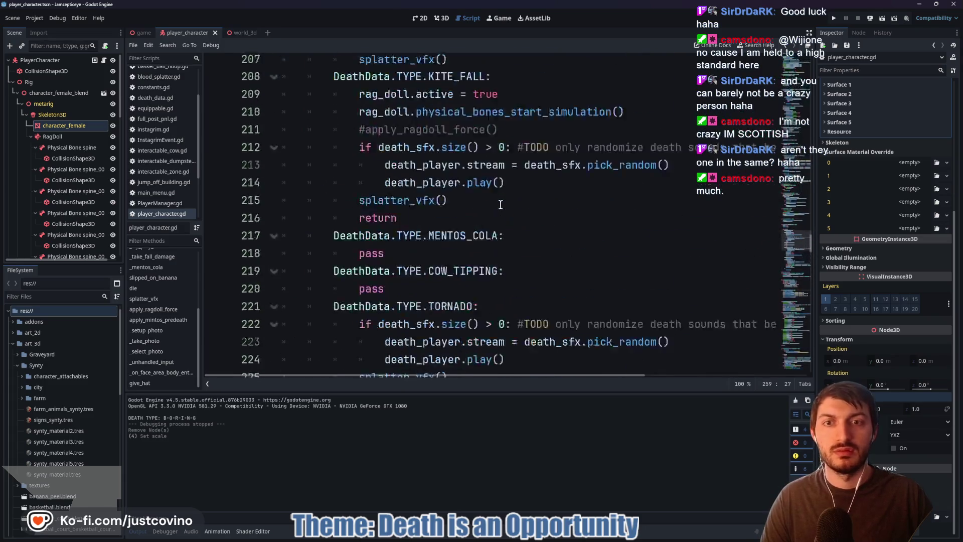
scroll(500, 205, up, 10)
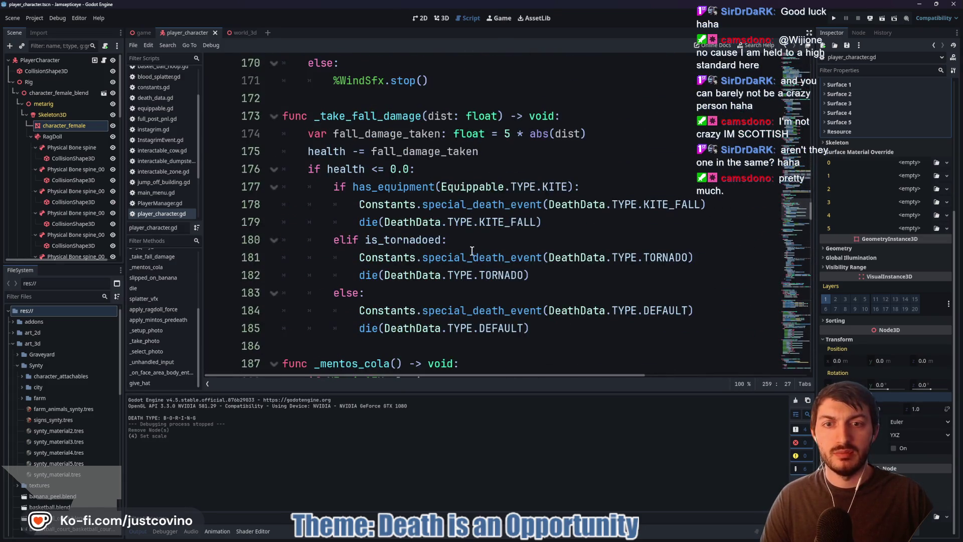
scroll(547, 234, up, 10)
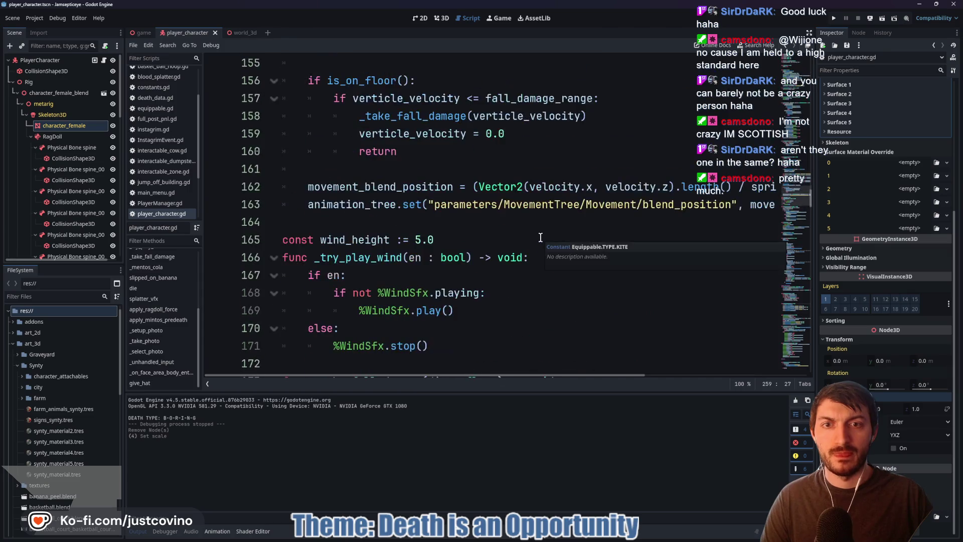
scroll(533, 237, up, 11)
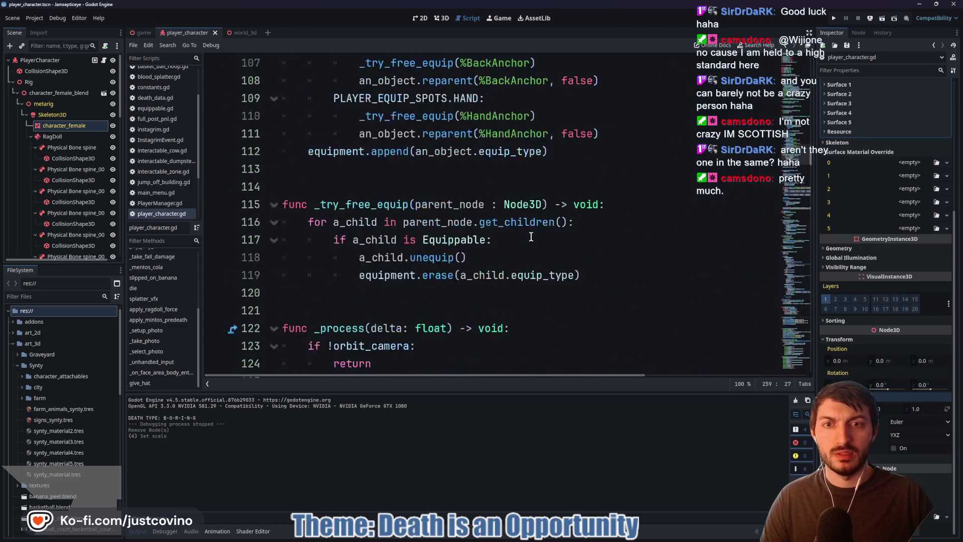
scroll(532, 237, up, 6)
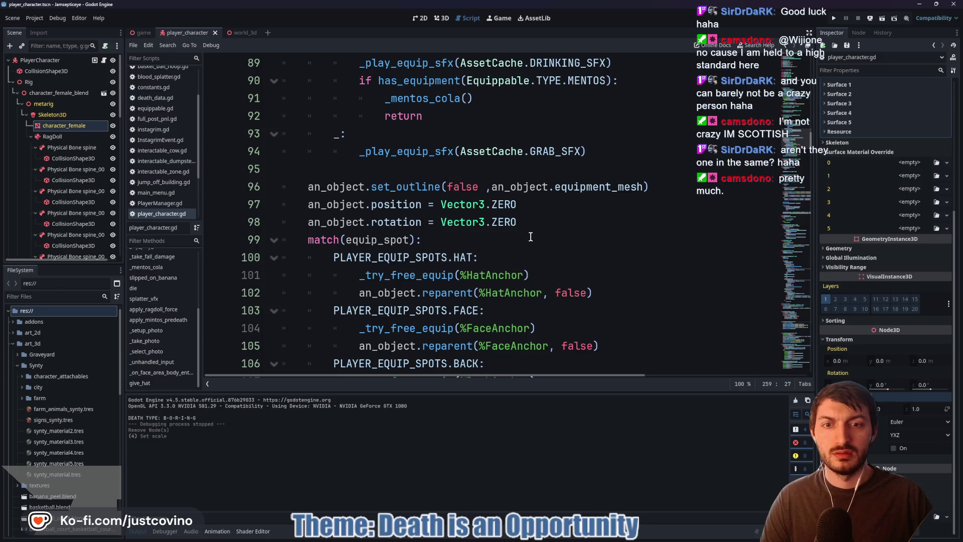
scroll(531, 236, up, 5)
scroll(530, 237, down, 1)
double_click(429, 223)
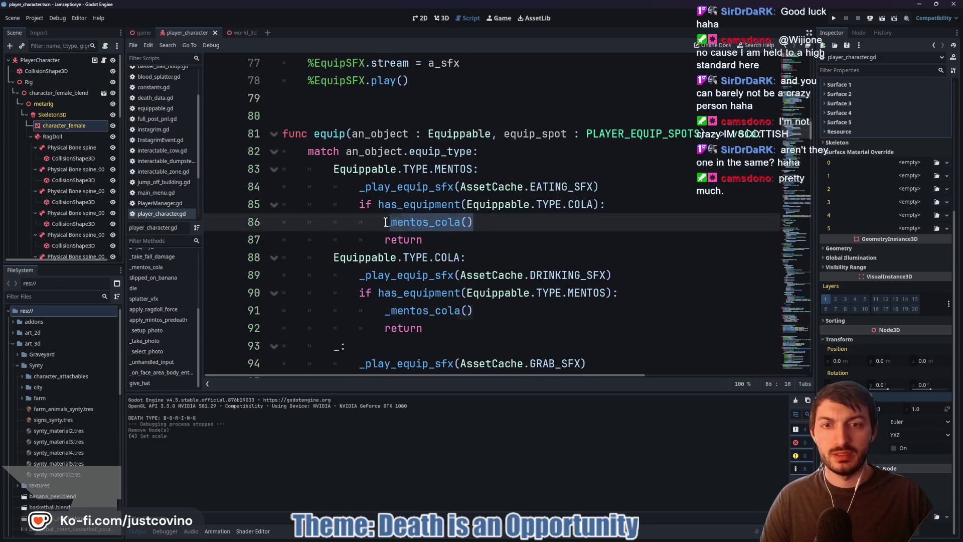
key(ctrl+d)
key(BackSpace)
text(apply)
key(Return)
key(Escape)
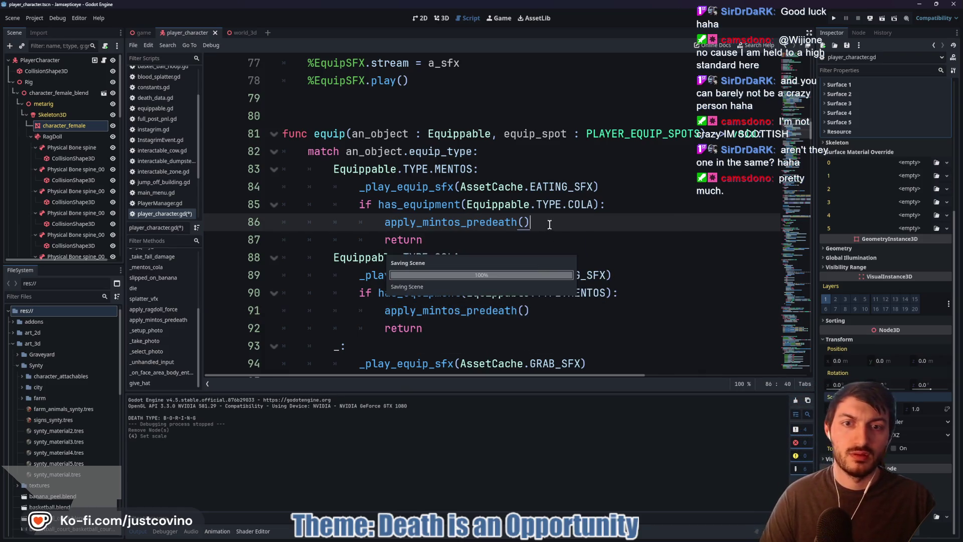
click(145, 33)
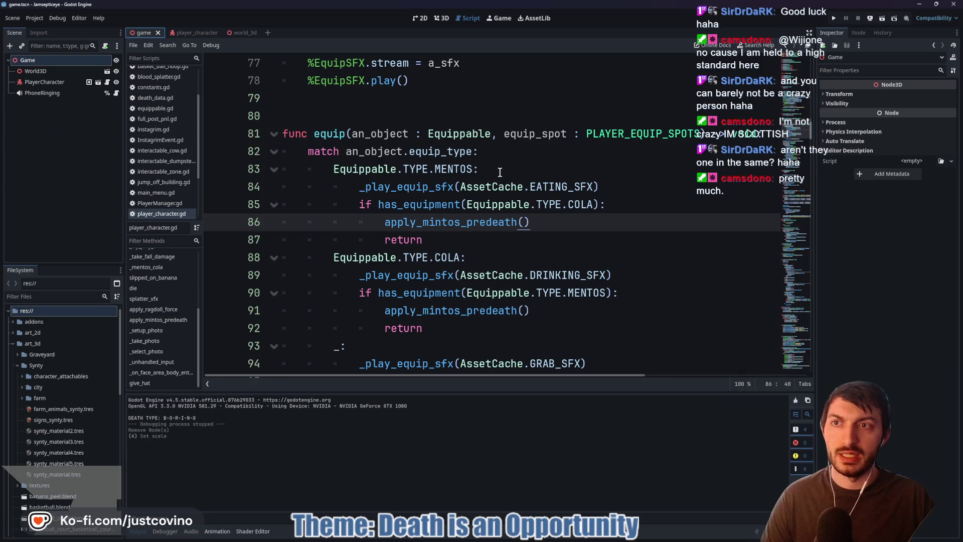
- Review the _mentos_cola function, then select the apply_mintos_predeath call on line 86 of equip()
scroll(502, 175, down, 12)
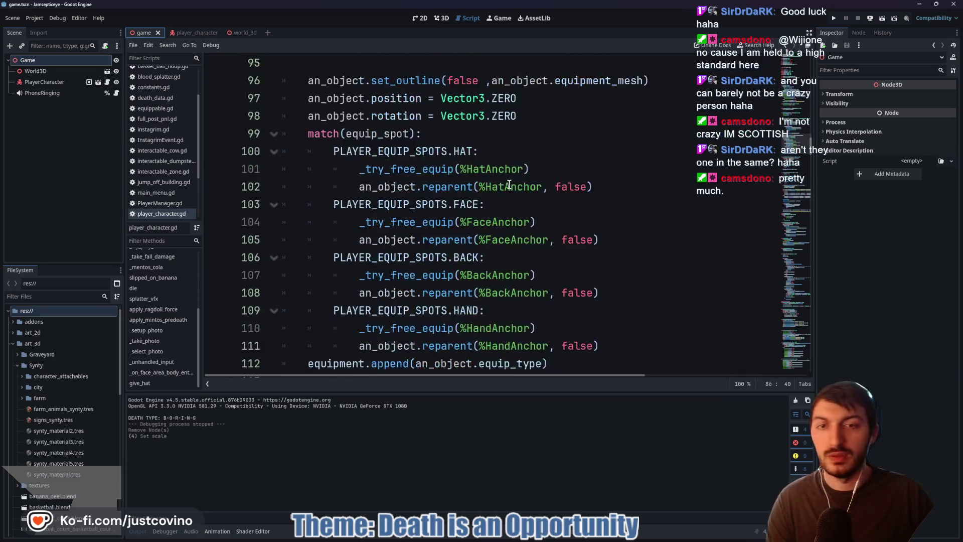
scroll(504, 184, down, 10)
scroll(491, 180, up, 16)
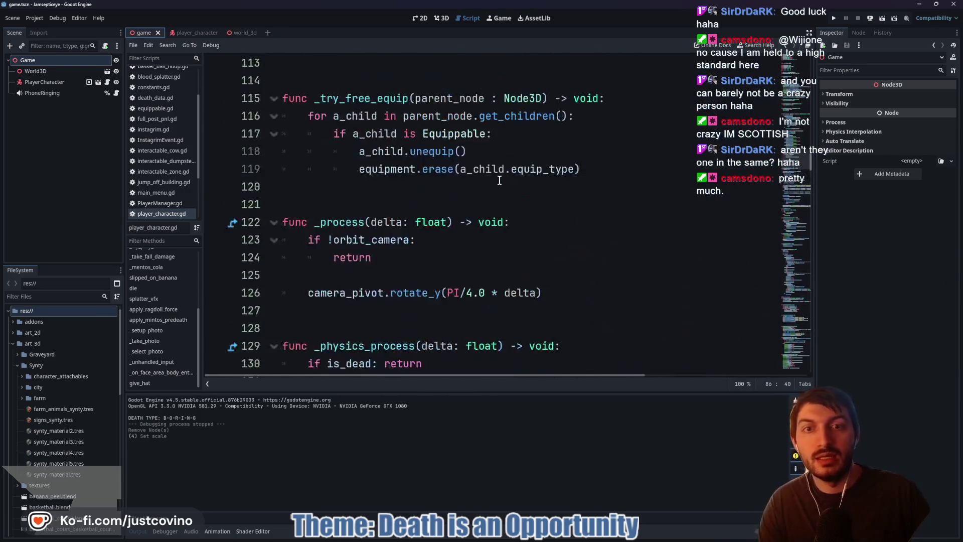
scroll(452, 191, up, 6)
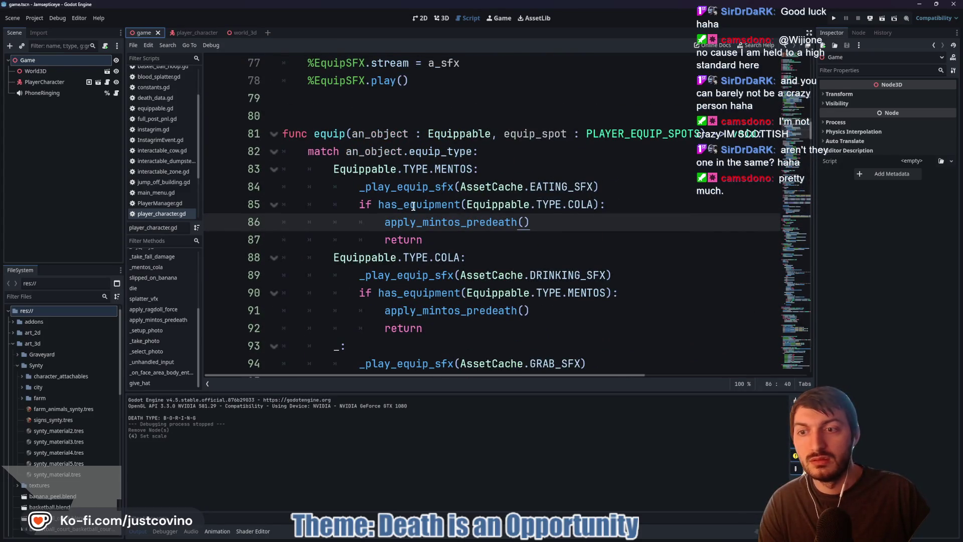
click(161, 267)
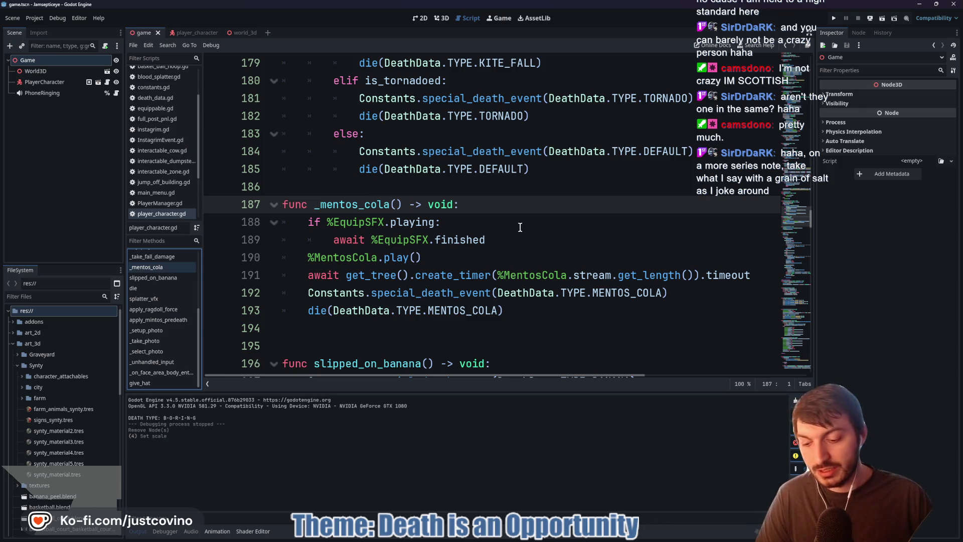
scroll(520, 228, up, 20)
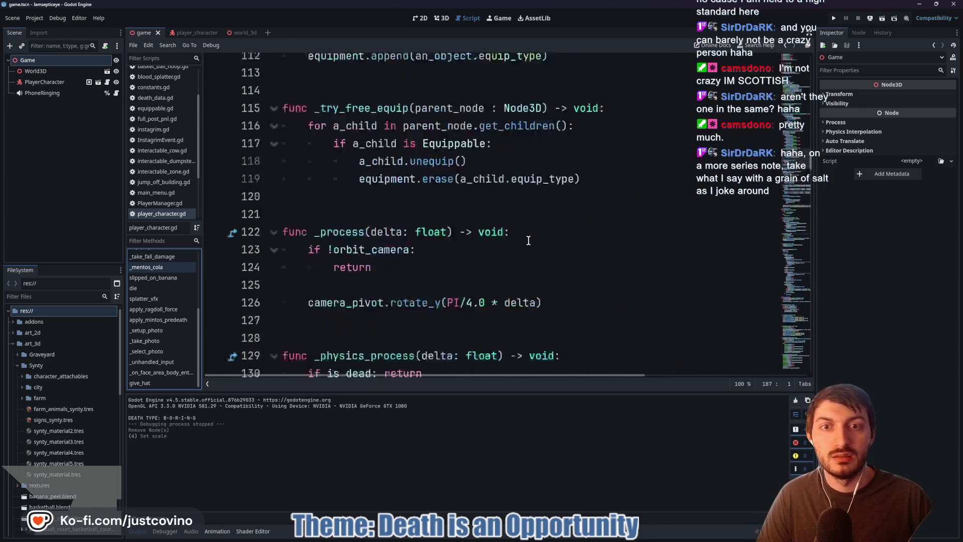
scroll(529, 242, up, 6)
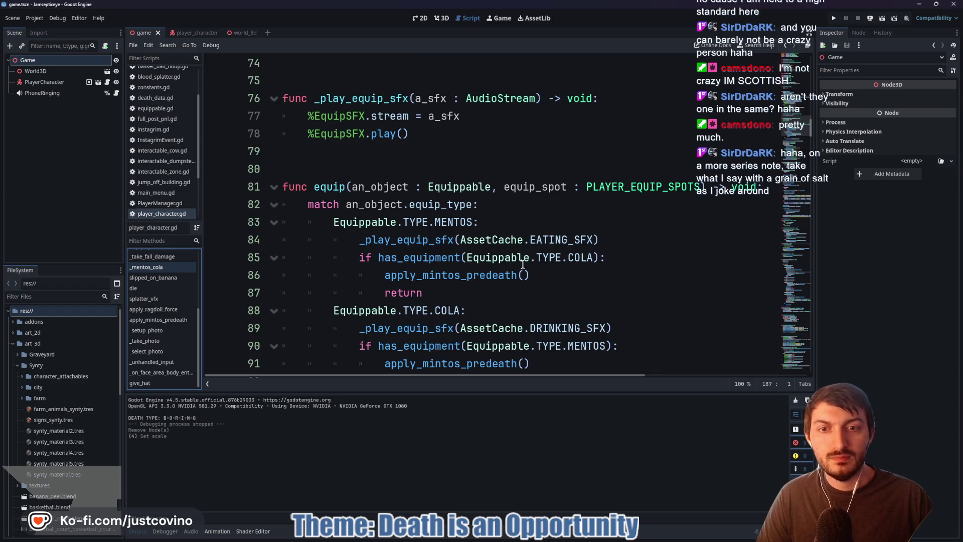
click(527, 275)
click(386, 275)
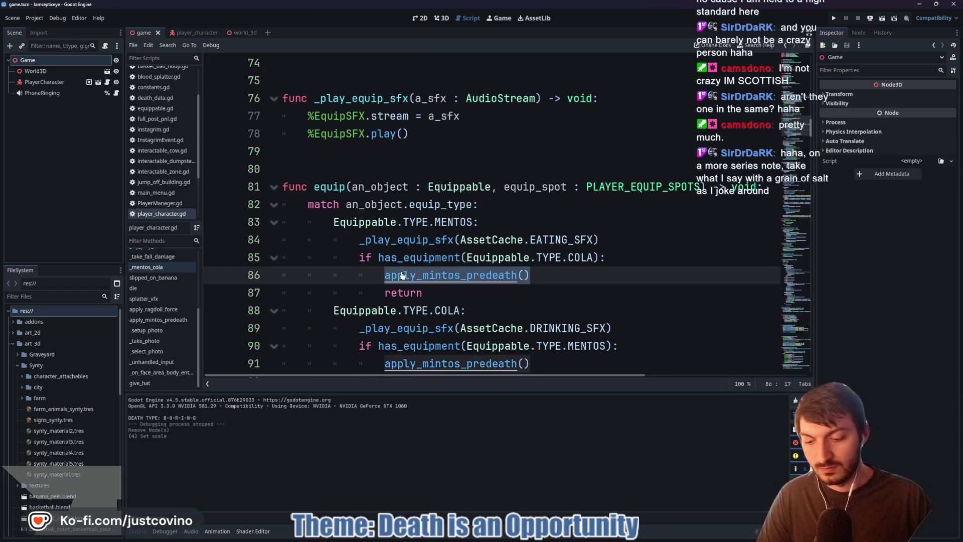
- Change both equip() calls on lines 86 and 91 back to _mentos_cola()
key(BackSpace)
text(_men)
key(Return)
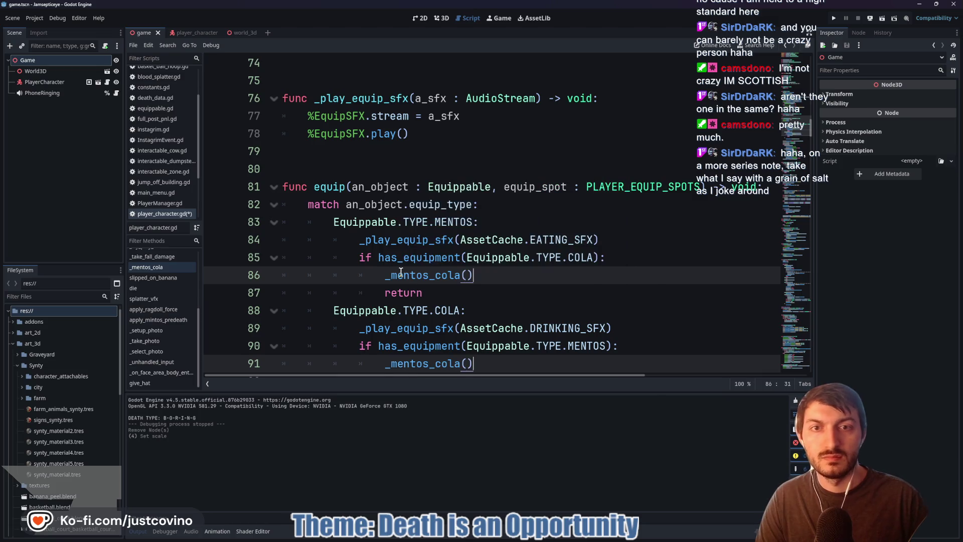
scroll(502, 273, down, 18)
scroll(502, 272, down, 13)
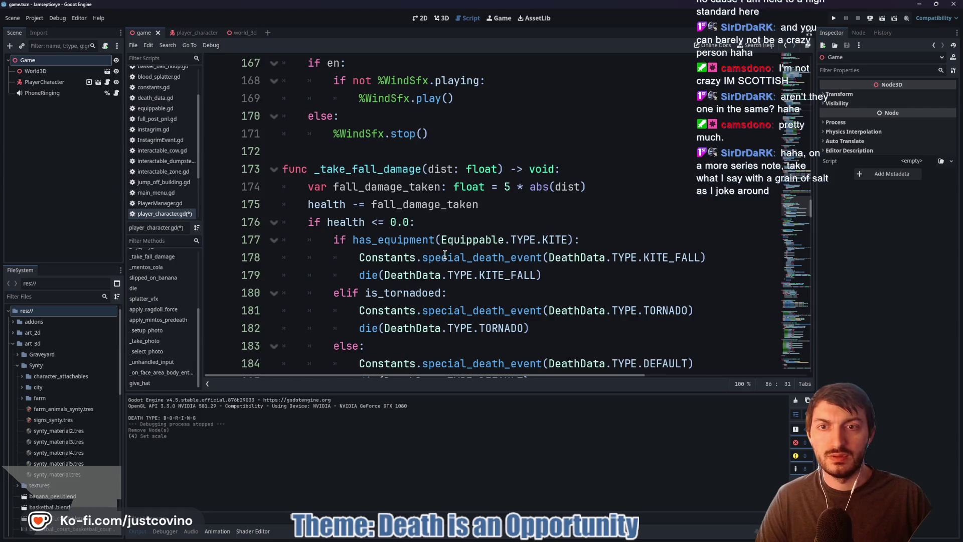
scroll(444, 255, up, 5)
scroll(441, 255, up, 3)
scroll(440, 255, down, 4)
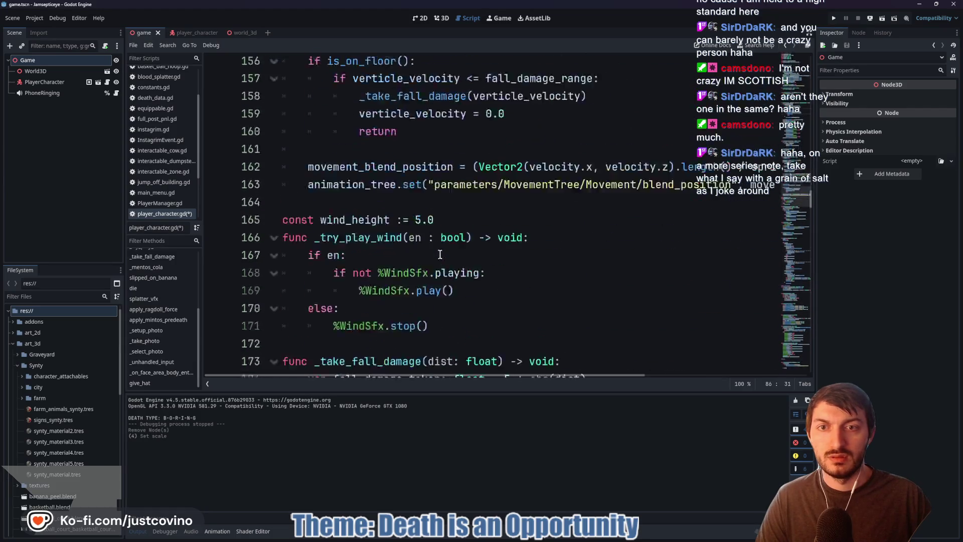
scroll(440, 255, down, 9)
- Inspect the timer and death-event lines of _mentos_cola, then select the whole function
mouse_move(548, 261)
mouse_down()
mouse_move(334, 234)
mouse_move(308, 204)
mouse_up()
click(483, 346)
click(529, 255)
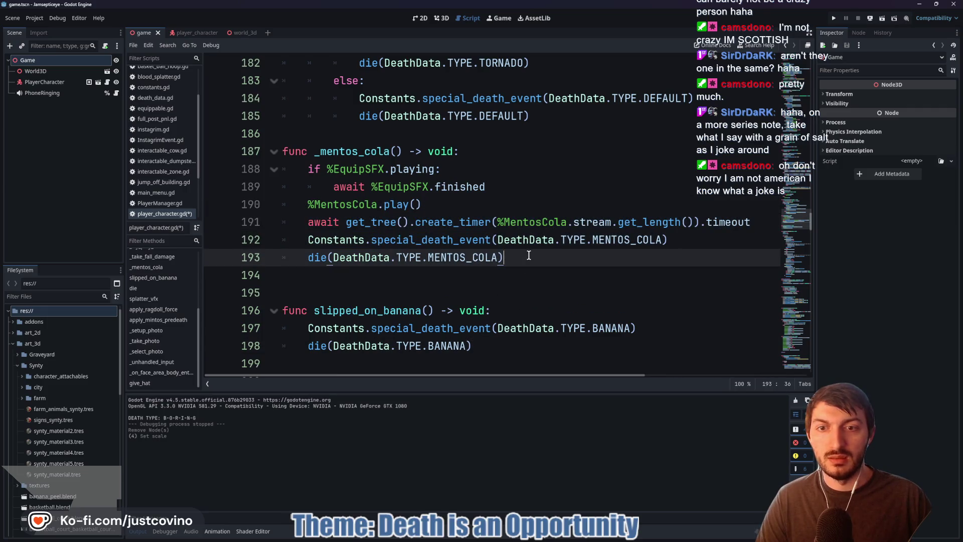
click(706, 224)
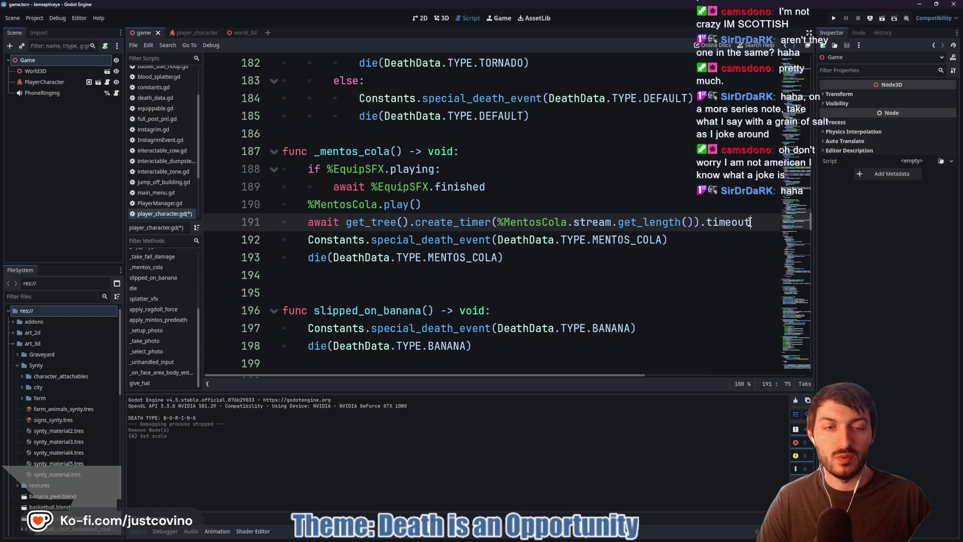
drag(753, 222, 494, 225)
click(638, 224)
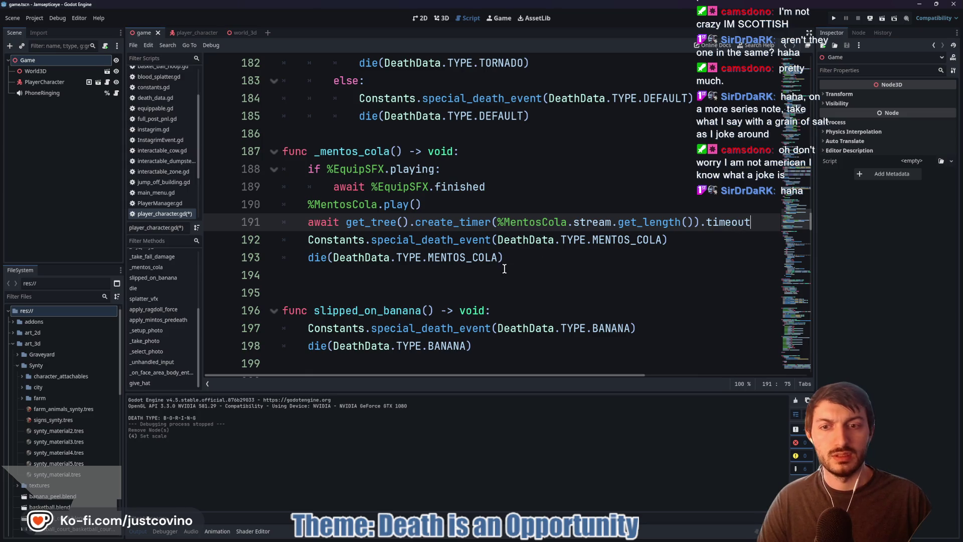
mouse_move(529, 258)
mouse_down()
mouse_move(284, 201)
mouse_move(281, 135)
mouse_move(282, 151)
mouse_up()
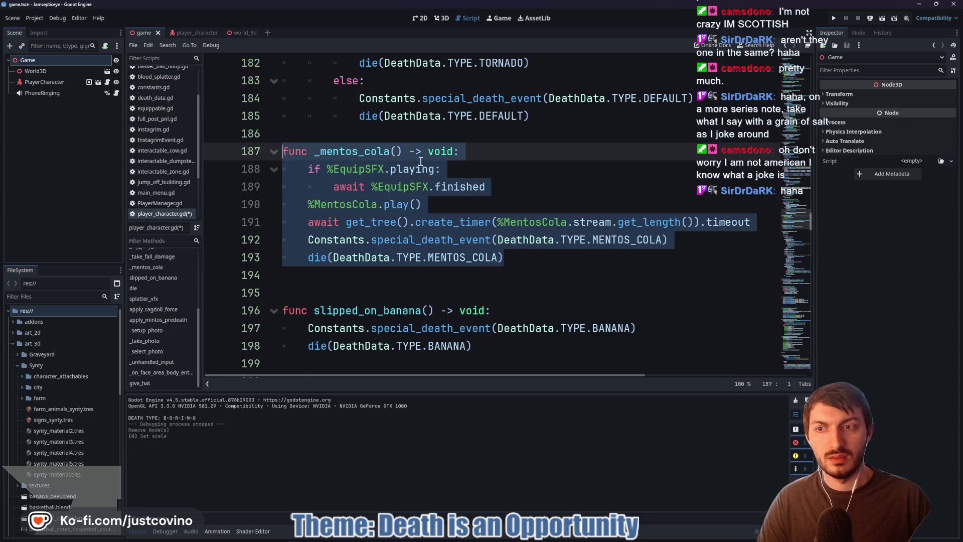
- Move the _mentos_cola function below apply_ragdoll_force, just above apply_mintos_predeath
key(alt+Down)
key(alt+Down)
key(alt+Down)
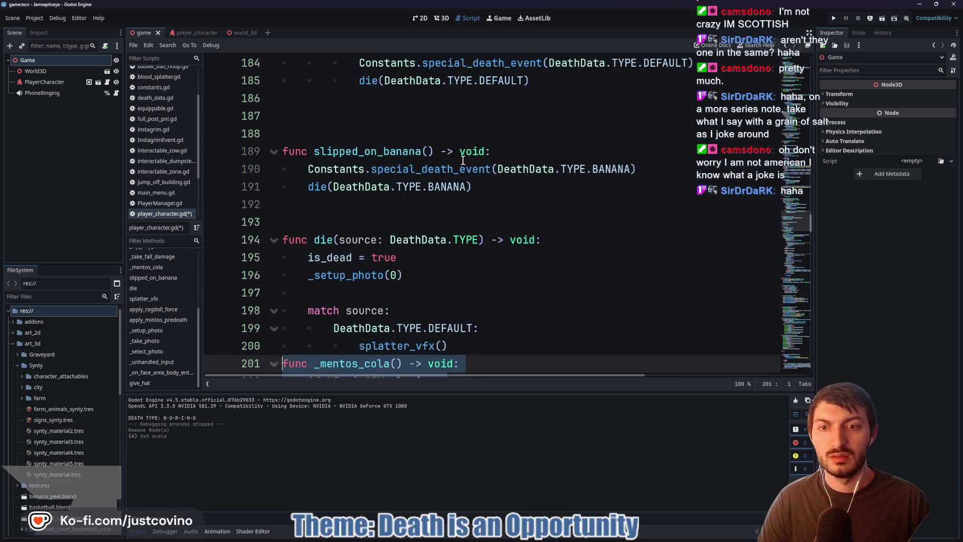
key(alt+Down)
key(alt+Down)
key(alt+Down)
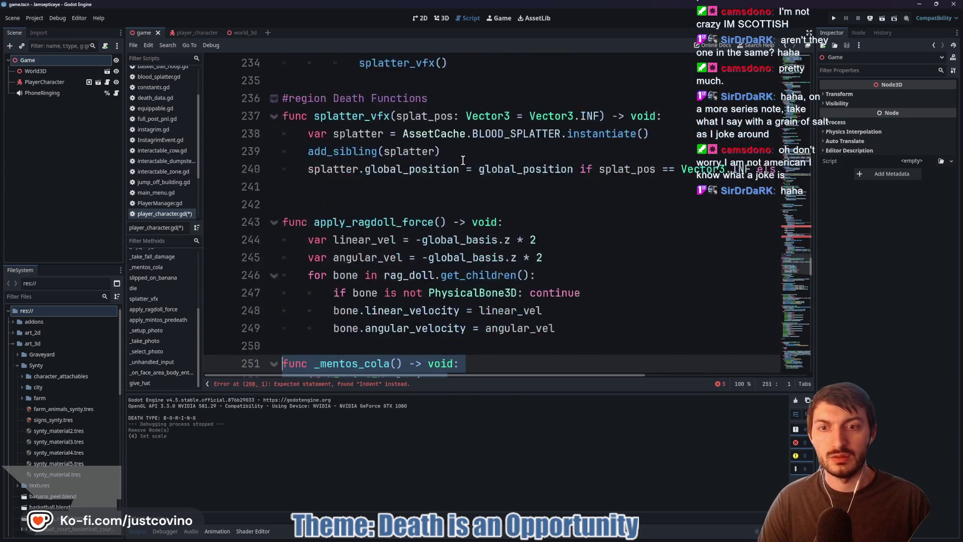
key(alt+Up)
key(alt+Up)
key(alt+Up)
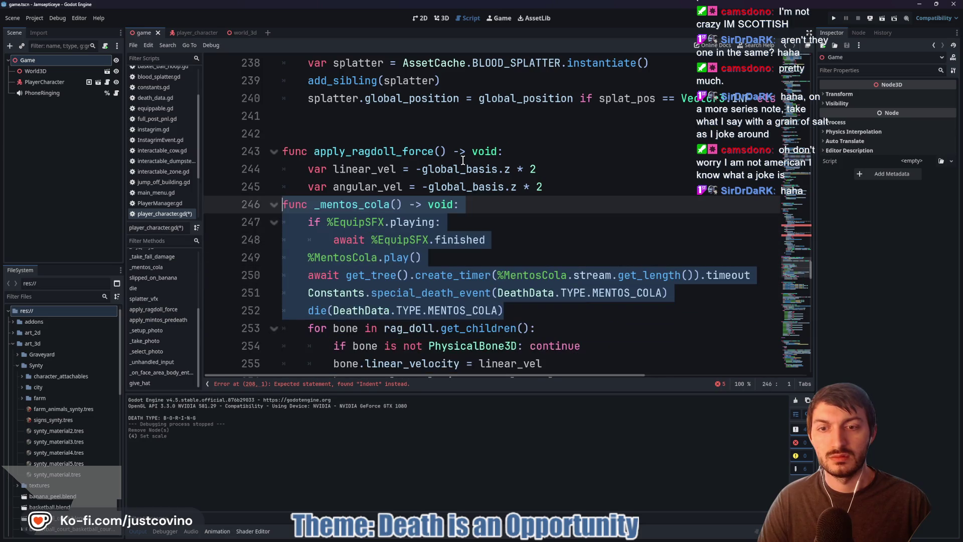
key(alt+Down)
key(alt+Down)
key(alt+Down)
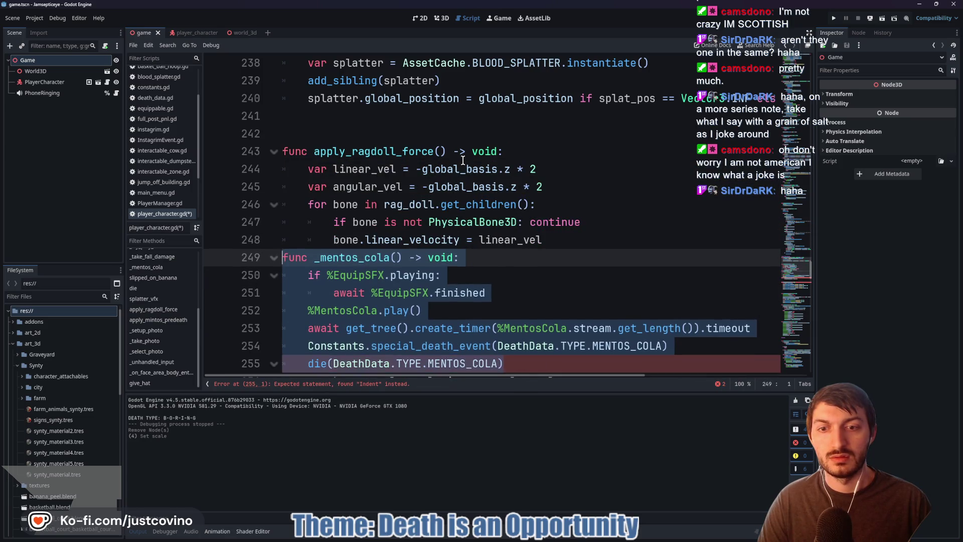
scroll(538, 165, down, 3)
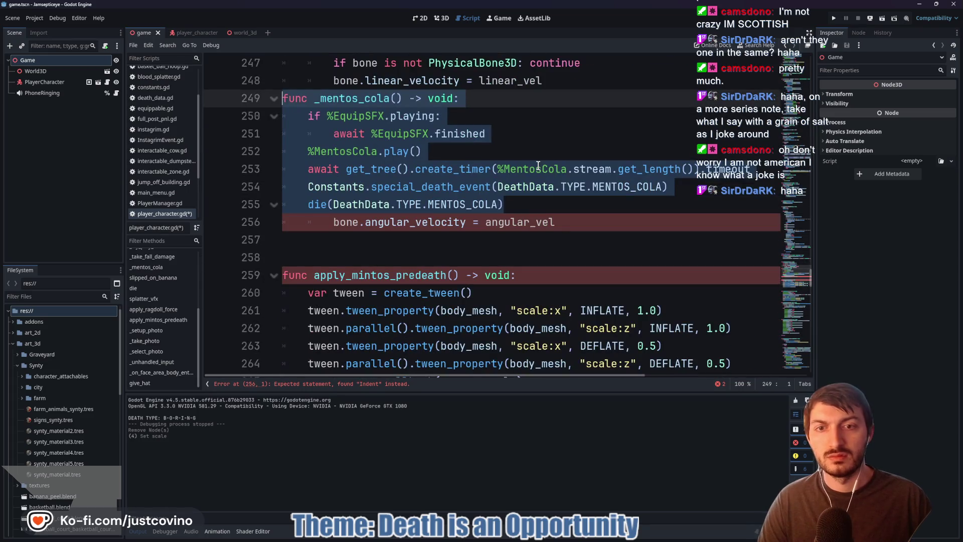
key(alt+Down)
key(alt+Down)
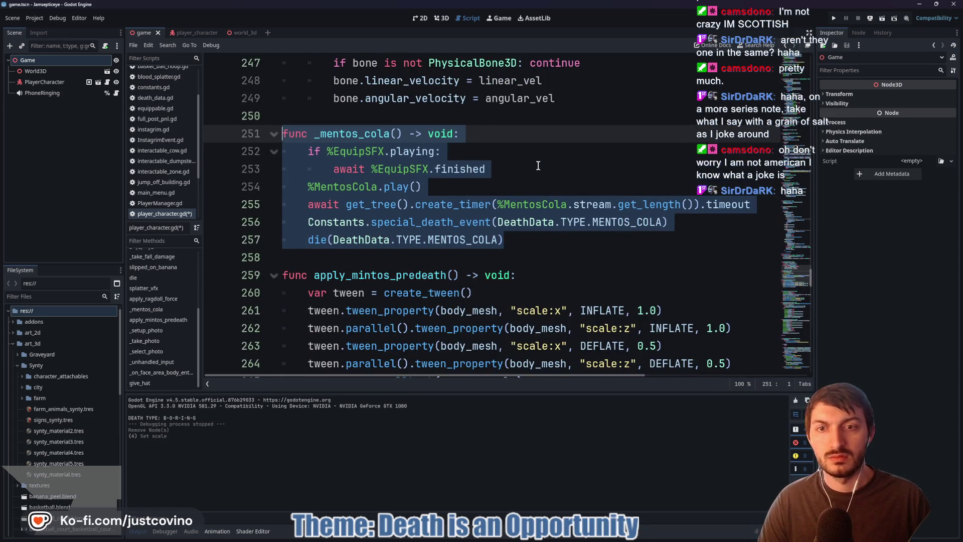
click(530, 171)
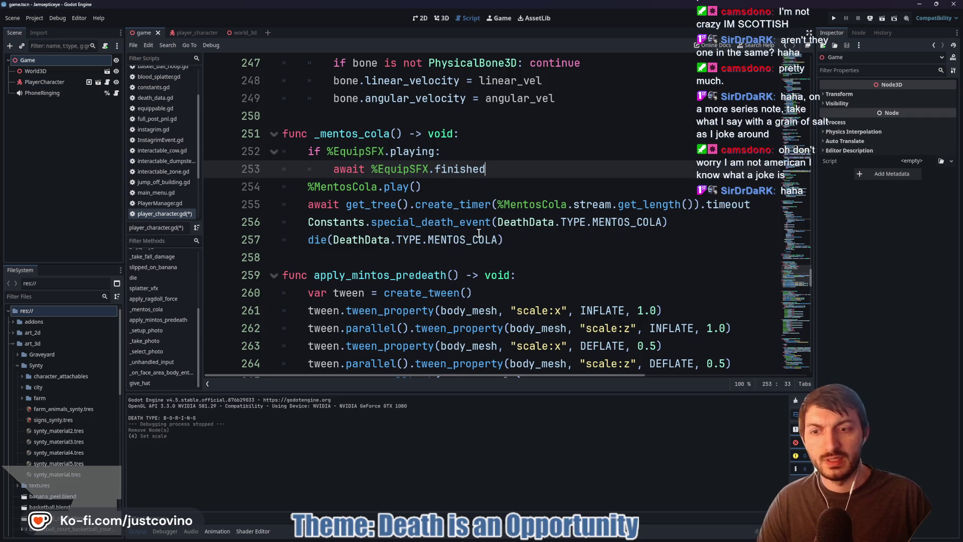
- Select Constants.special_death_event on line 256, excluding the parenthesis
scroll(316, 288, down, 1)
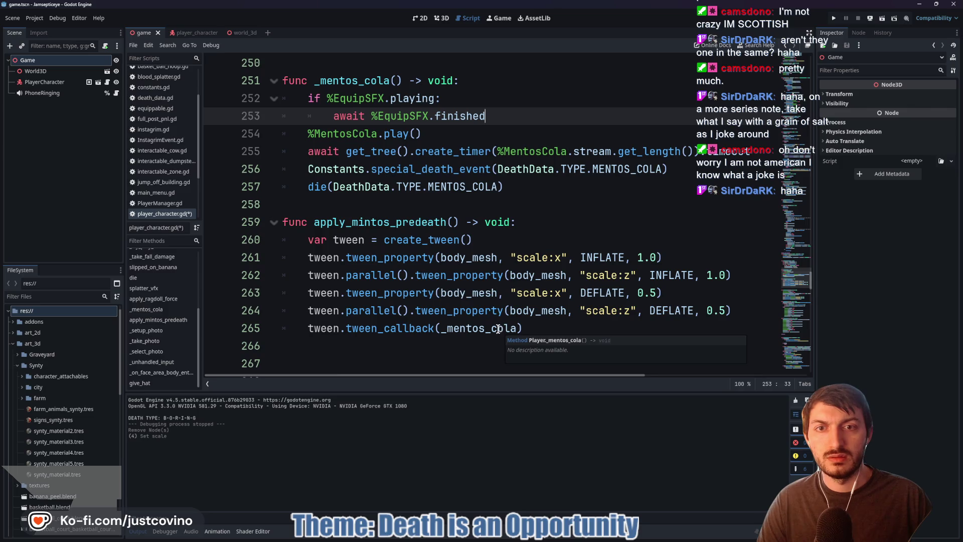
drag(307, 170, 506, 171)
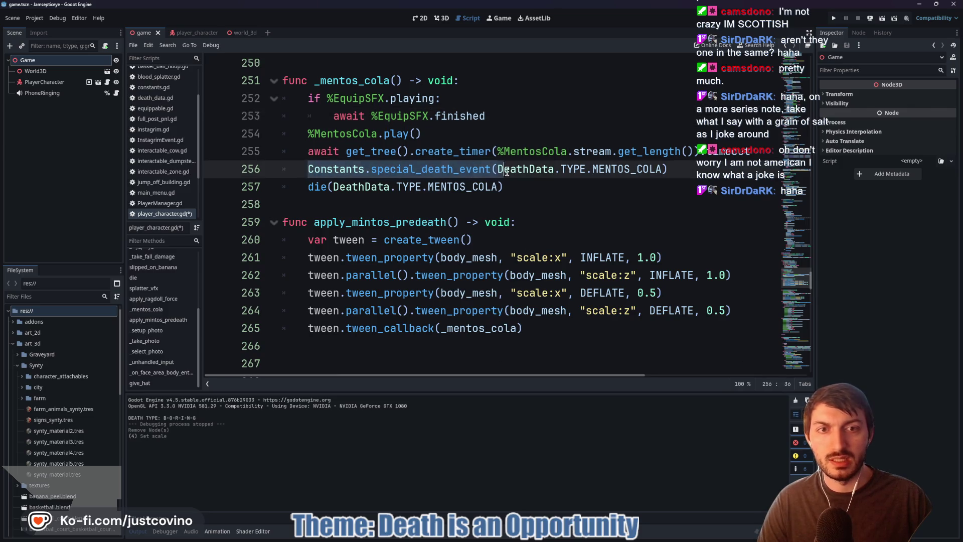
key(shift+Left)
key(shift+Left)
key(ctrl+c)
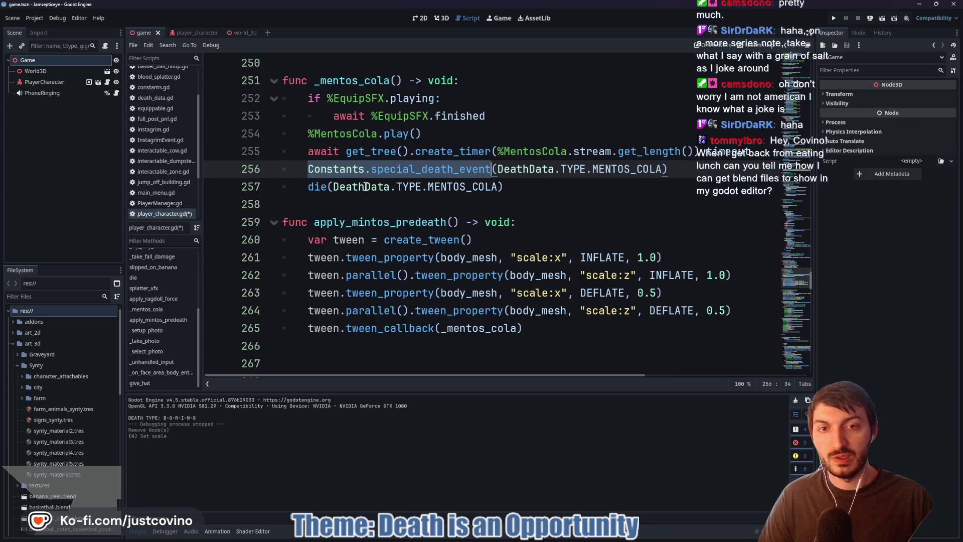
- Replace the tween callback's _mentos_cola with Constants.special_death_event.bind(DeathData.TYPE.MENTOS_COLA)
click(346, 170)
drag(341, 172, 491, 176)
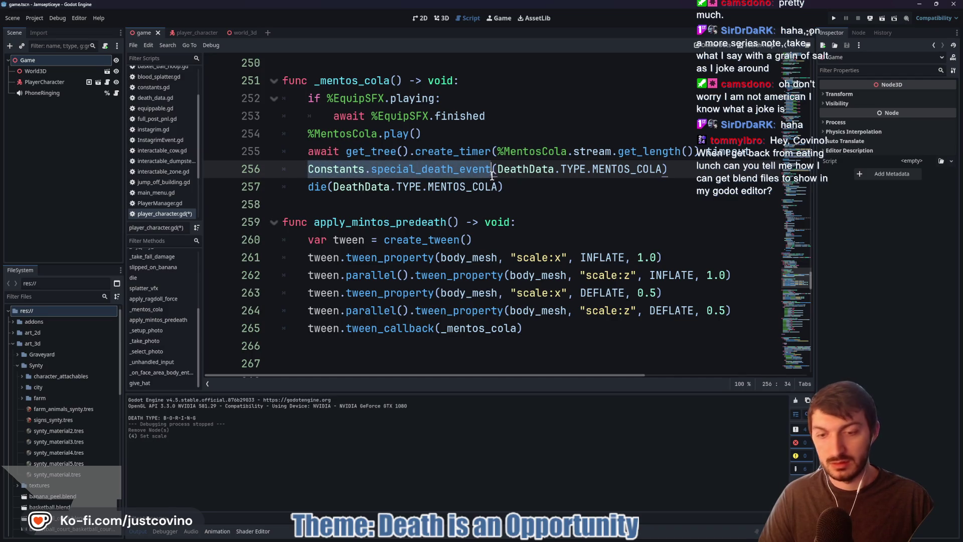
drag(517, 328, 440, 328)
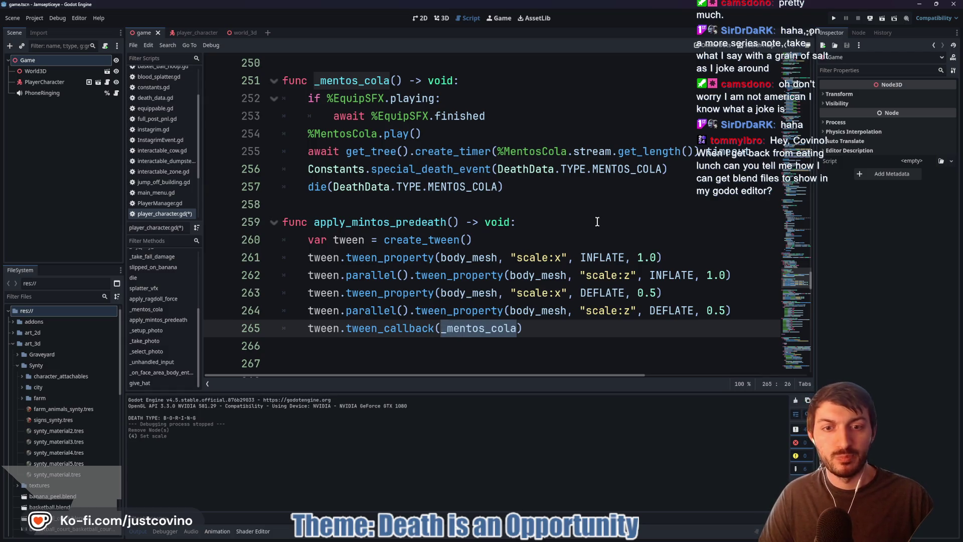
key(ctrl+v)
text(.)
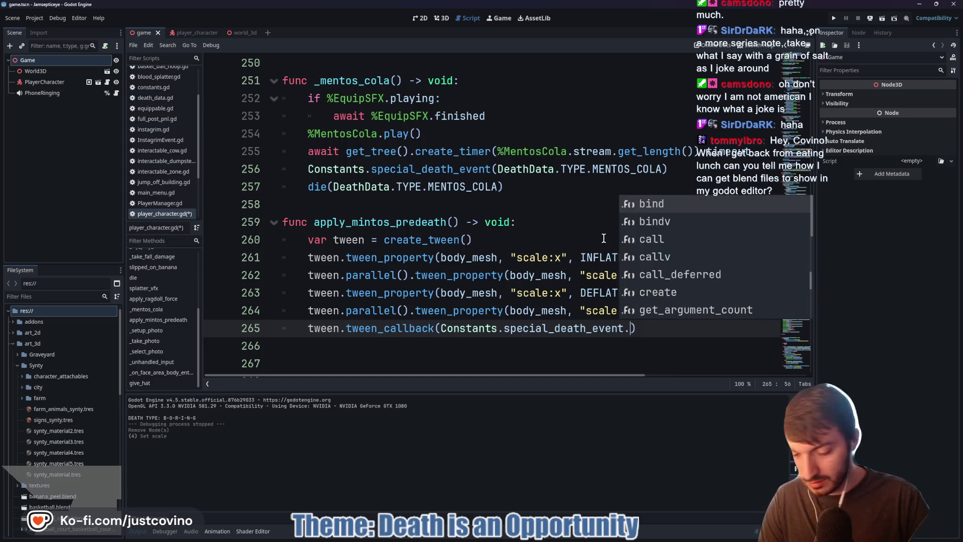
text(bind)
key(Return)
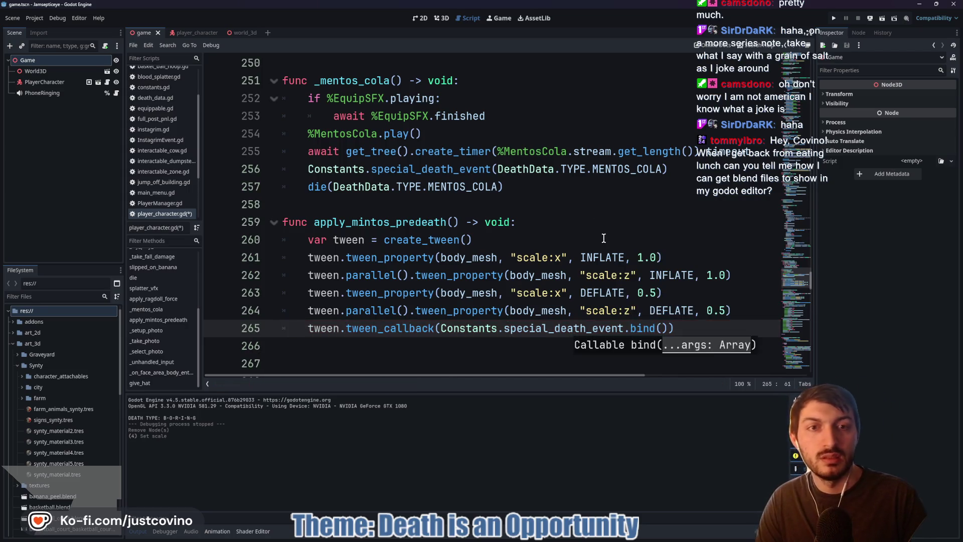
text(DeathD)
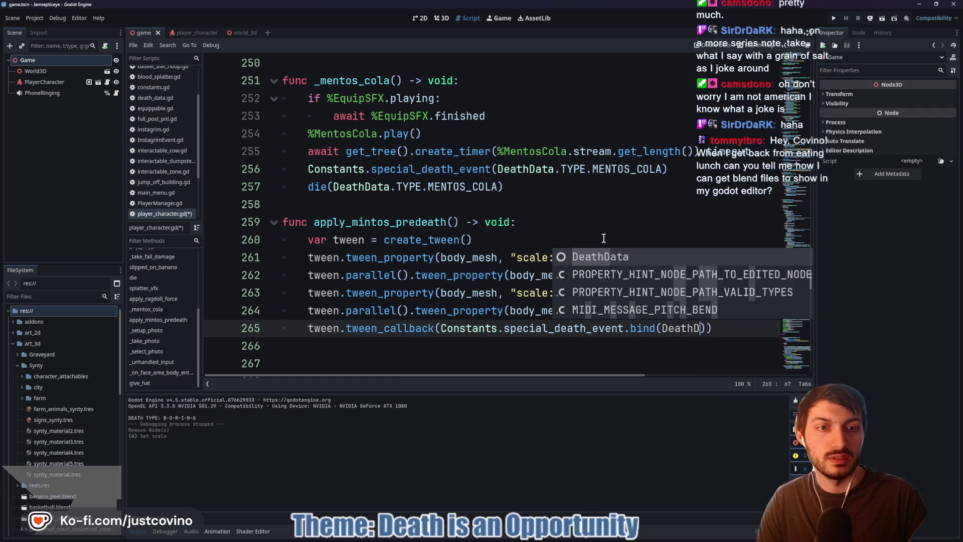
key(Return)
text(TYPE.MEN)
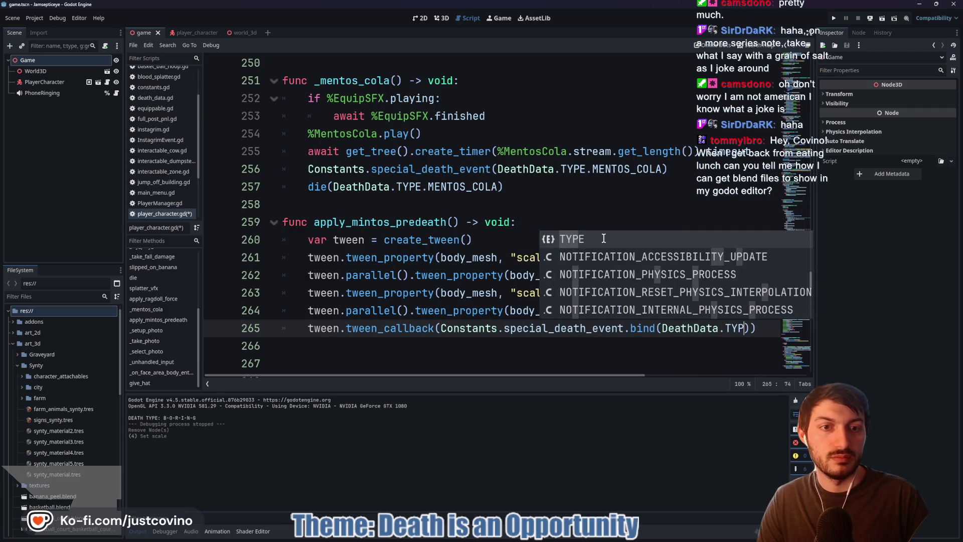
key(Return)
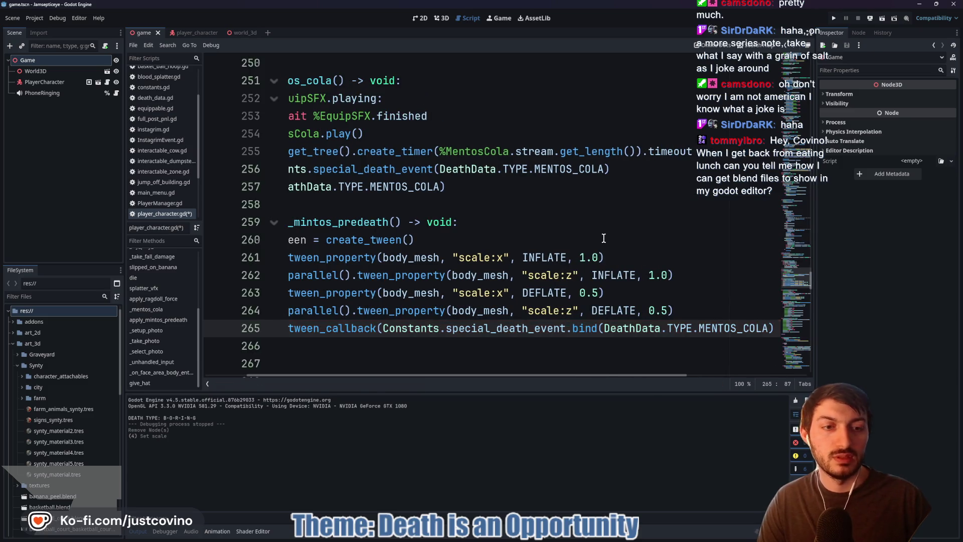
scroll(552, 381, left, 3)
mouse_move(668, 169)
mouse_down()
mouse_move(307, 170)
mouse_move(308, 152)
mouse_up()
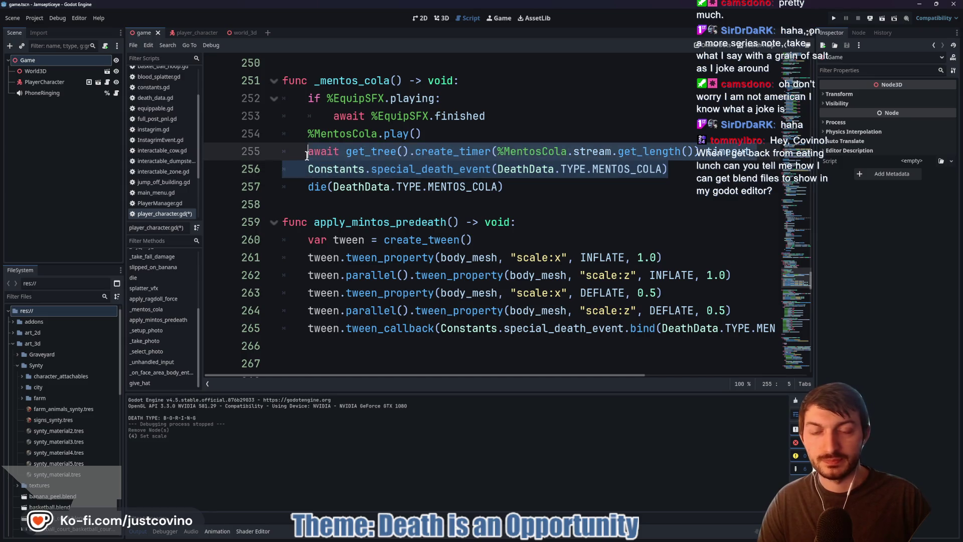
- End apply_mintos_predeath with await tween.finished, save, and run the game with F5
text(await appl)
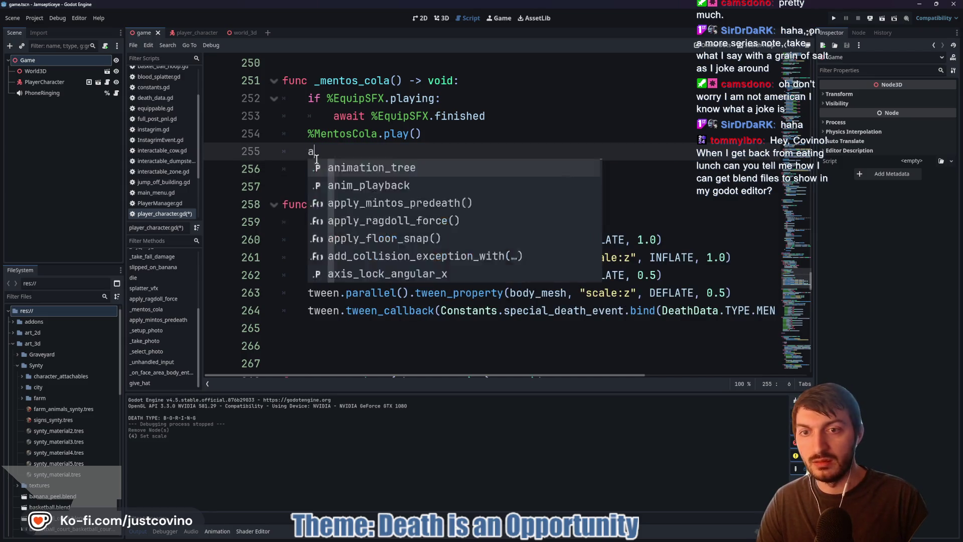
key(Return)
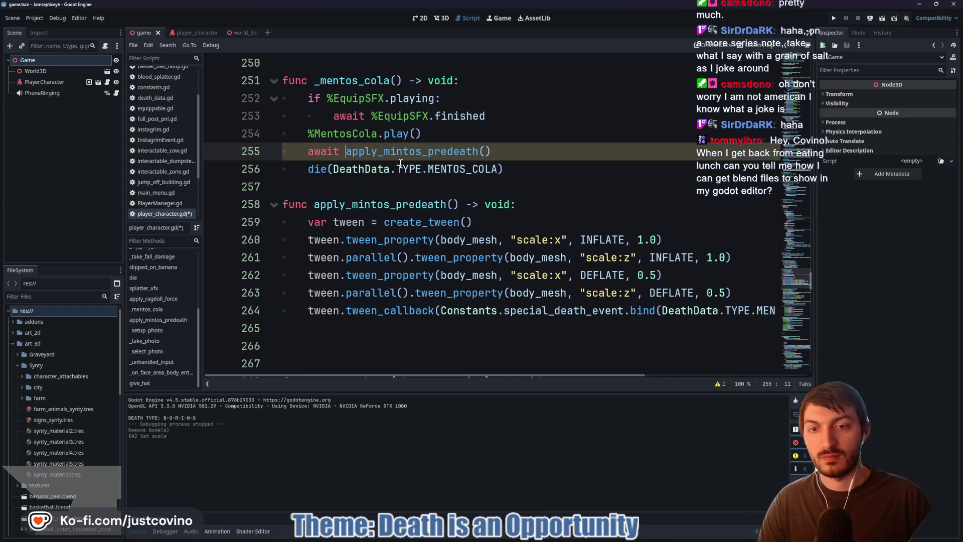
key(ctrl+BackSpace)
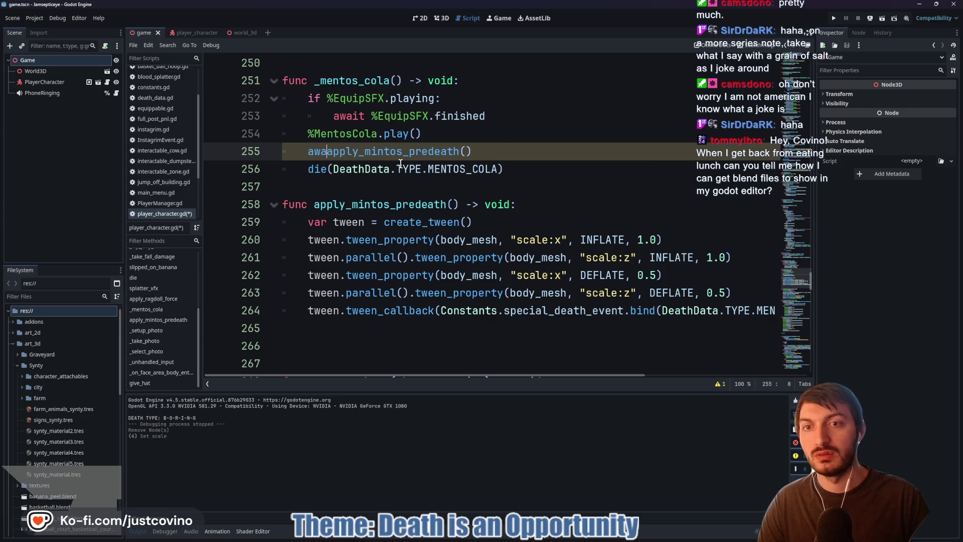
click(355, 328)
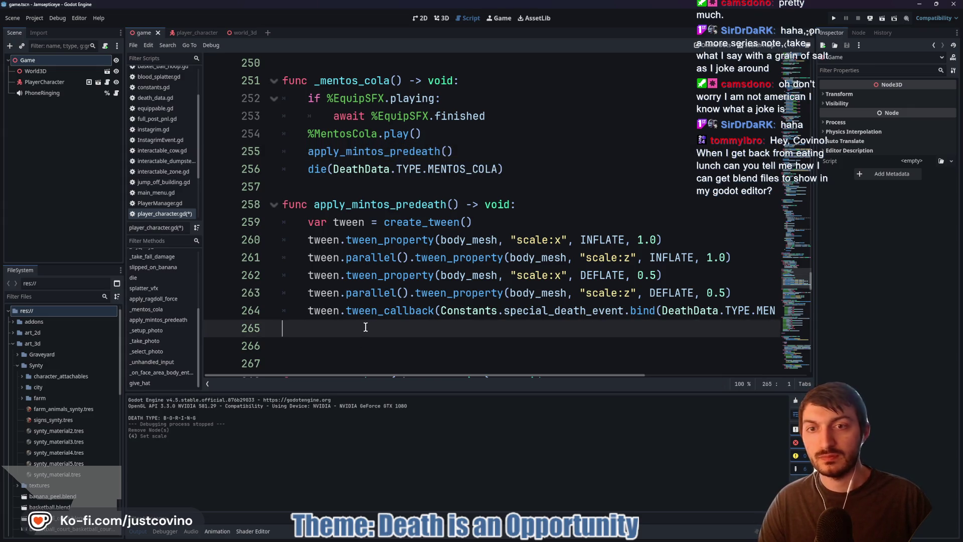
text(await tween.f)
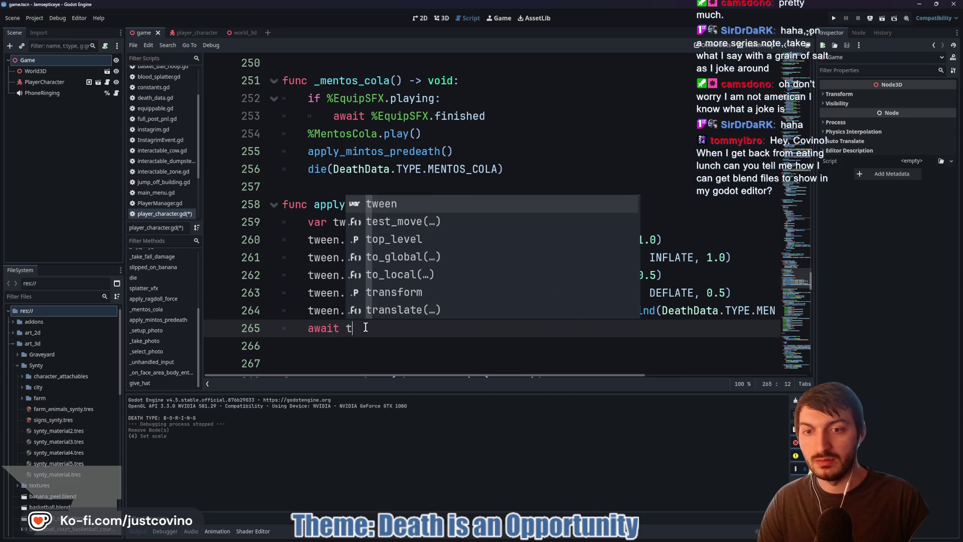
text(ini)
key(Return)
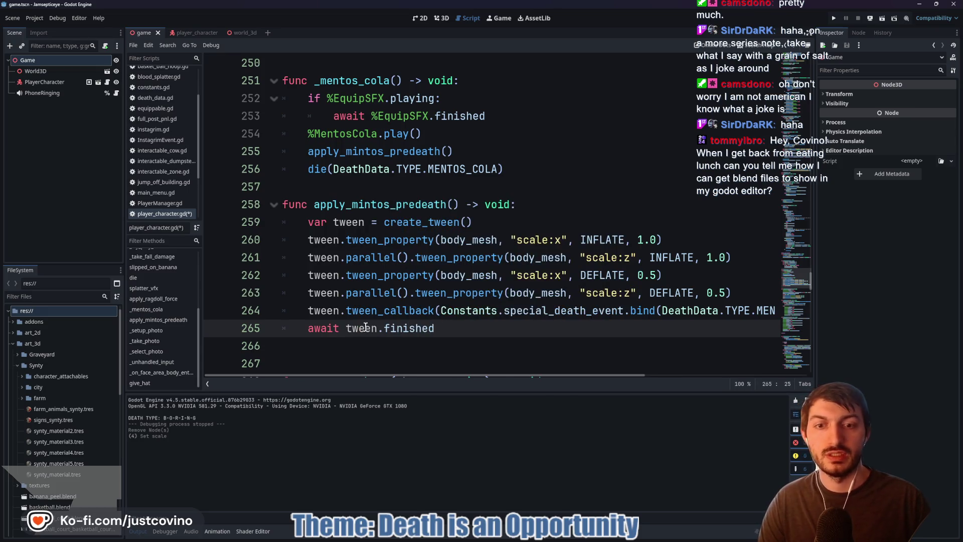
key(ctrl+s)
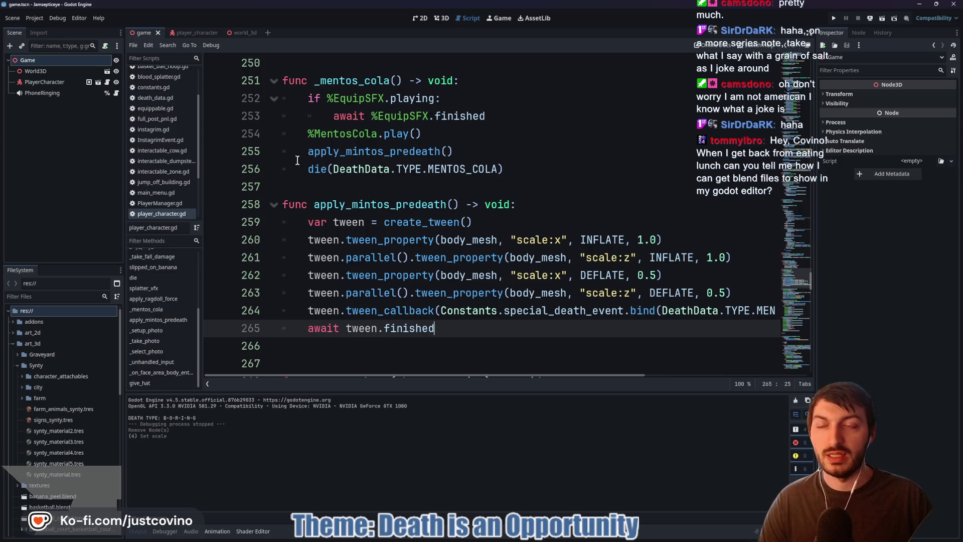
key(F5)
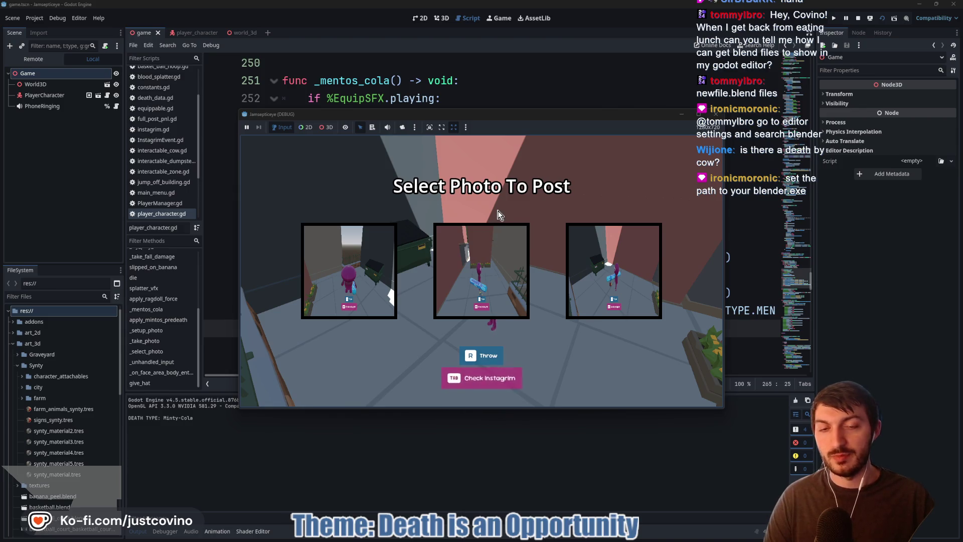
- Stop the running game after the Minty-Cola death has been logged
click(716, 116)
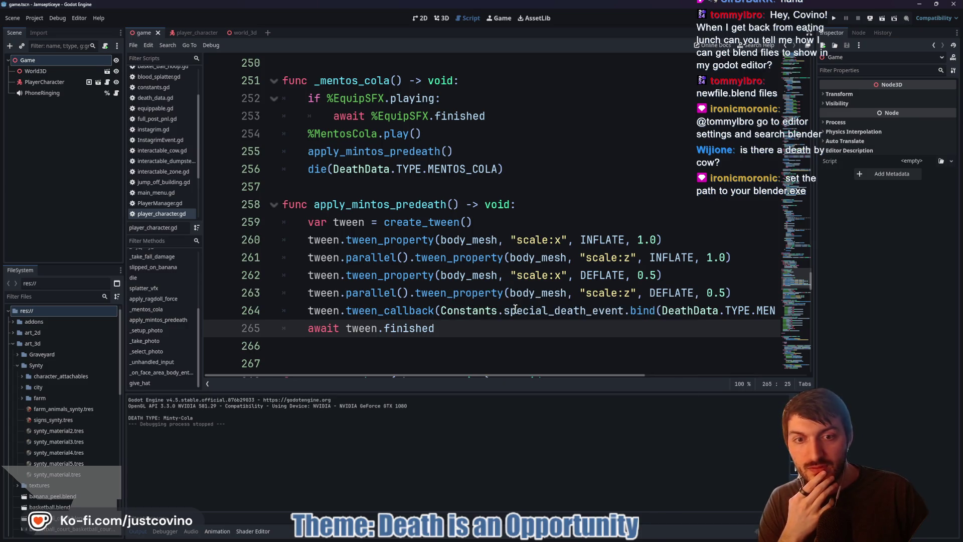
- Check special_death_event in constants.gd, then return to apply_ragdoll_force's parameters in player_character
ctrl+click(468, 311)
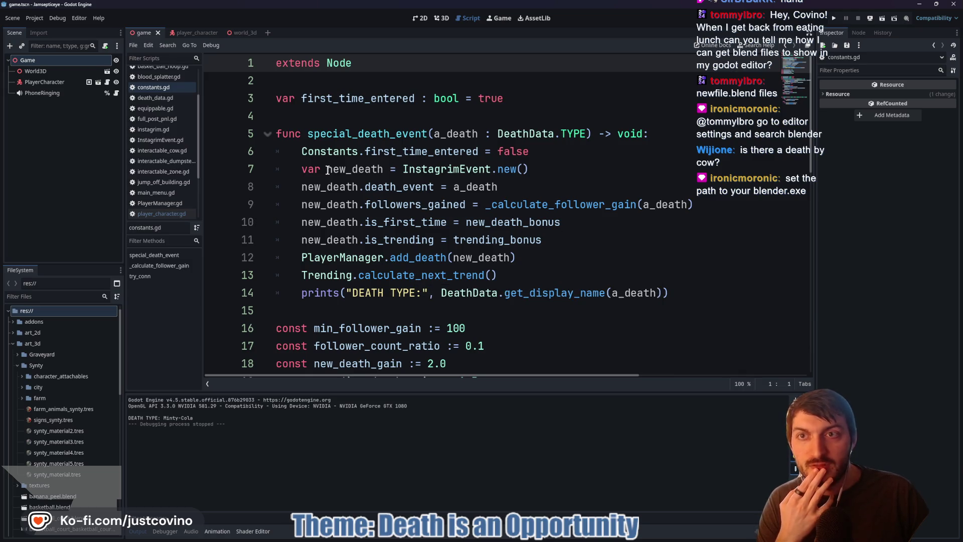
click(194, 31)
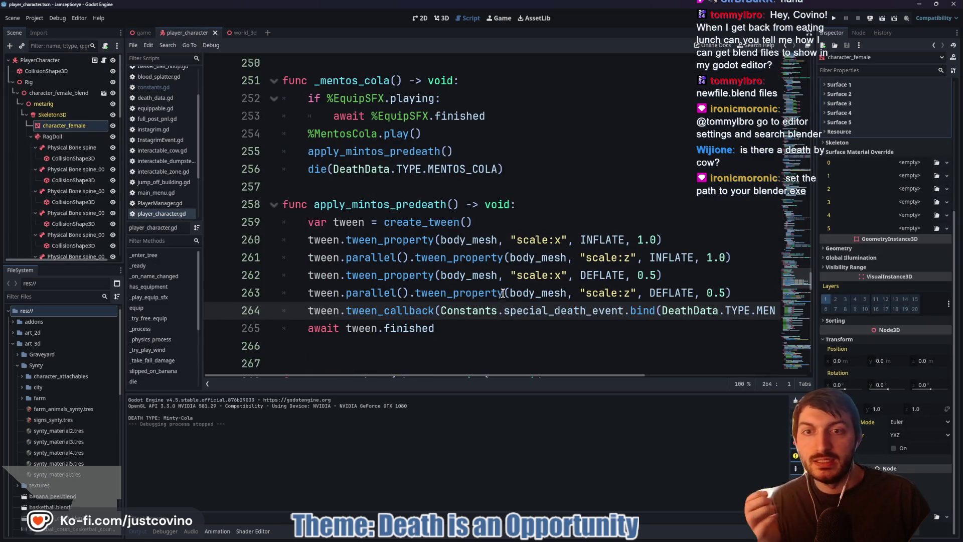
scroll(462, 235, up, 5)
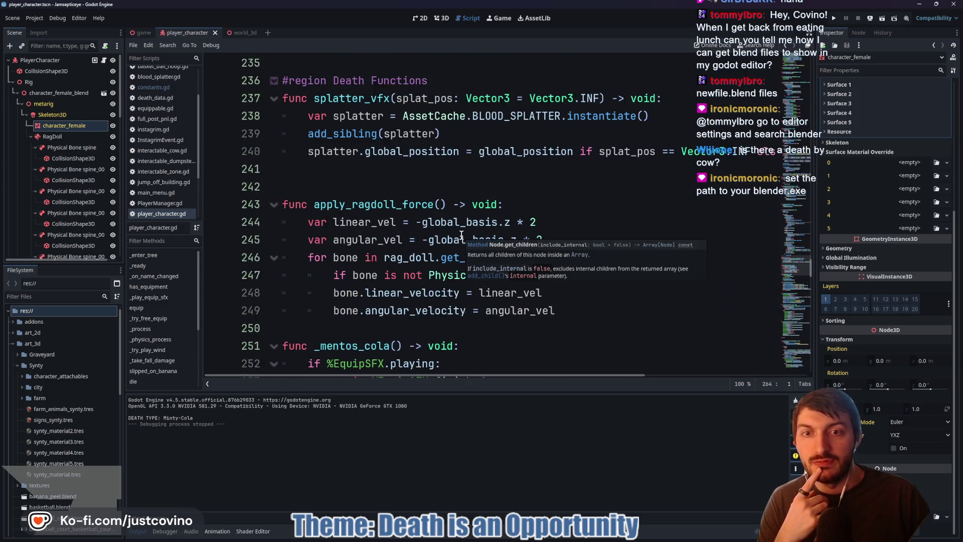
scroll(387, 216, down, 10)
scroll(385, 217, up, 4)
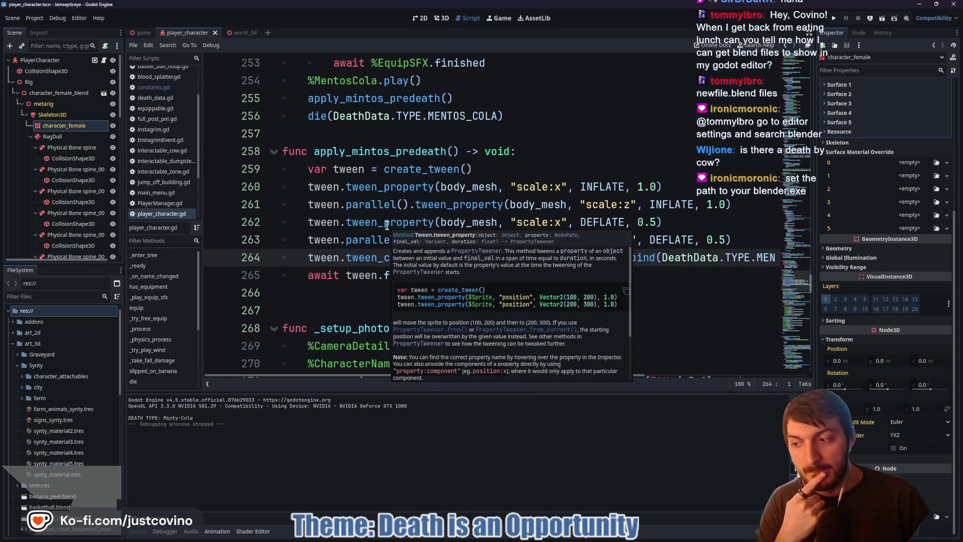
scroll(388, 220, up, 12)
scroll(390, 217, up, 1)
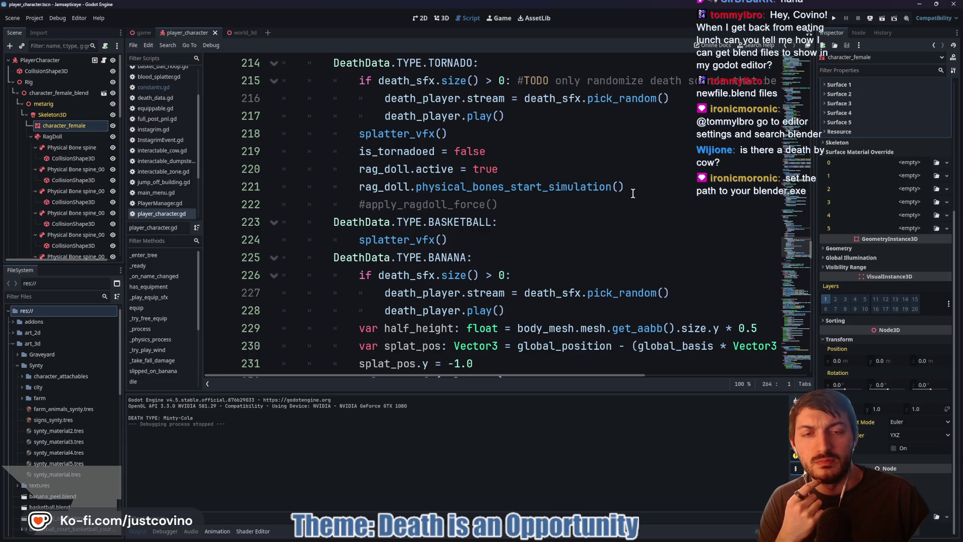
scroll(557, 214, down, 9)
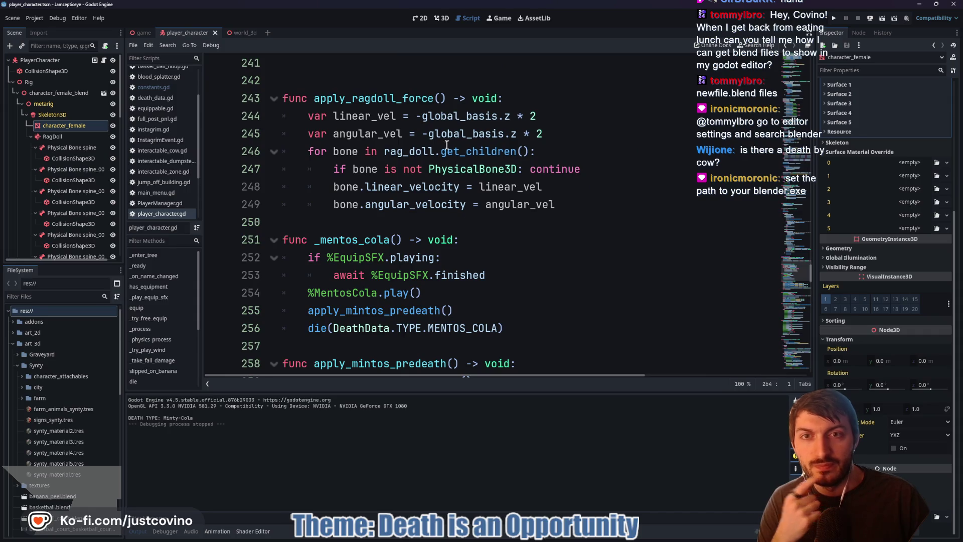
click(442, 98)
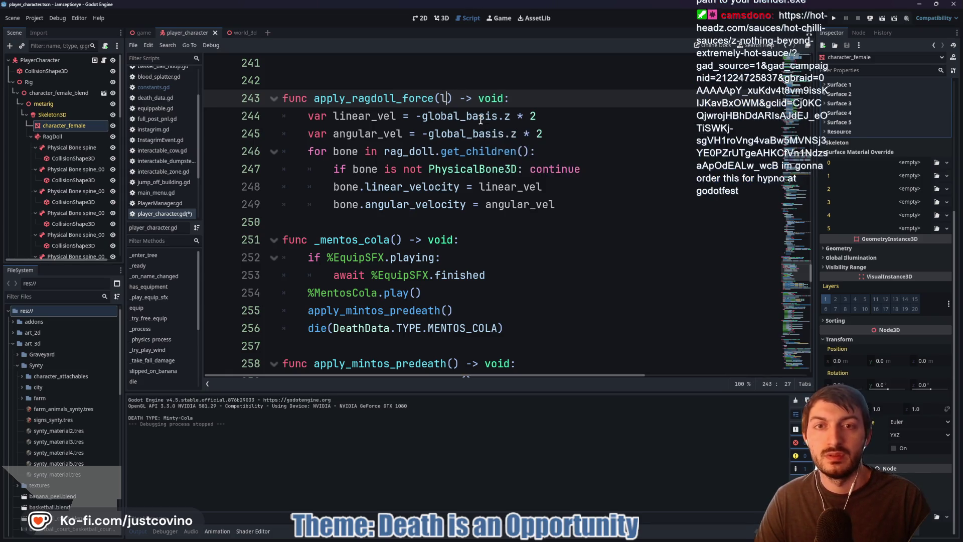
- Start giving apply_ragdoll_force linear and angular Vector3 parameters
text(linear:)
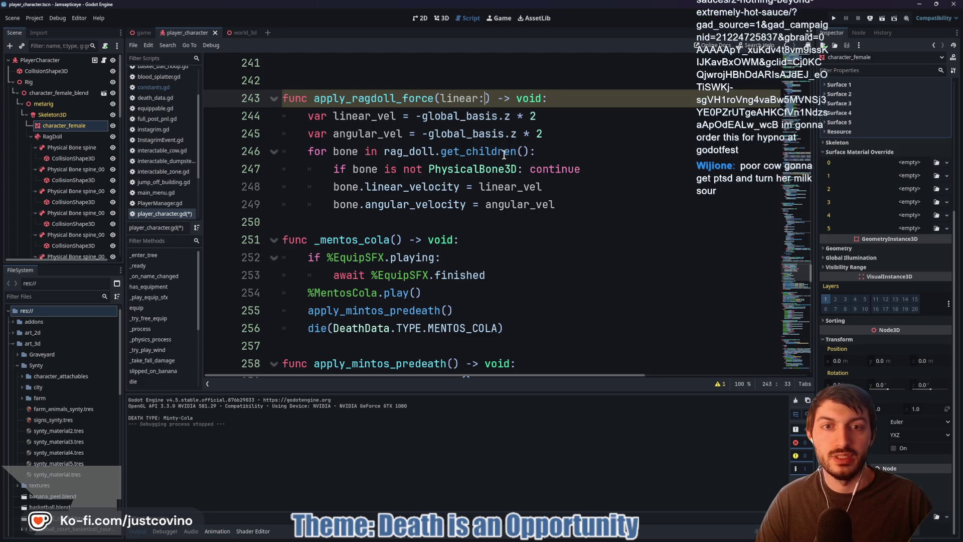
click(410, 186)
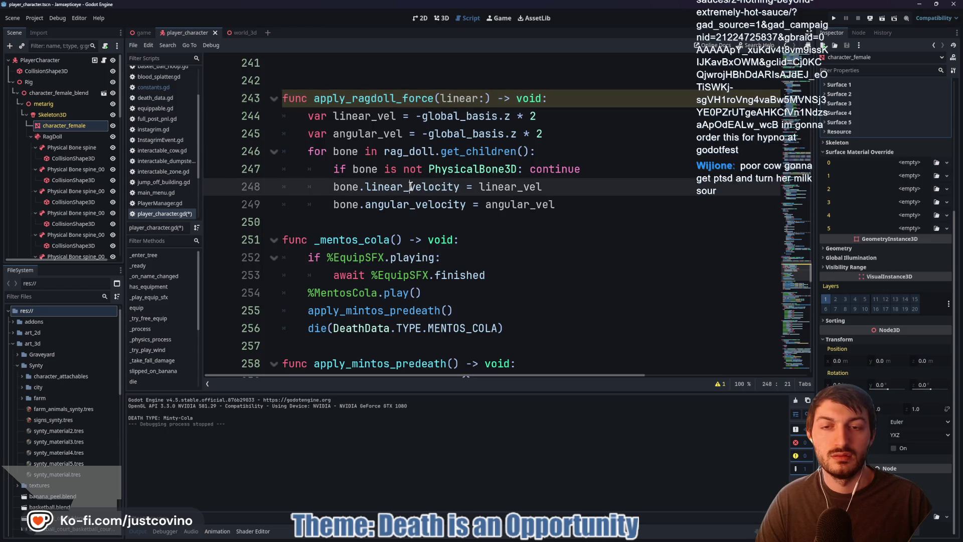
click(485, 98)
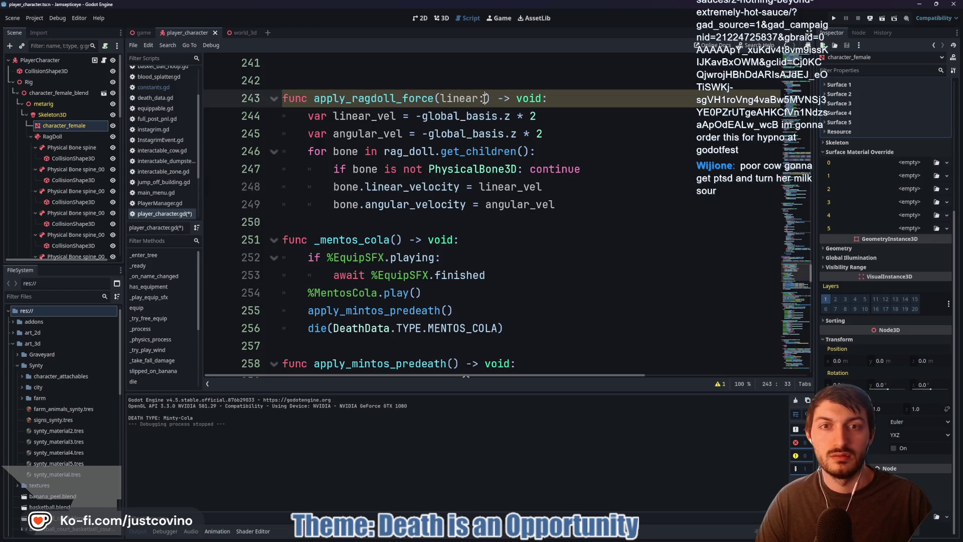
text(Vect)
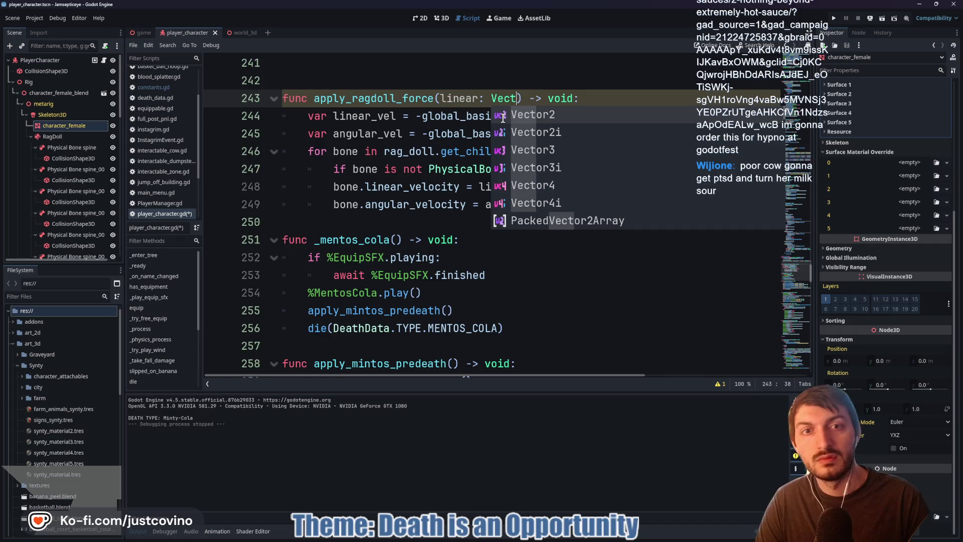
text(or3, )
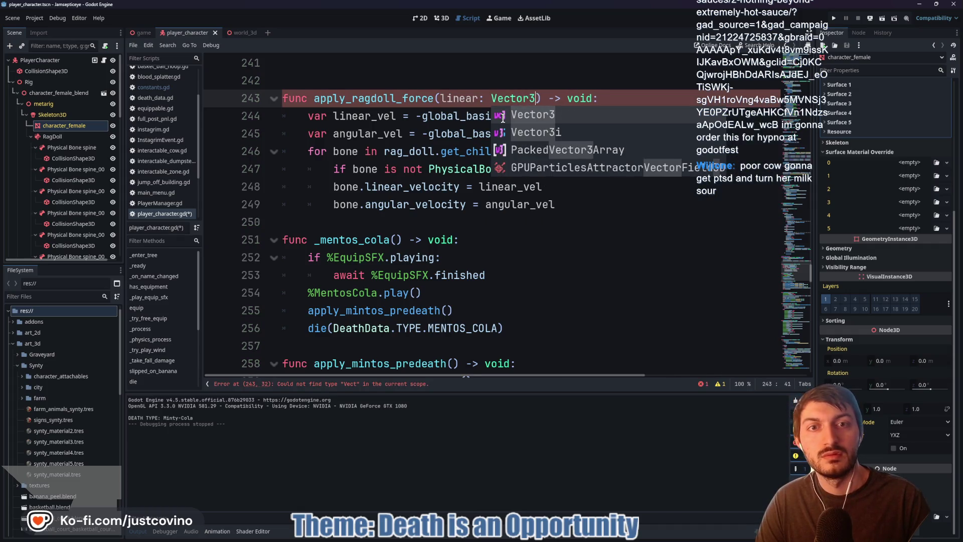
text(anuglar)
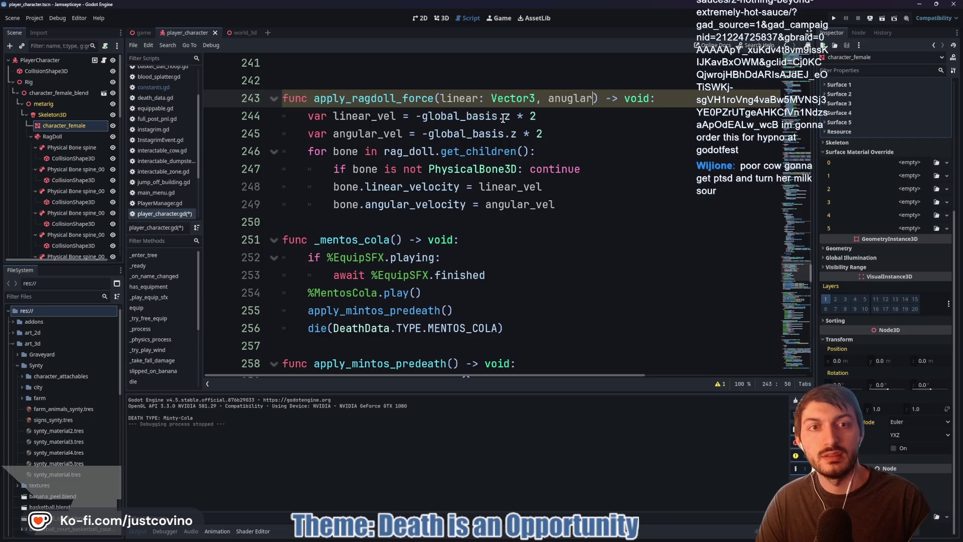
text(ular)
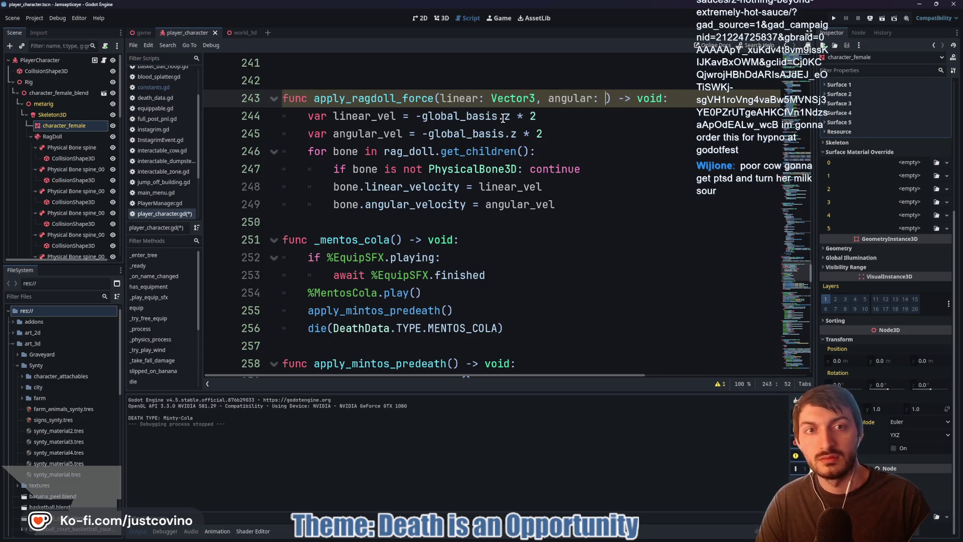
text(Vector3)
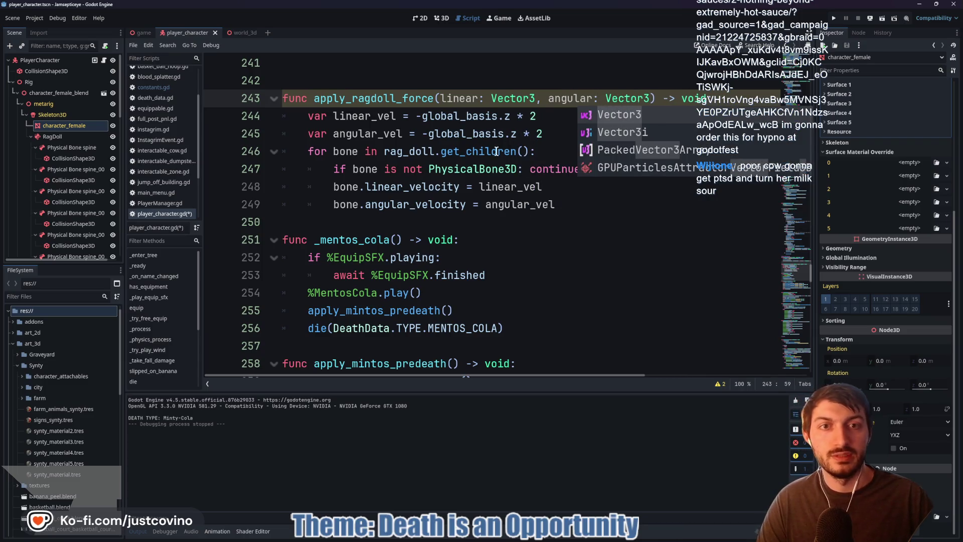
- Replace those two parameters with a single 'multiplier: float' parameter
click(516, 116)
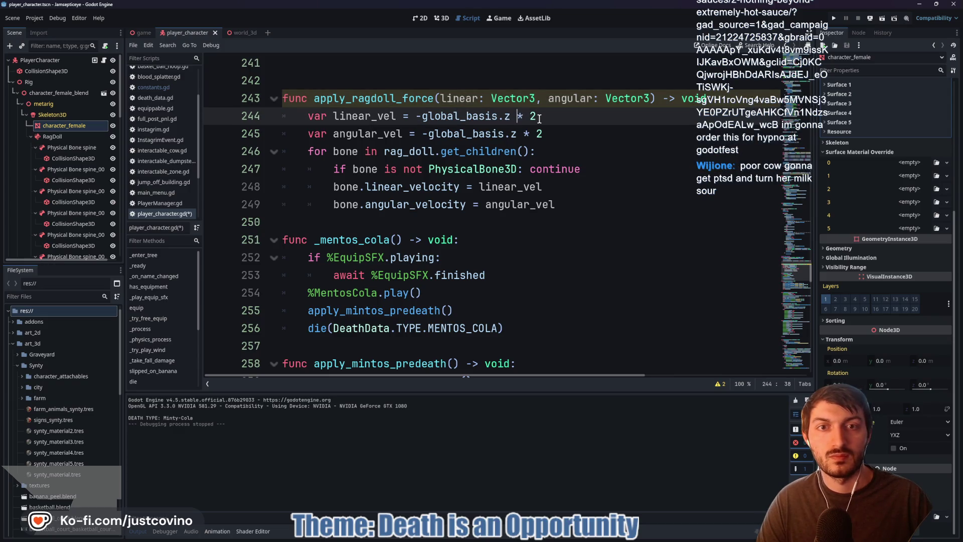
drag(538, 116, 433, 114)
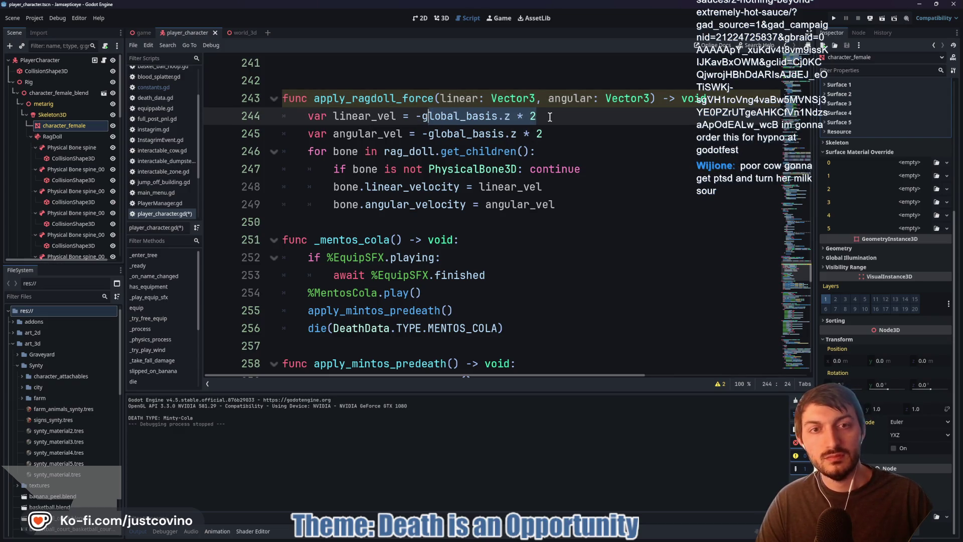
mouse_move(651, 98)
mouse_down()
mouse_move(442, 98)
mouse_move(450, 97)
mouse_up()
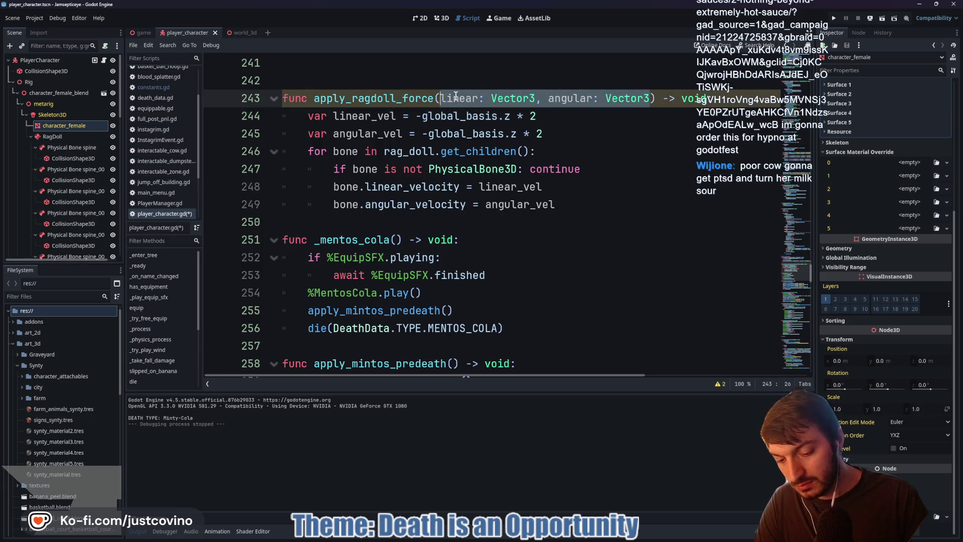
key(BackSpace)
text(multiplier:)
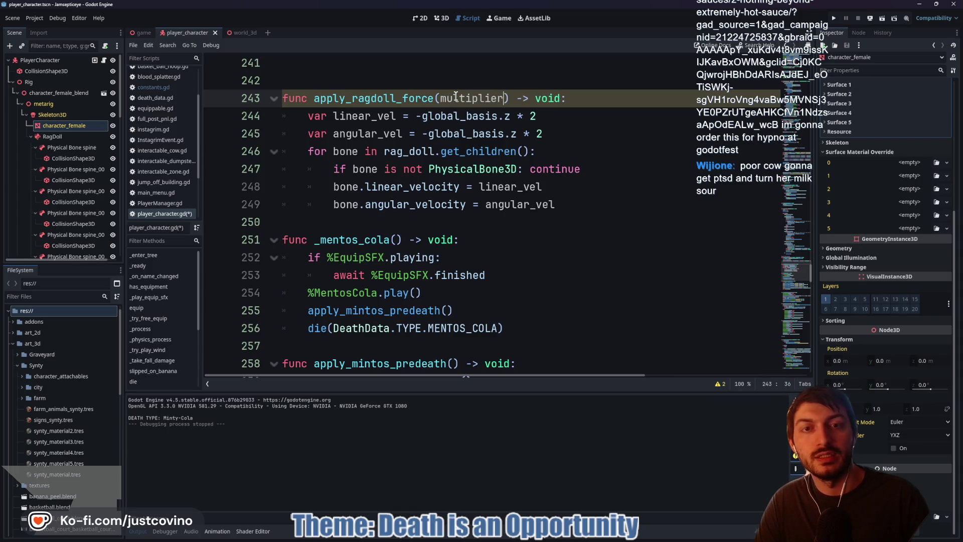
text( float)
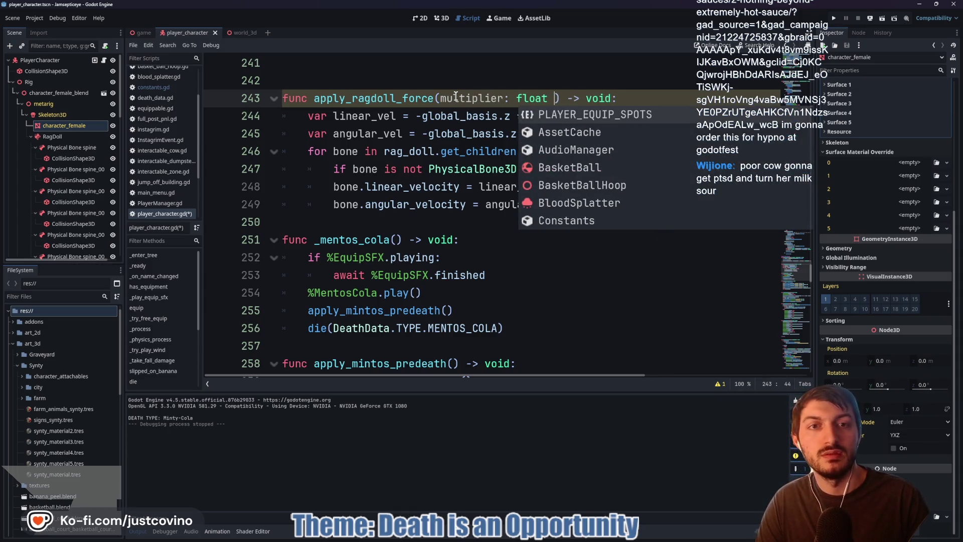
- Change the fixed '* 2' on both velocity lines to '* multiplier' and save
click(459, 116)
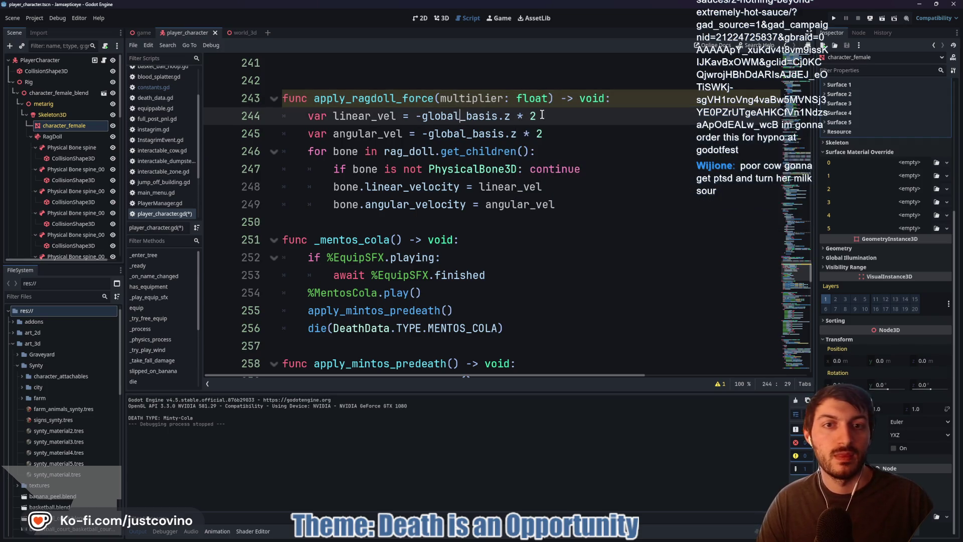
key(ctrl+d)
text(multiplier)
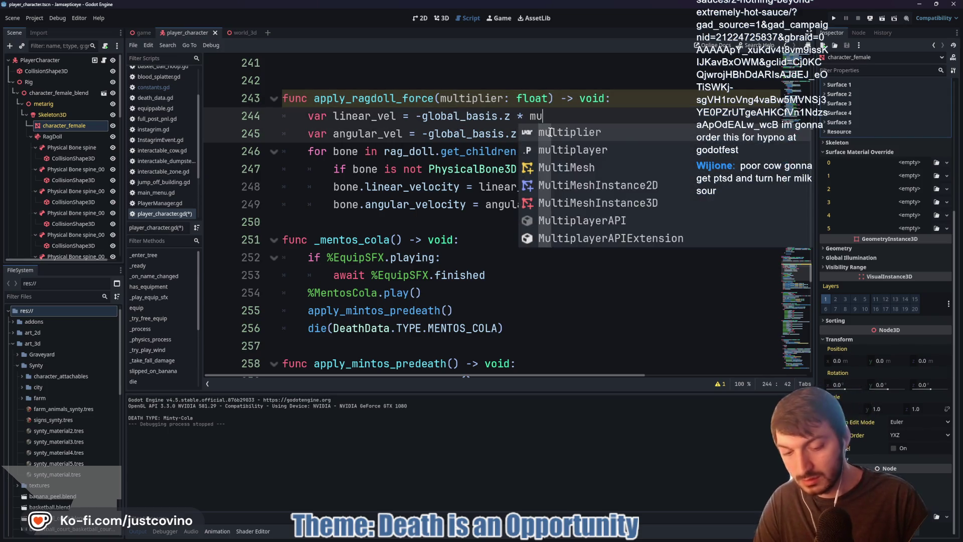
key(ctrl+s)
click(621, 134)
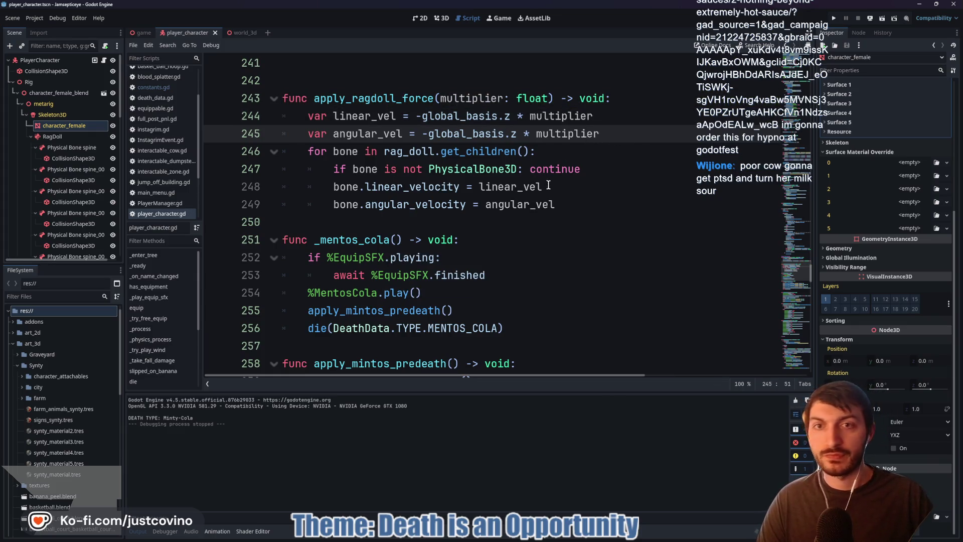
scroll(590, 163, down, 1)
scroll(545, 191, up, 7)
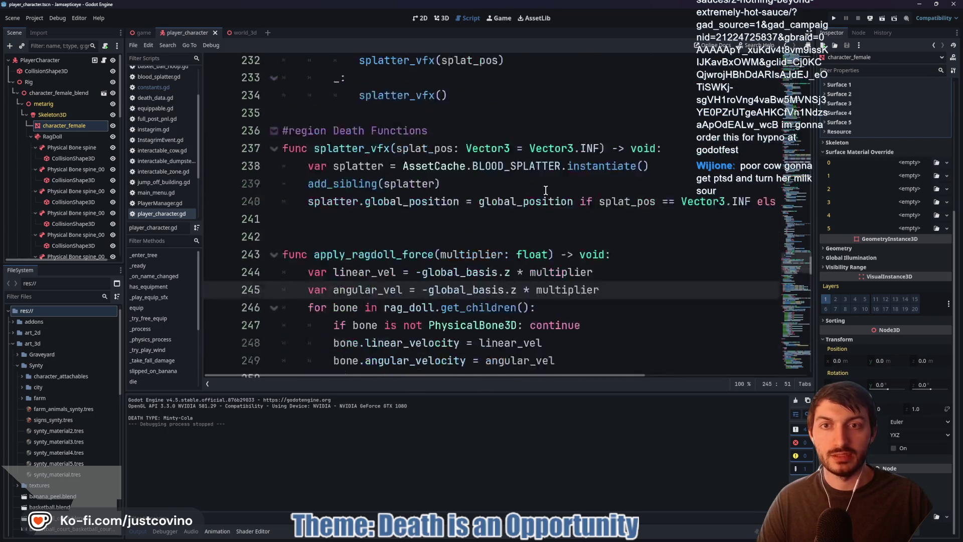
scroll(517, 208, up, 3)
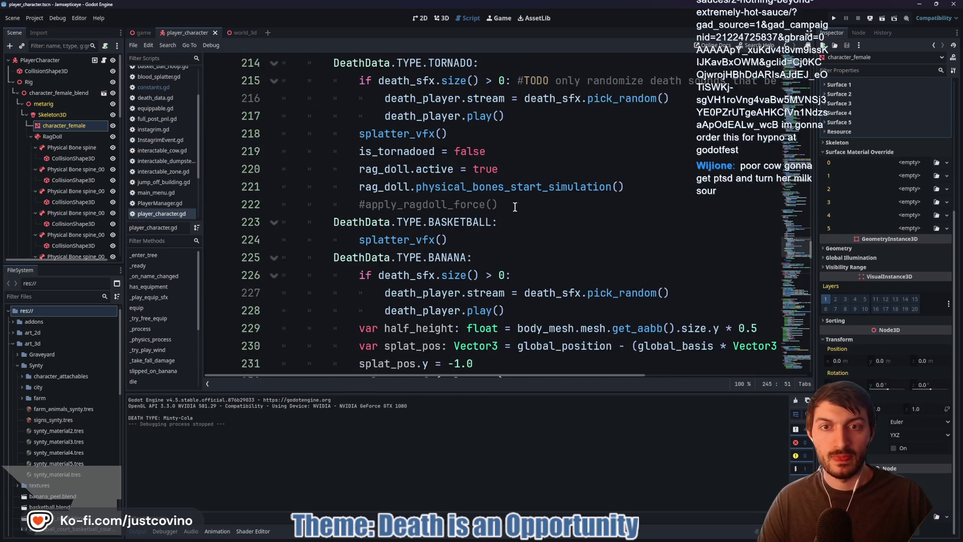
- Copy the rag_doll.active and physical_bones_start_simulation lines and paste them after await tween.finished
mouse_move(663, 187)
mouse_down()
mouse_move(381, 186)
mouse_move(265, 170)
mouse_up()
key(ctrl+c)
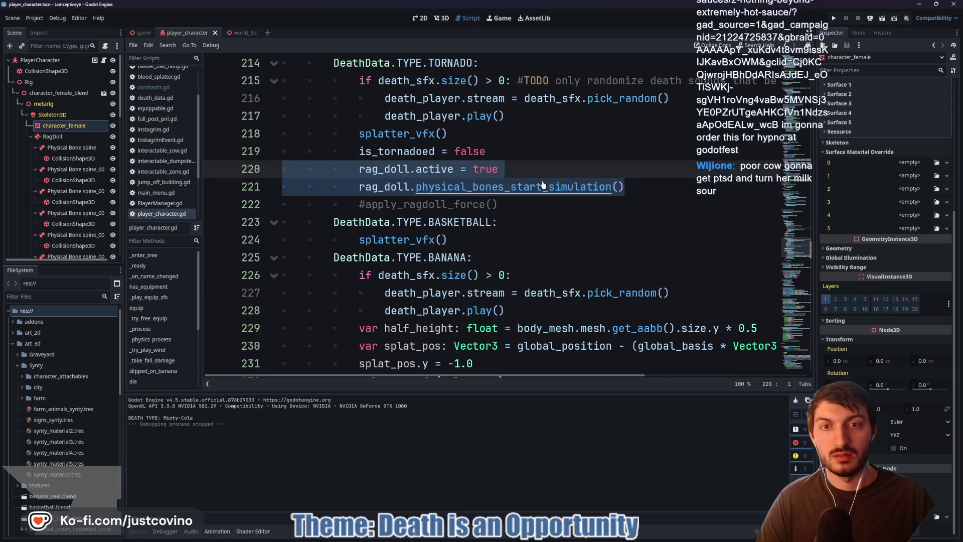
scroll(537, 181, down, 7)
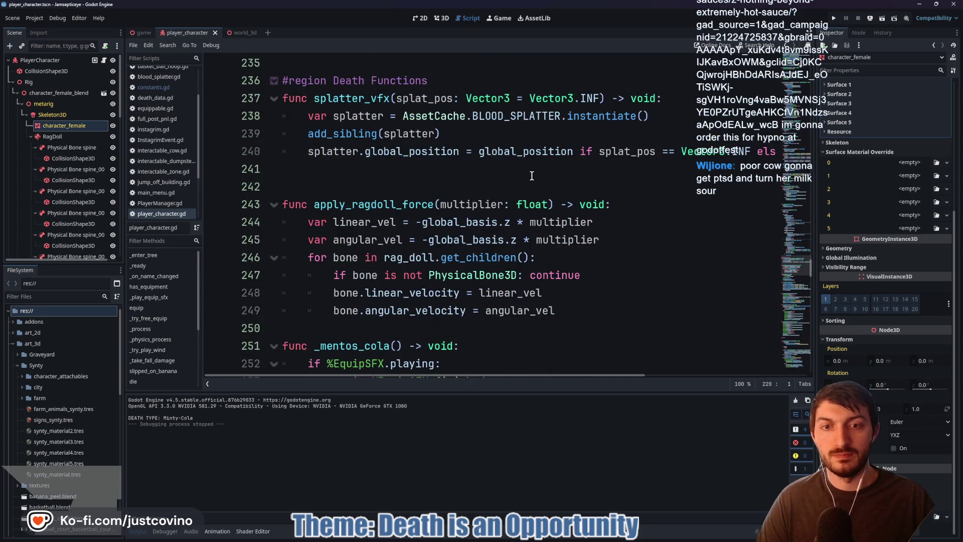
scroll(532, 176, up, 7)
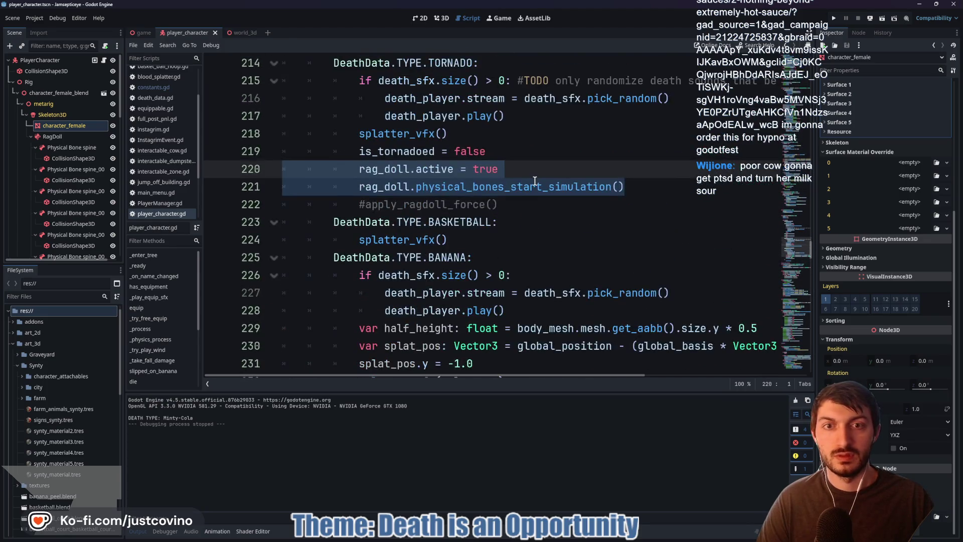
scroll(534, 181, down, 7)
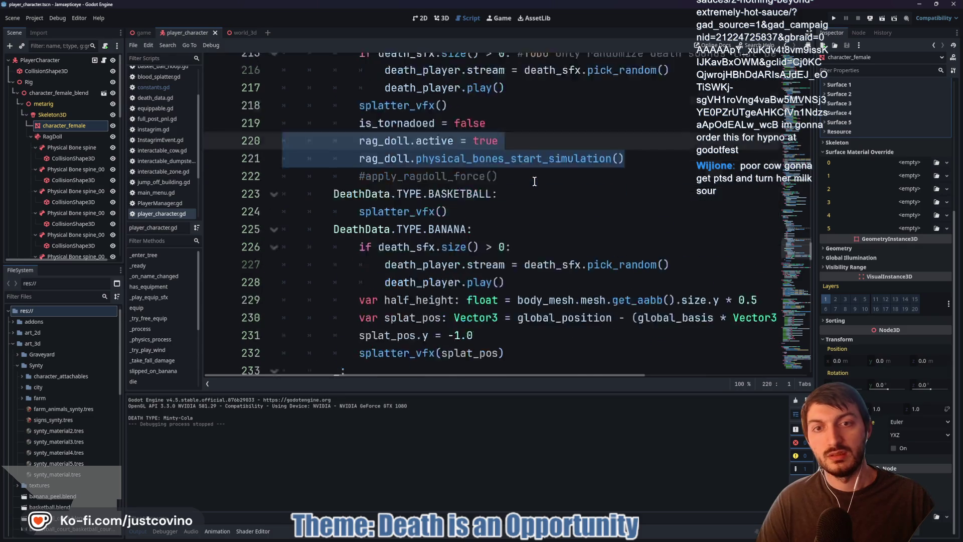
scroll(547, 193, down, 6)
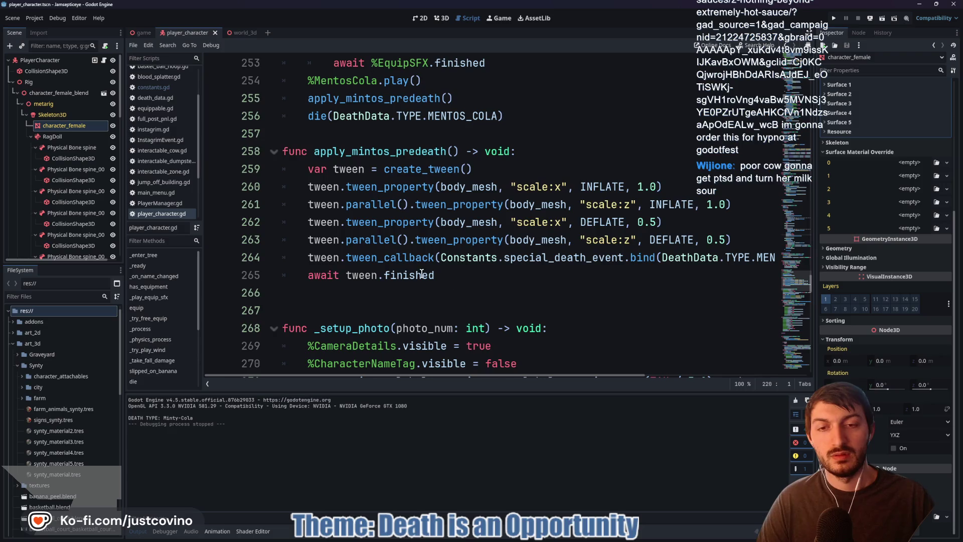
click(304, 274)
key(Return)
key(Up)
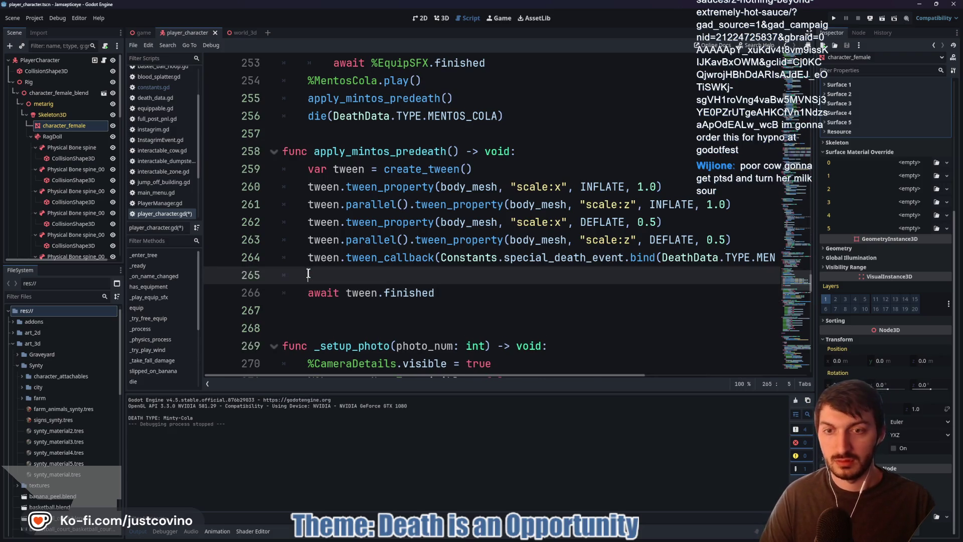
key(ctrl+v)
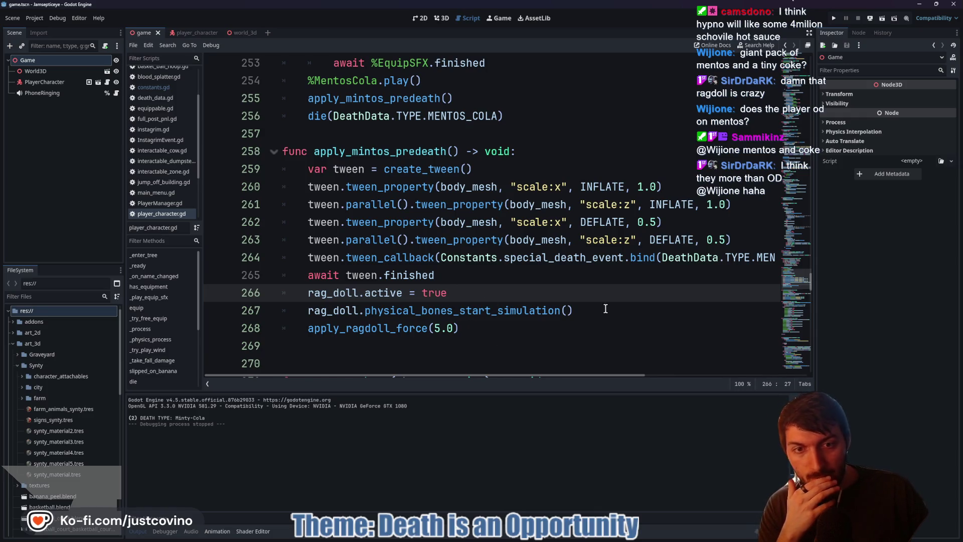
drag(590, 310, 266, 301)
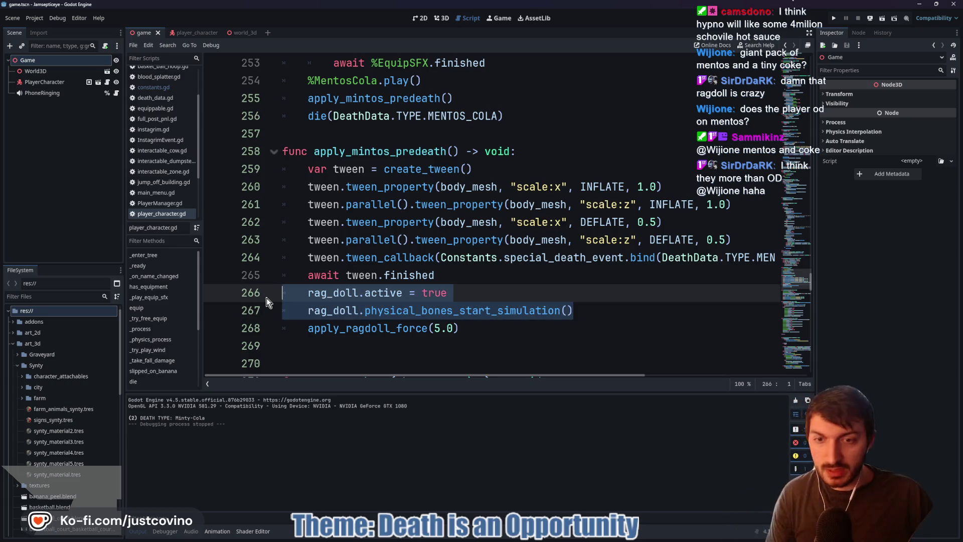
- Move the two ragdoll lines into apply_ragdoll_force, fix indentation, and place them below the velocity variables
key(ctrl+x)
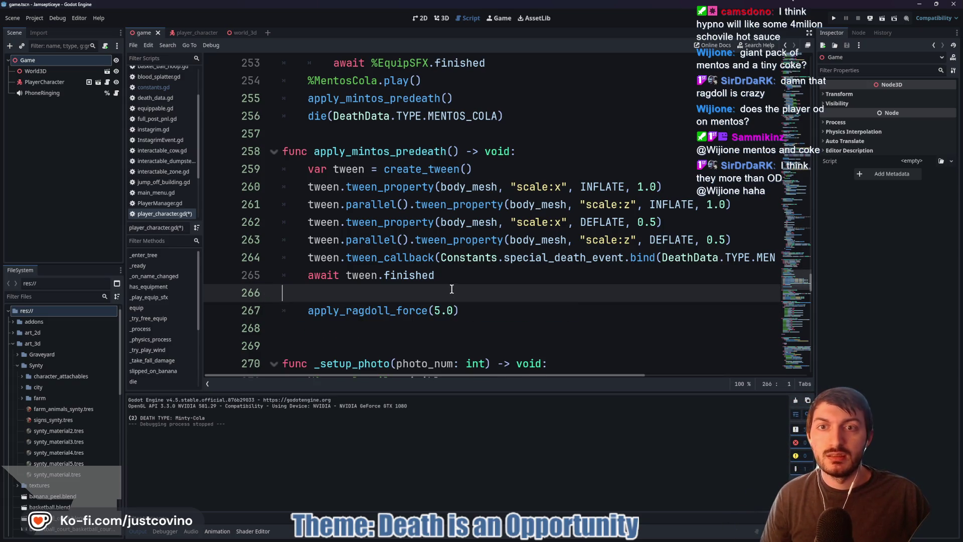
ctrl+click(374, 311)
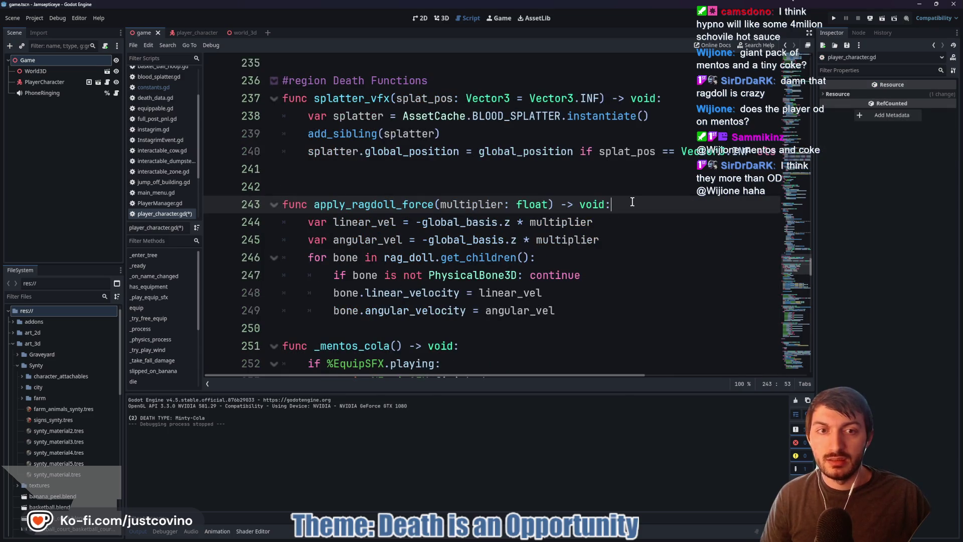
key(Return)
key(ctrl+v)
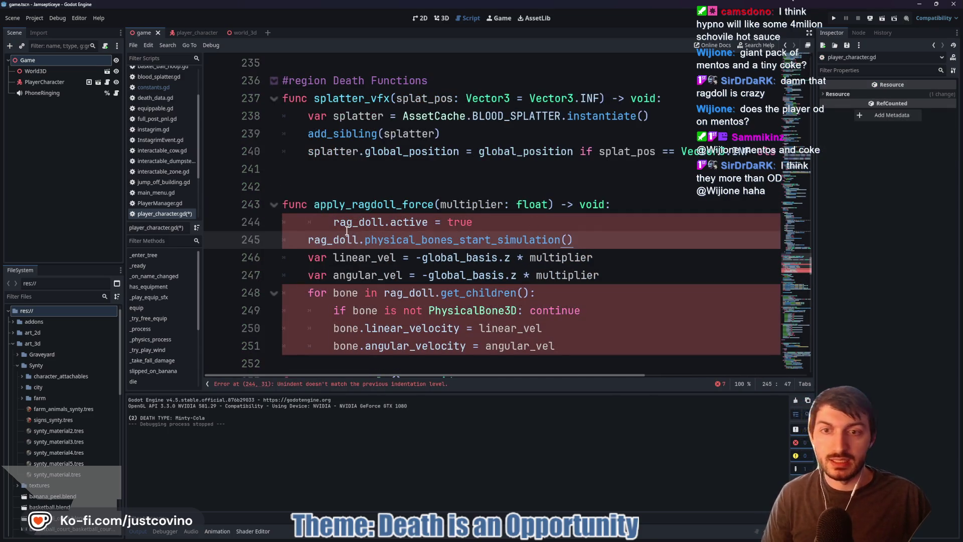
click(334, 222)
key(BackSpace)
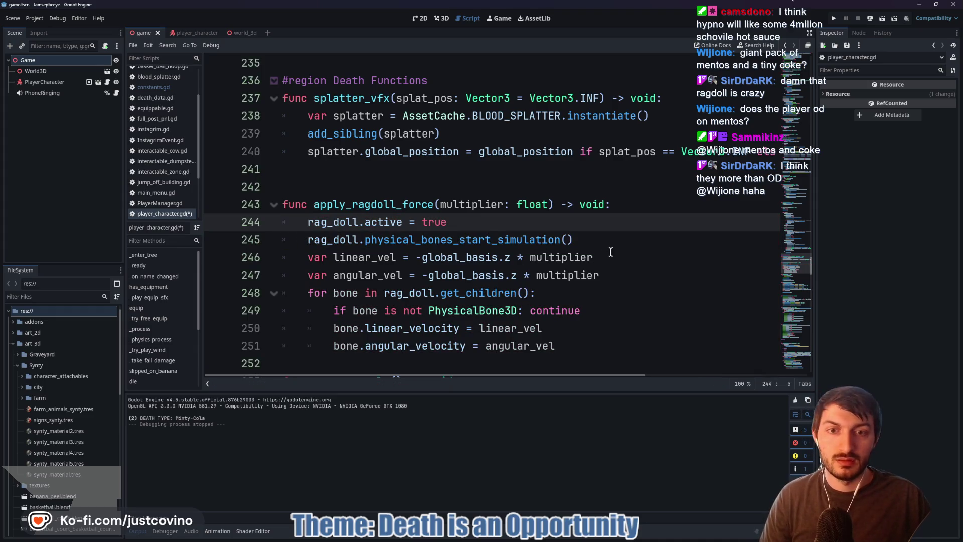
mouse_move(589, 240)
mouse_down()
mouse_move(326, 239)
mouse_move(280, 227)
mouse_up()
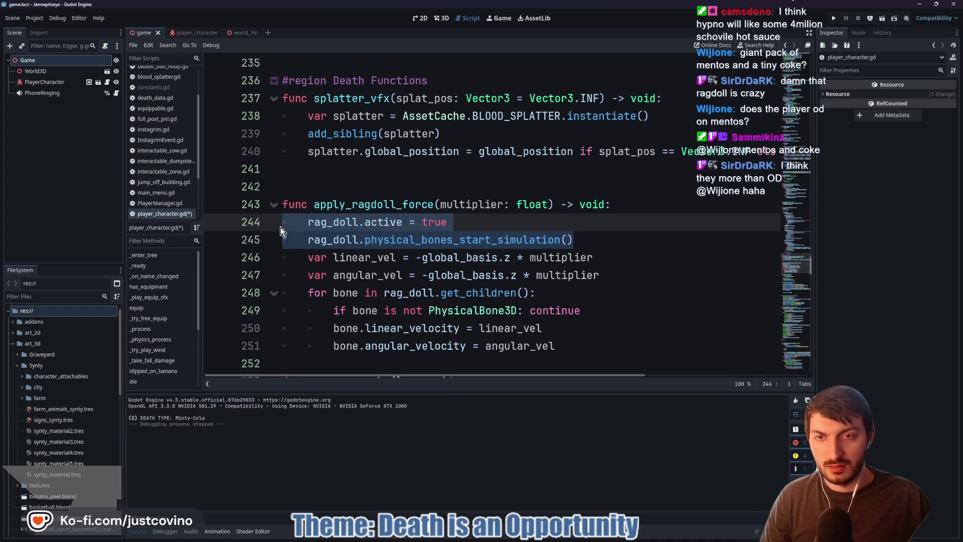
key(alt+Down)
key(alt+Down)
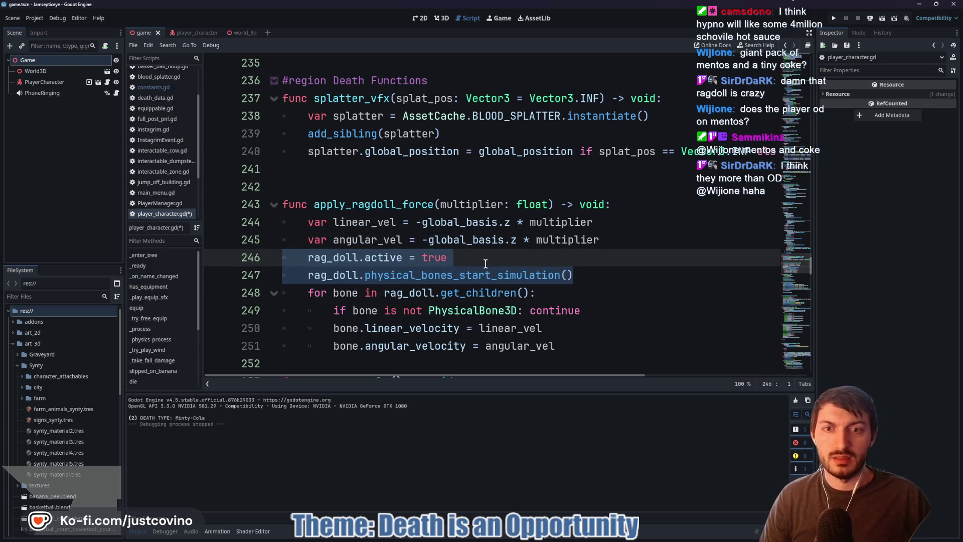
click(478, 258)
- Save the script and return to apply_mintos_predeath's await line
scroll(481, 273, down, 15)
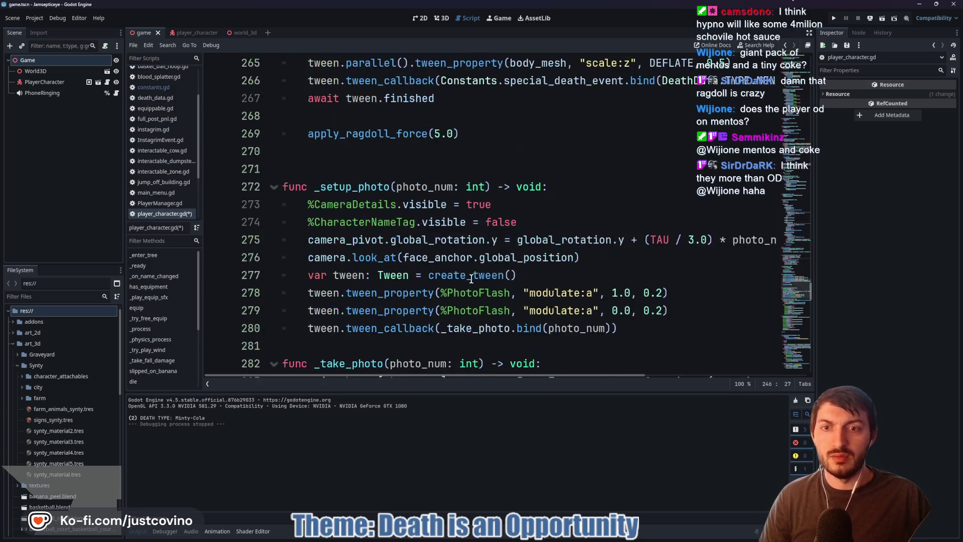
key(ctrl+s)
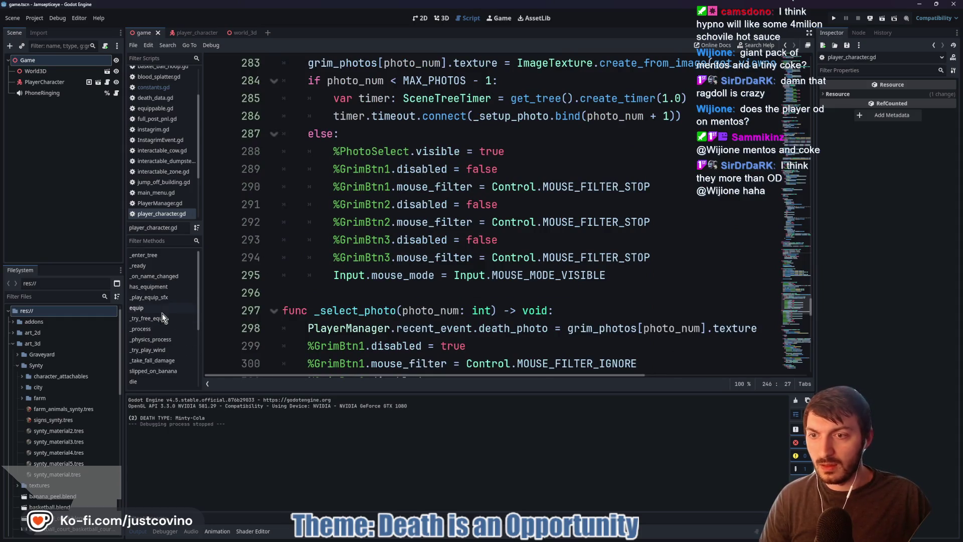
scroll(166, 349, down, 1)
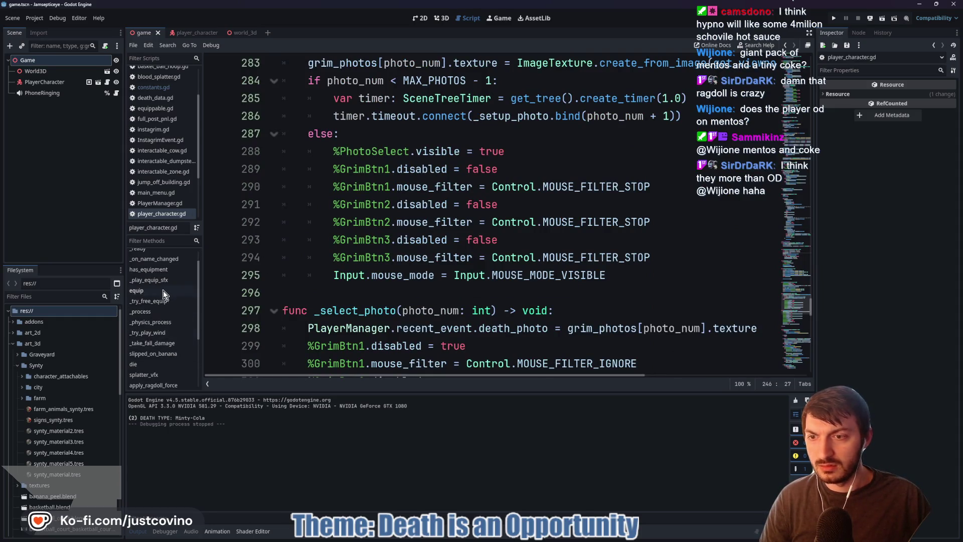
scroll(164, 305, down, 3)
click(161, 326)
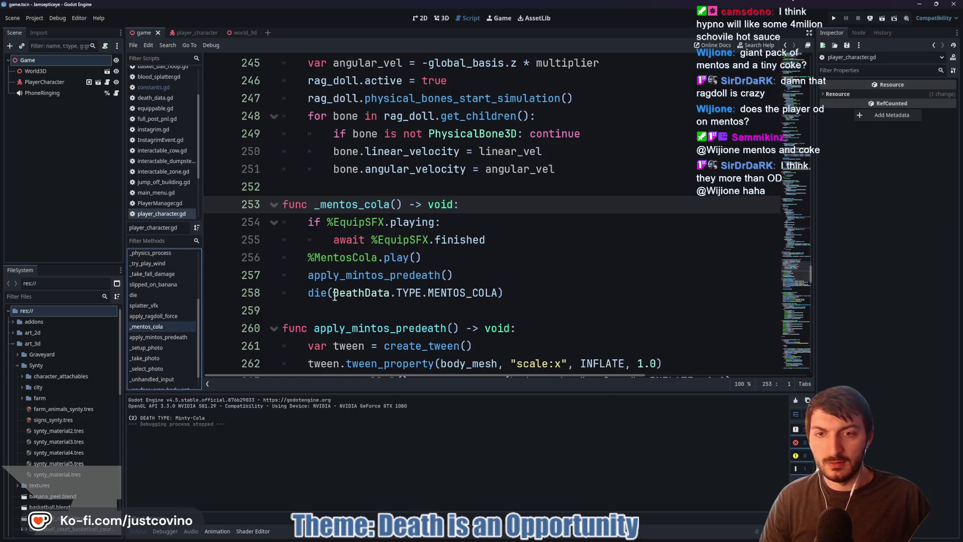
ctrl+click(351, 275)
click(462, 326)
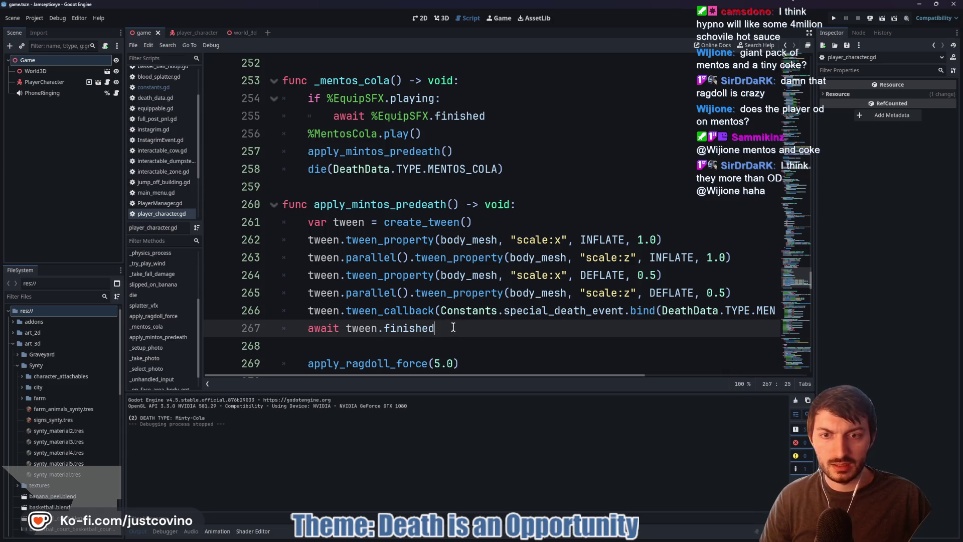
- Add tween.tween_callback(apply_ragdoll_force.bind(5.0)) after the DEFLATE tween lines
drag(453, 327, 314, 329)
click(737, 294)
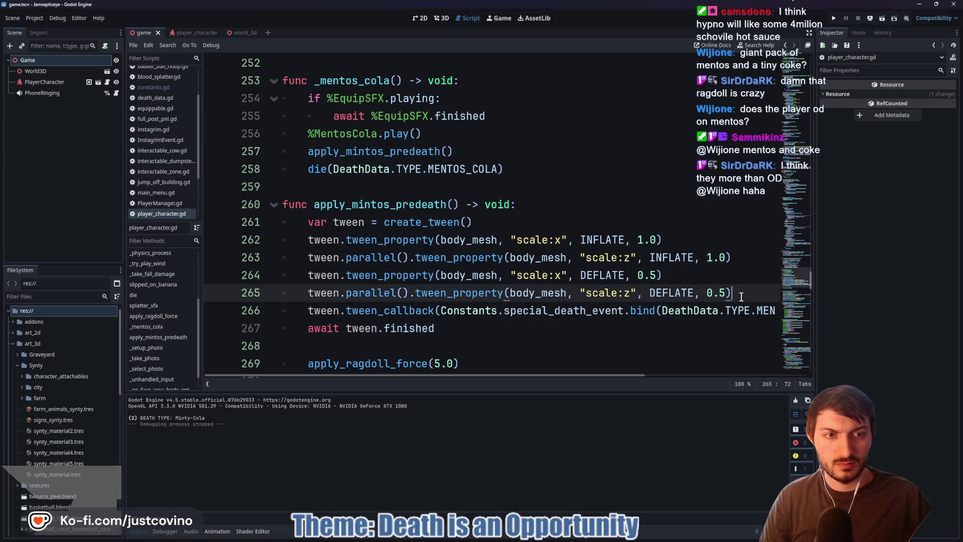
key(Return)
text(tween.tween)
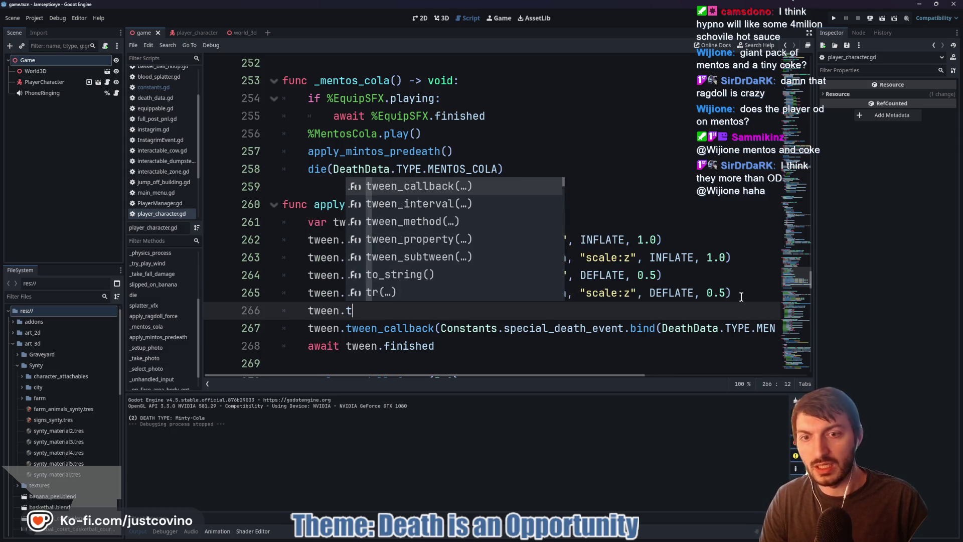
key(Return)
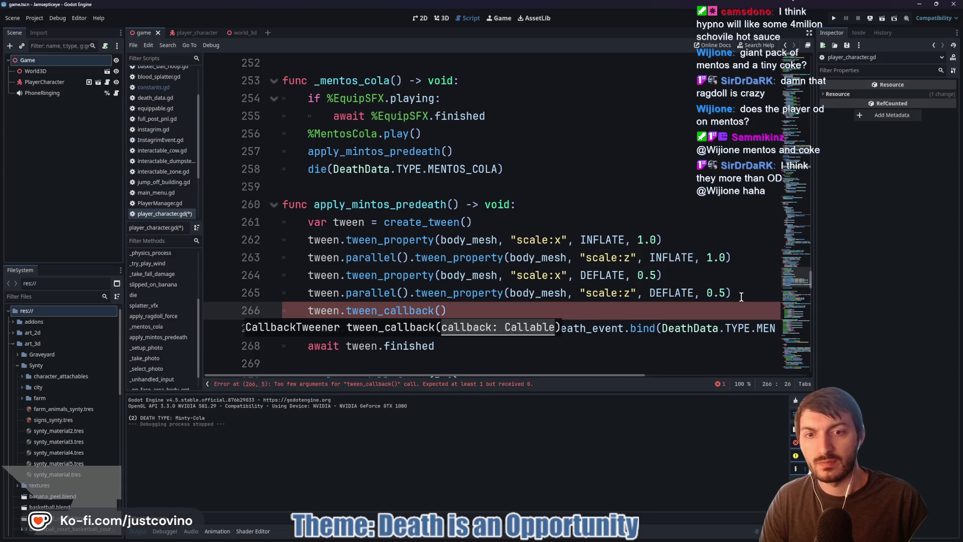
text(appl)
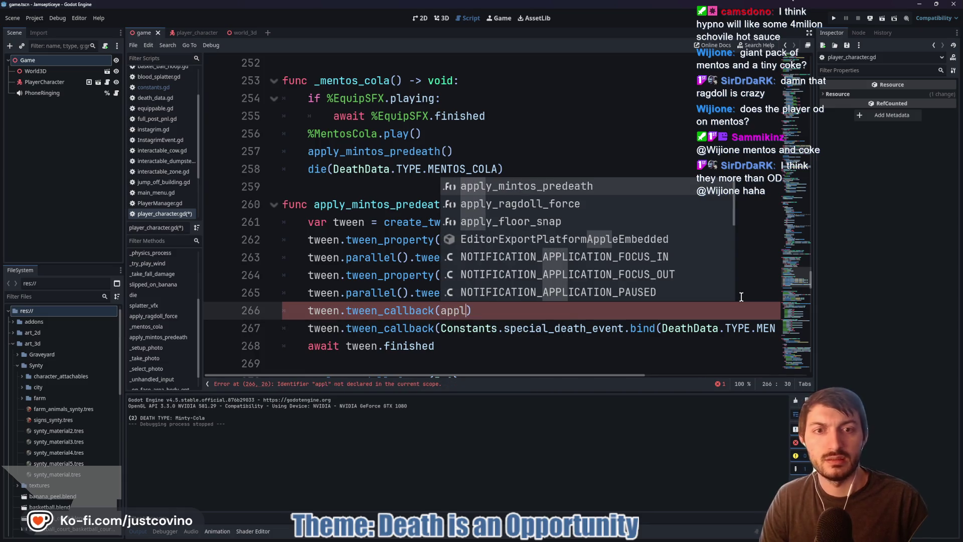
key(Down)
key(Return)
text(.)
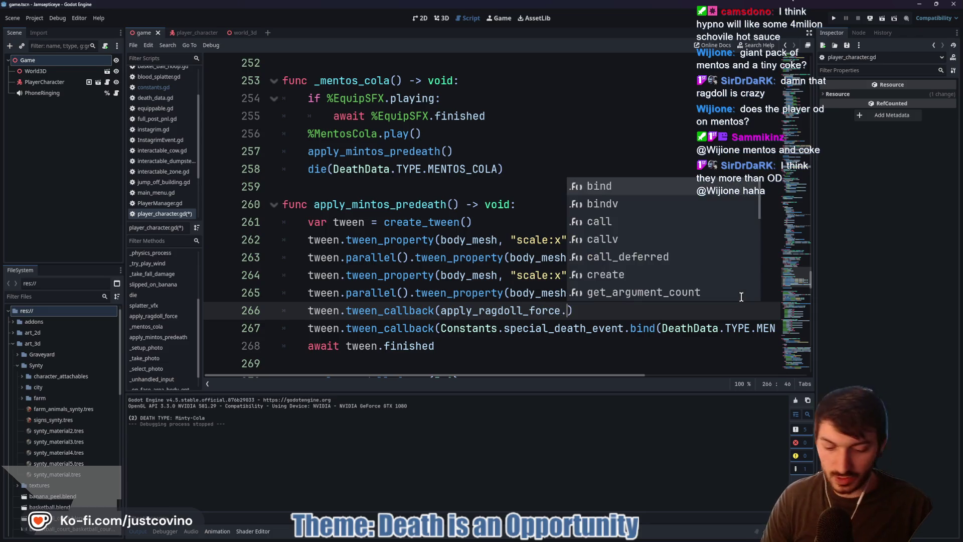
text(bind)
key(Return)
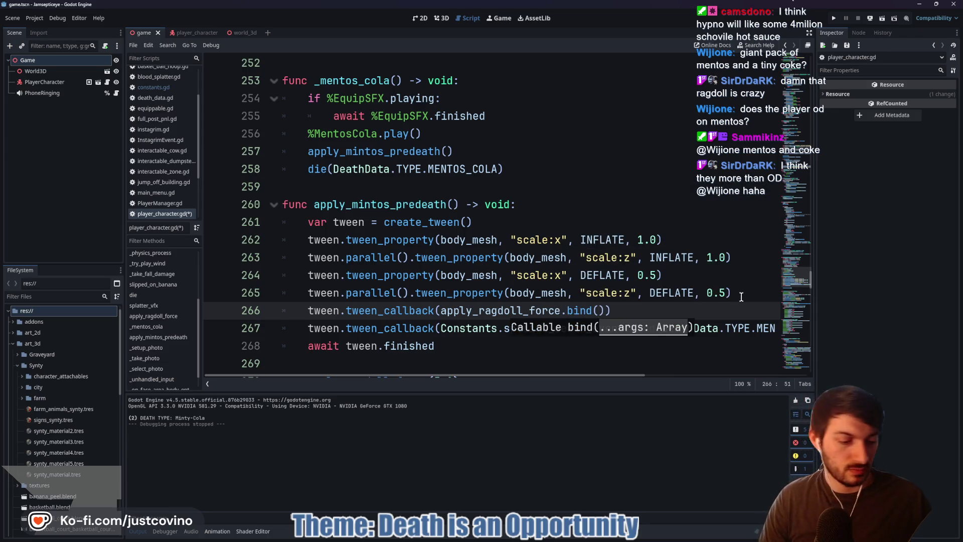
text(5.0)
- Save the script and run the game with F5
click(695, 310)
key(ctrl+s)
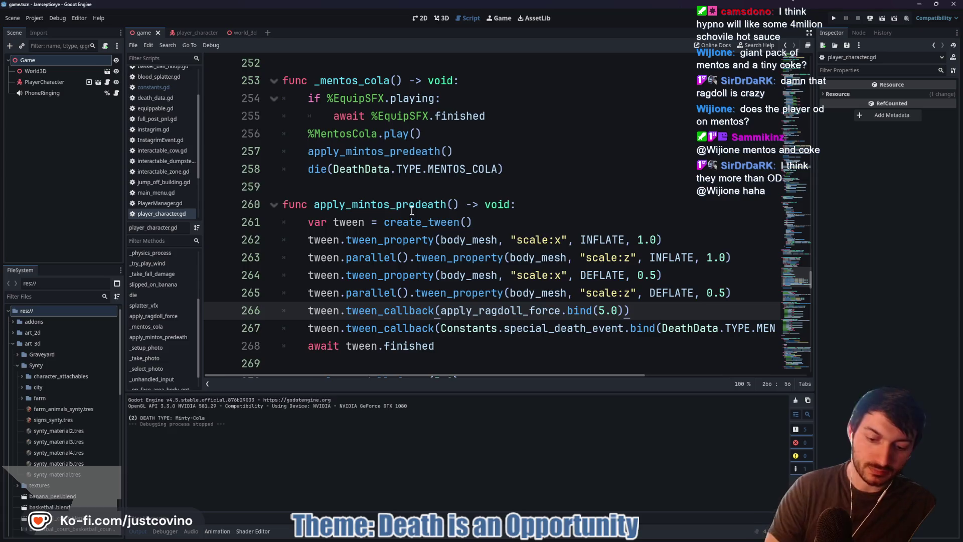
key(F5)
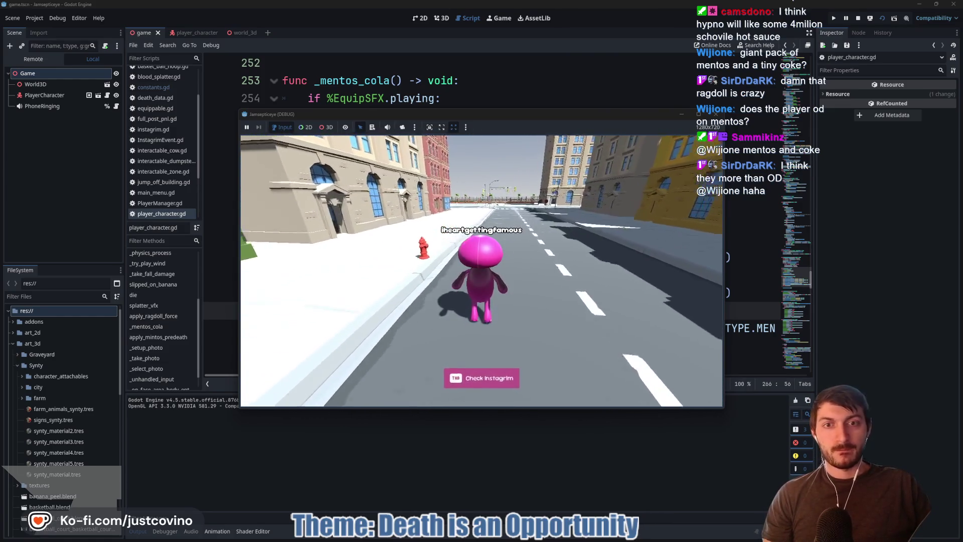
- Jump to trigger the mentos death, pick the first photo to post, then stop with F8
key(space)
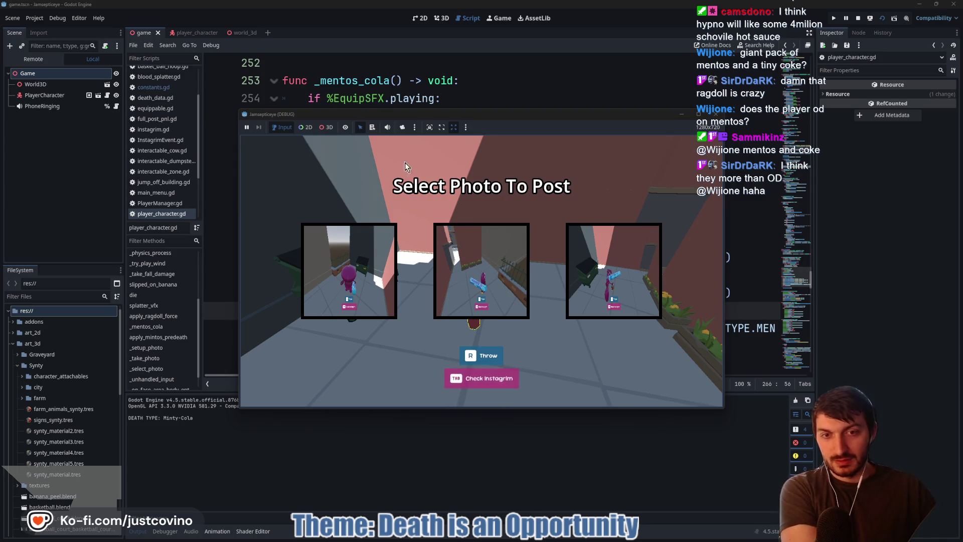
click(355, 252)
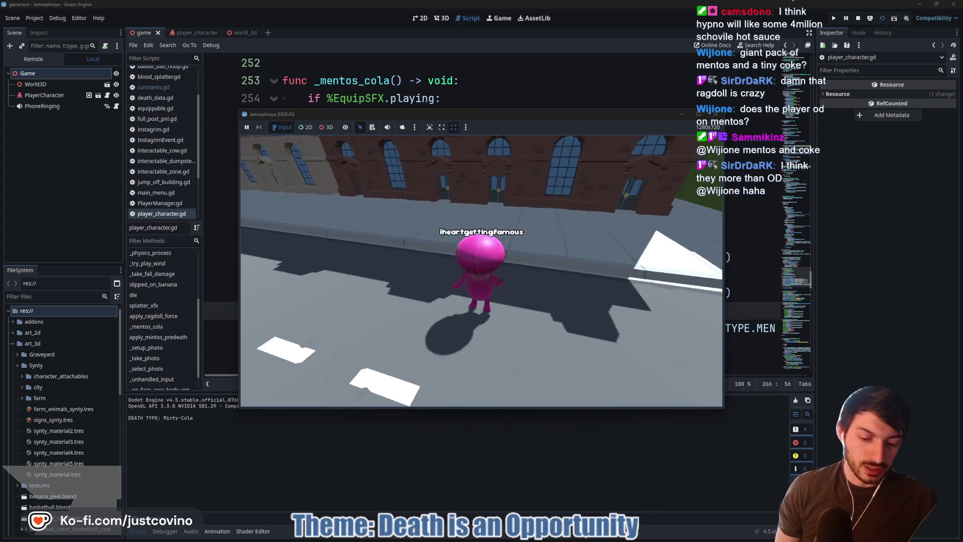
key(F8)
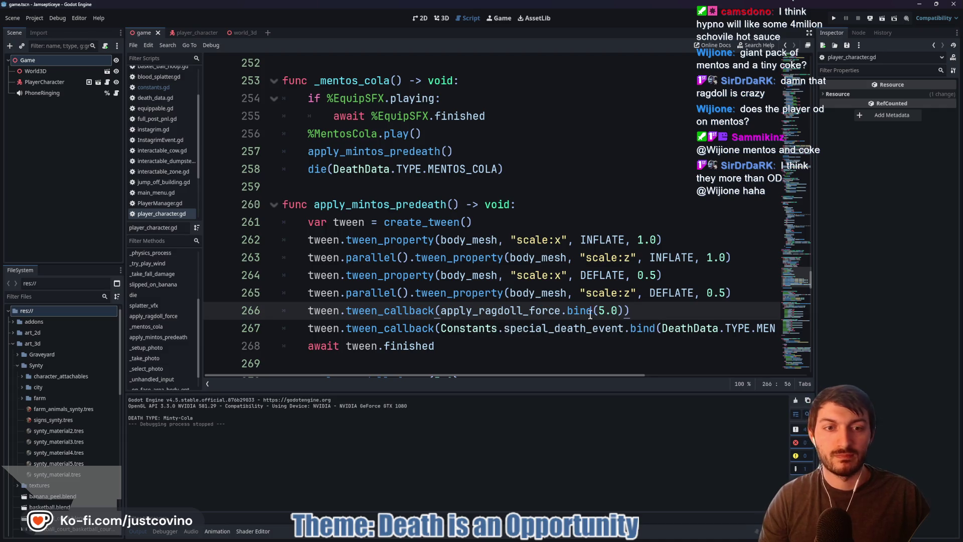
- Add tween.tween_interval(1.0) after the ragdoll-force callback and save the script
key(Return)
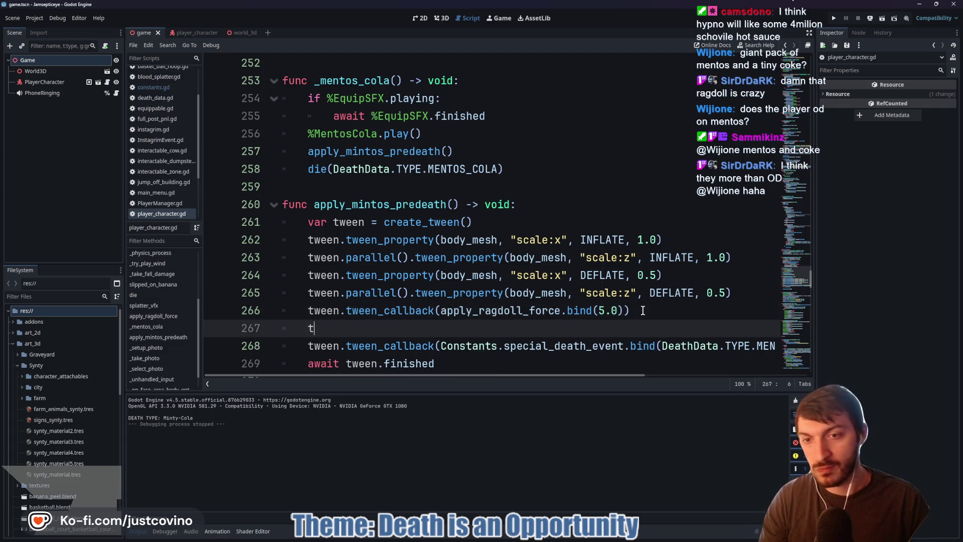
text(tween.tween)
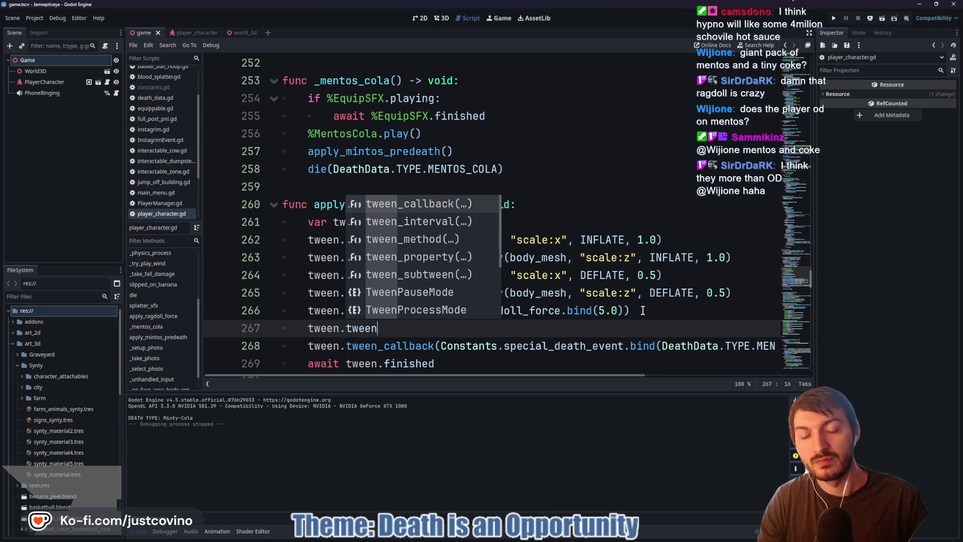
key(Down)
key(Return)
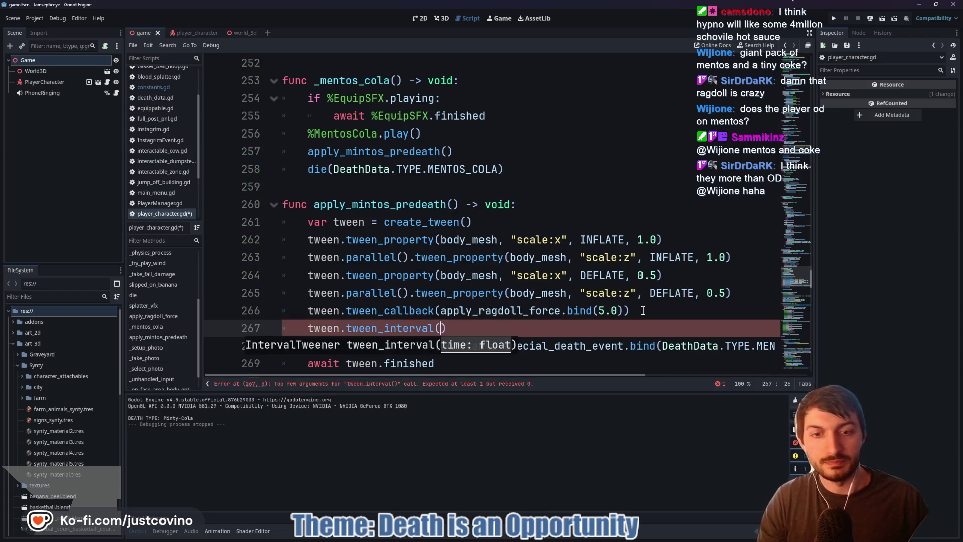
text(1.0))
key(ctrl+s)
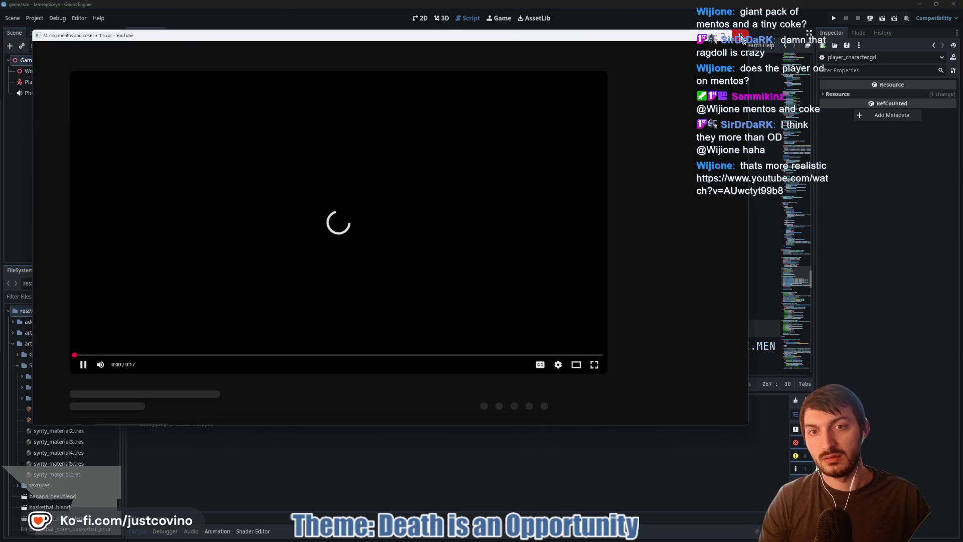
click(741, 36)
scroll(466, 175, down, 4)
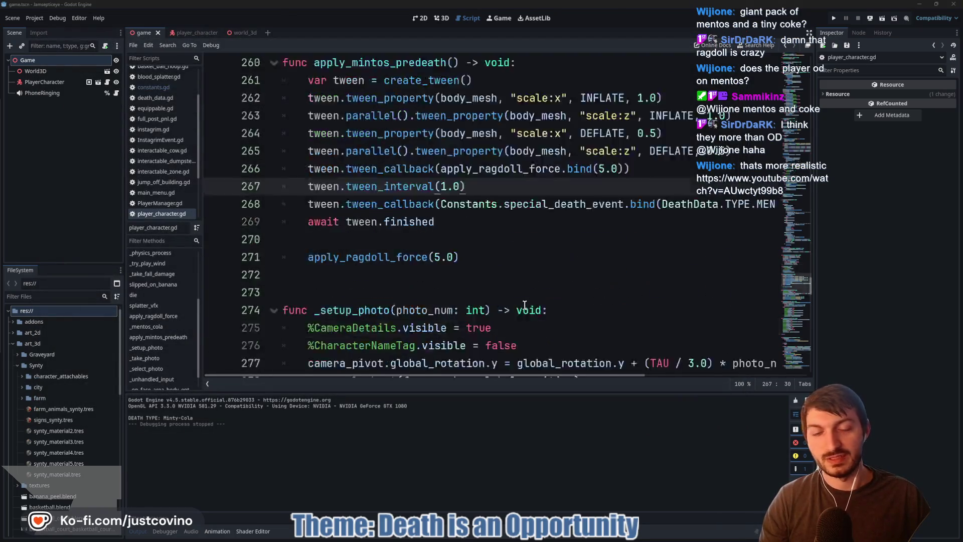
- Delete the leftover apply_ragdoll_force(5.0) line after the await
click(466, 173)
scroll(467, 180, down, 2)
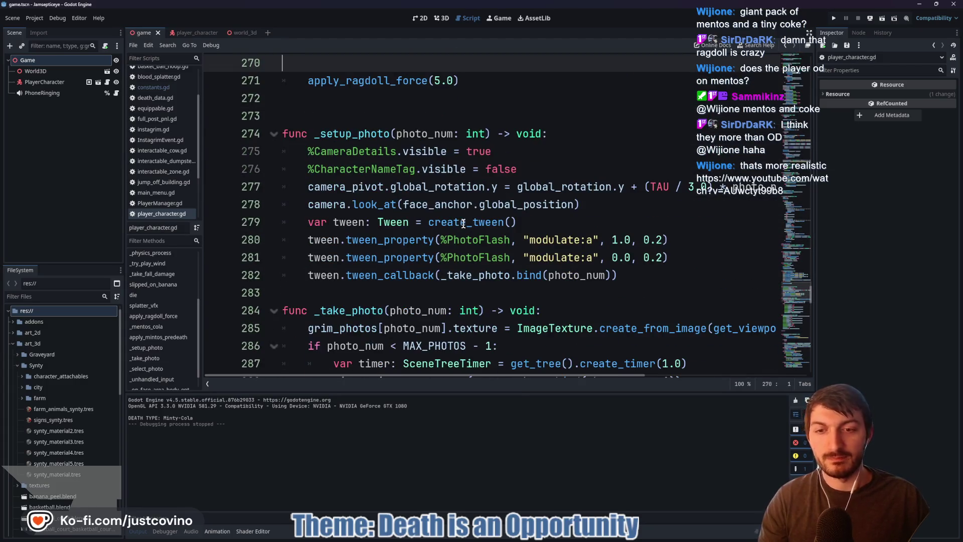
scroll(444, 231, up, 3)
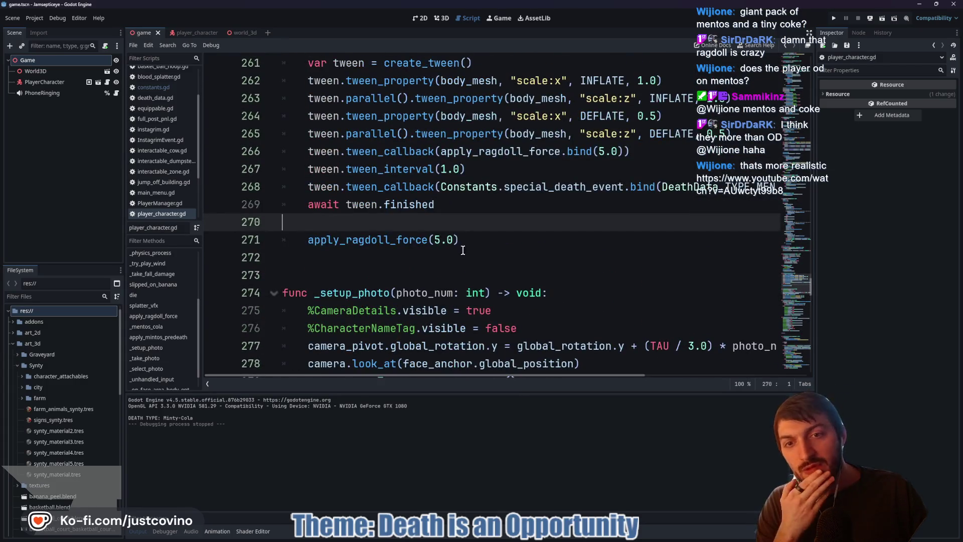
mouse_move(462, 240)
mouse_down()
mouse_move(298, 238)
mouse_move(297, 223)
mouse_up()
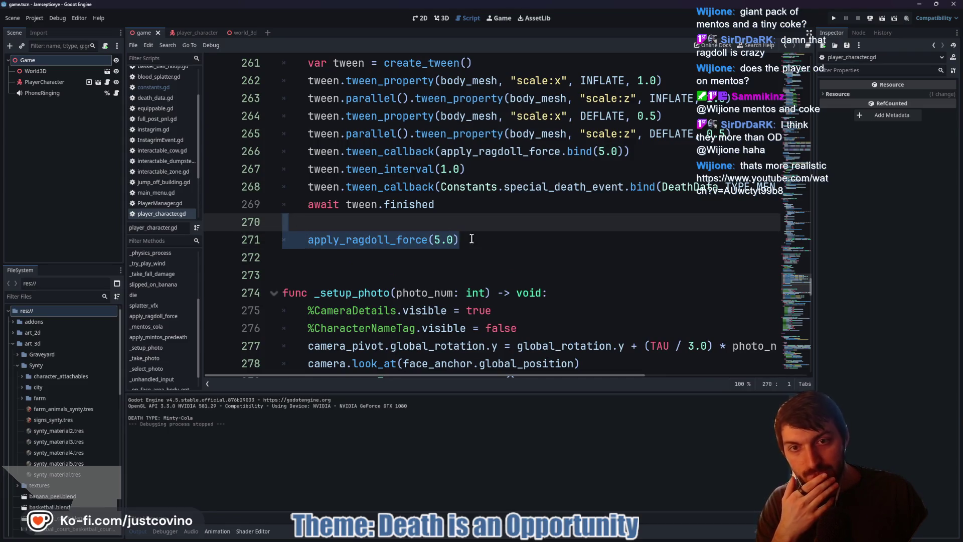
key(BackSpace)
key(BackSpace)
key(BackSpace)
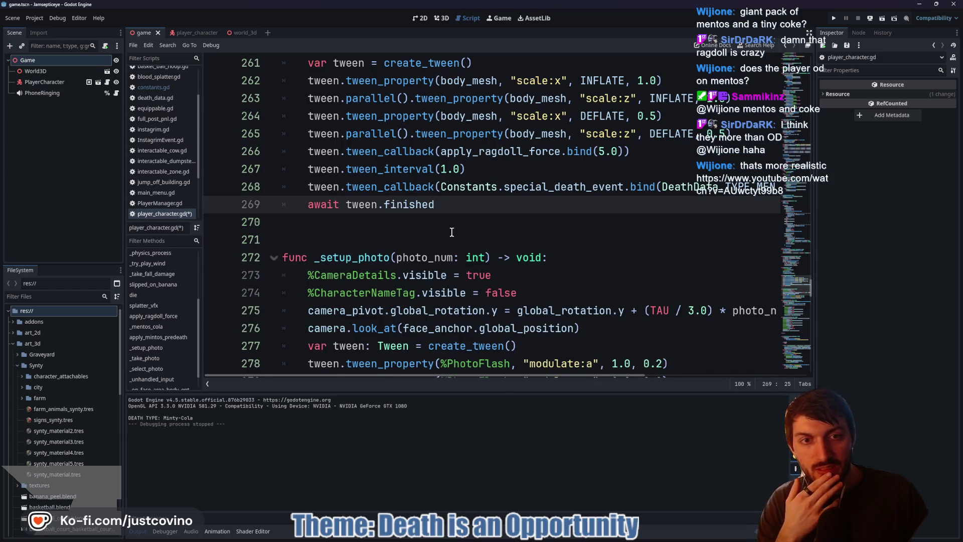
- Start a new tween.tween_callback line after line 265
scroll(467, 271, up, 2)
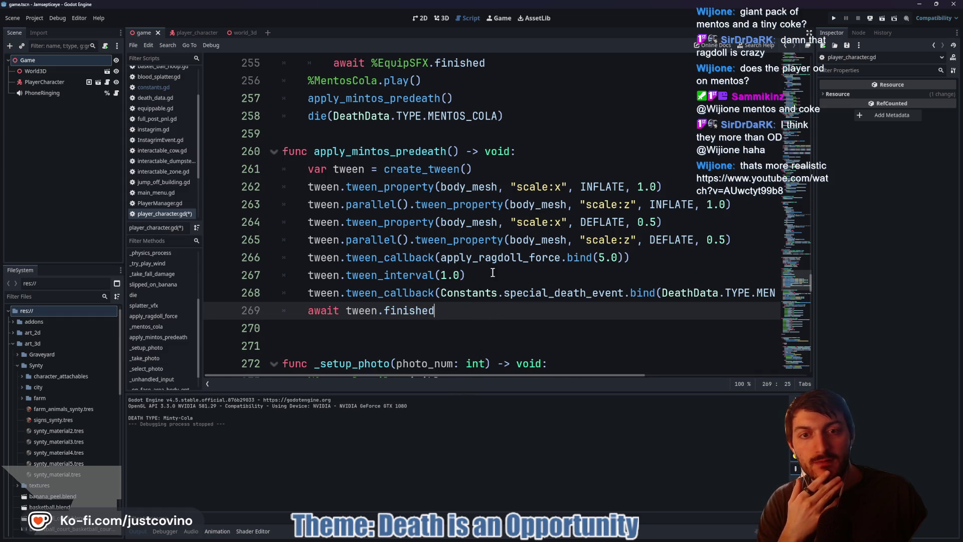
mouse_move(414, 280)
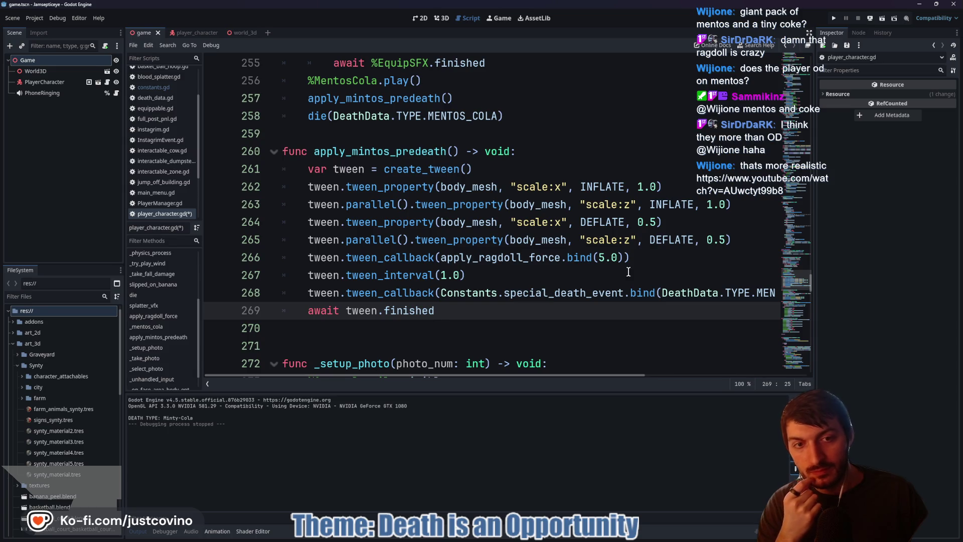
click(738, 245)
key(Return)
text(twee)
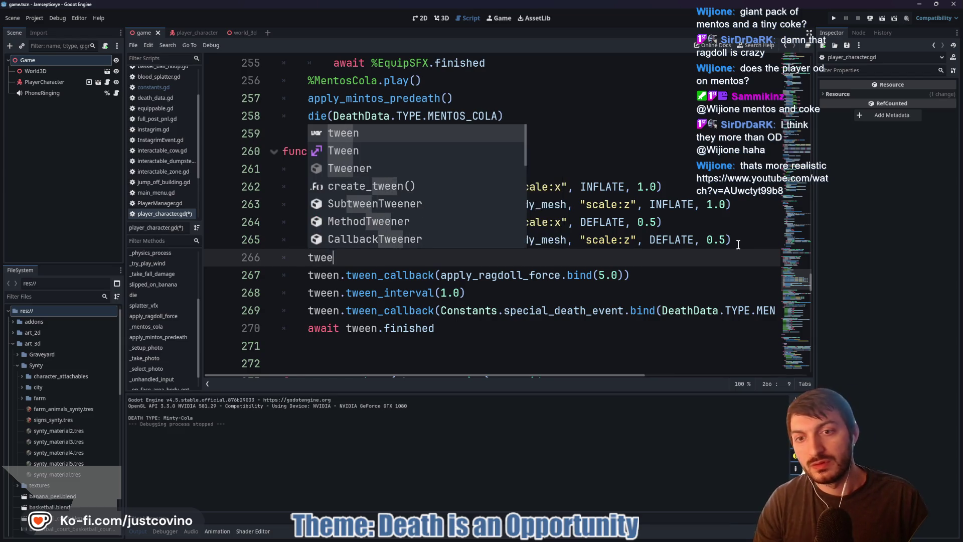
text(n.tween))
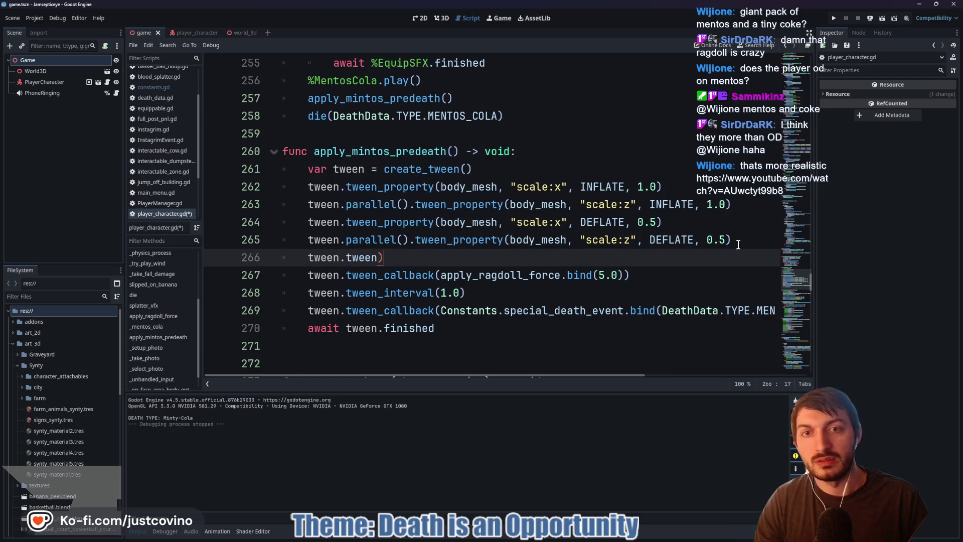
key(BackSpace)
text(_)
key(Return)
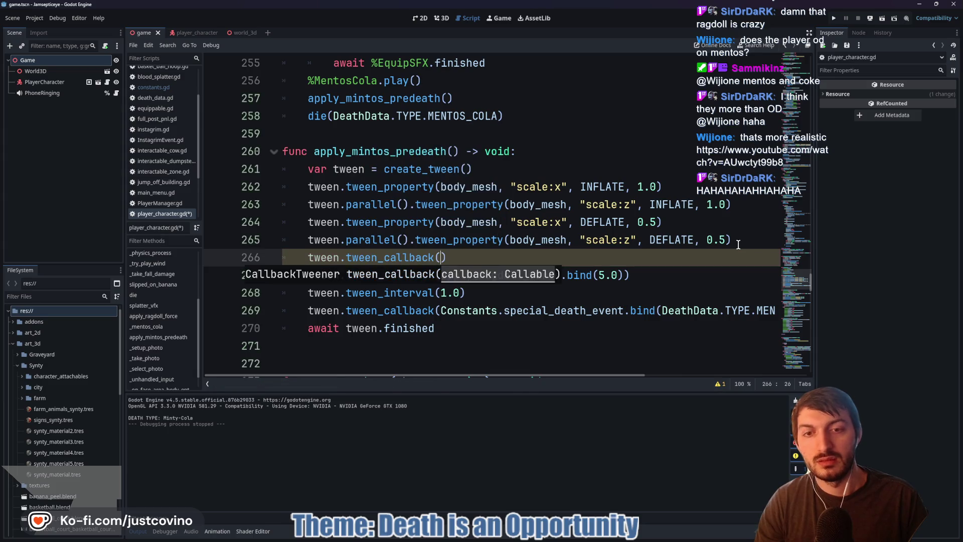
text(ap)
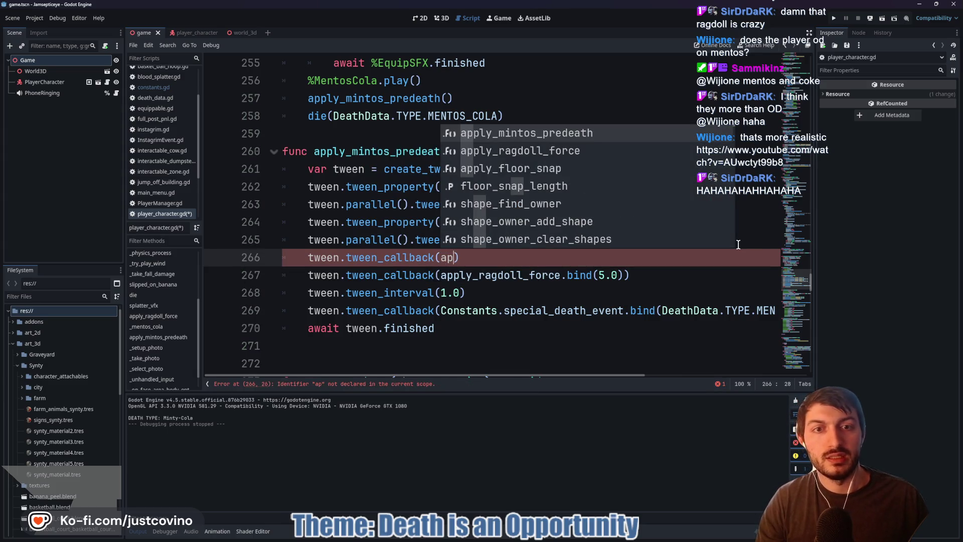
text(ok)
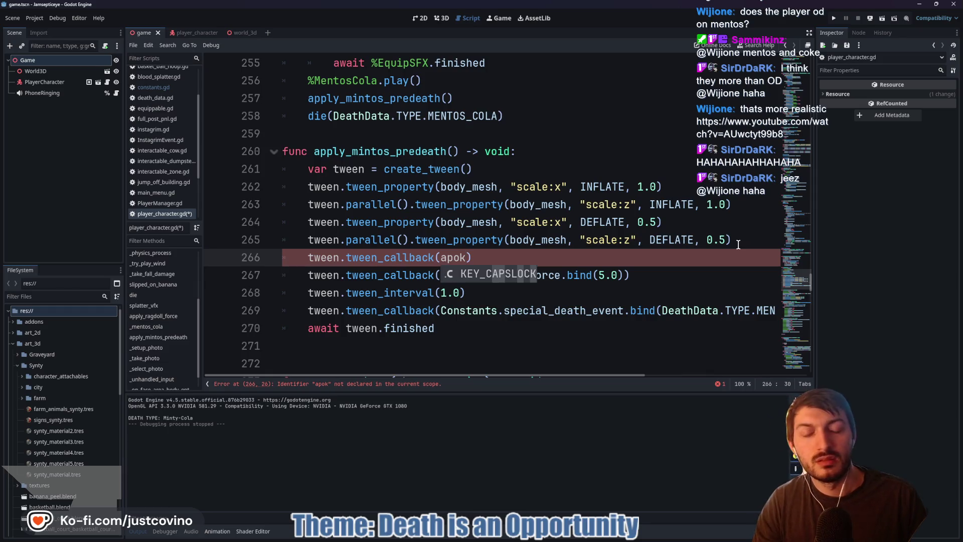
key(BackSpace)
key(BackSpace)
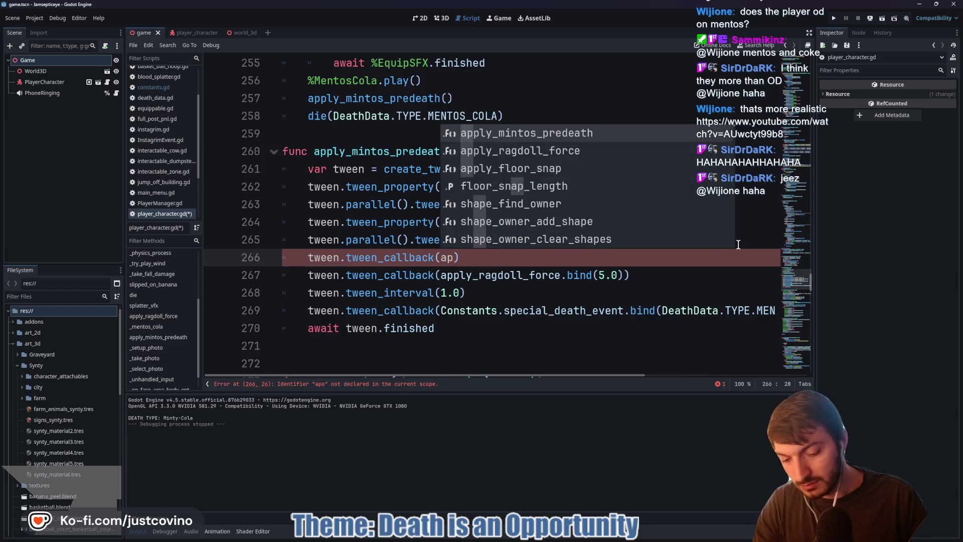
text(ok)
key(BackSpace)
key(BackSpace)
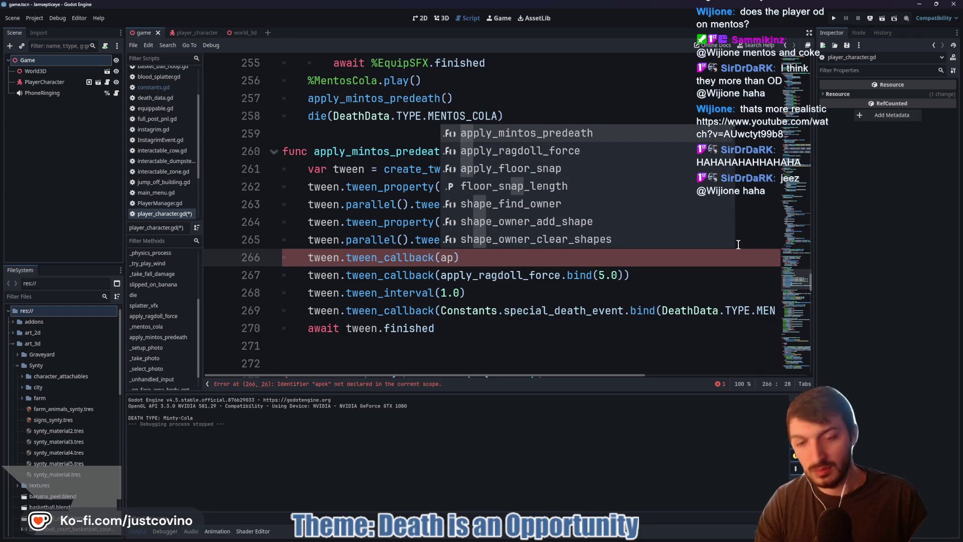
text(p)
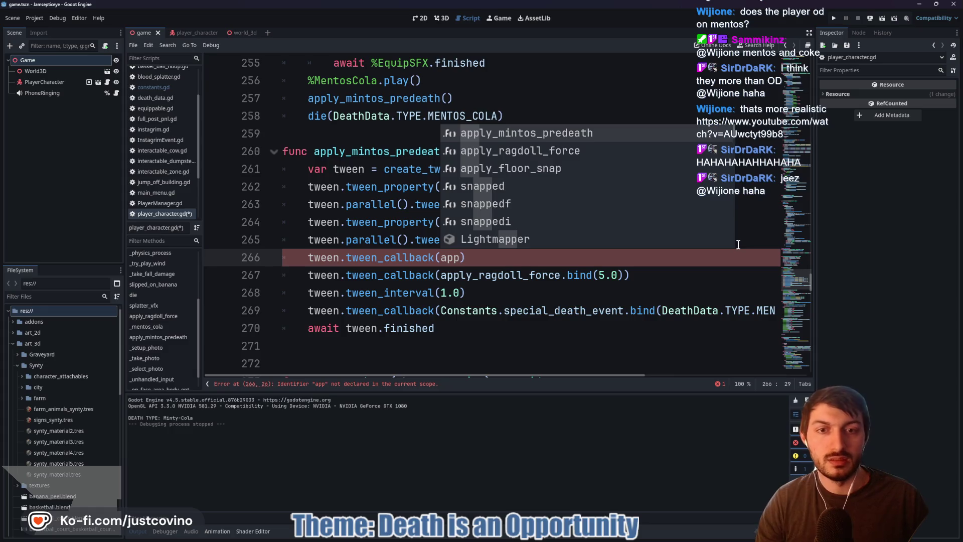
text(ly_)
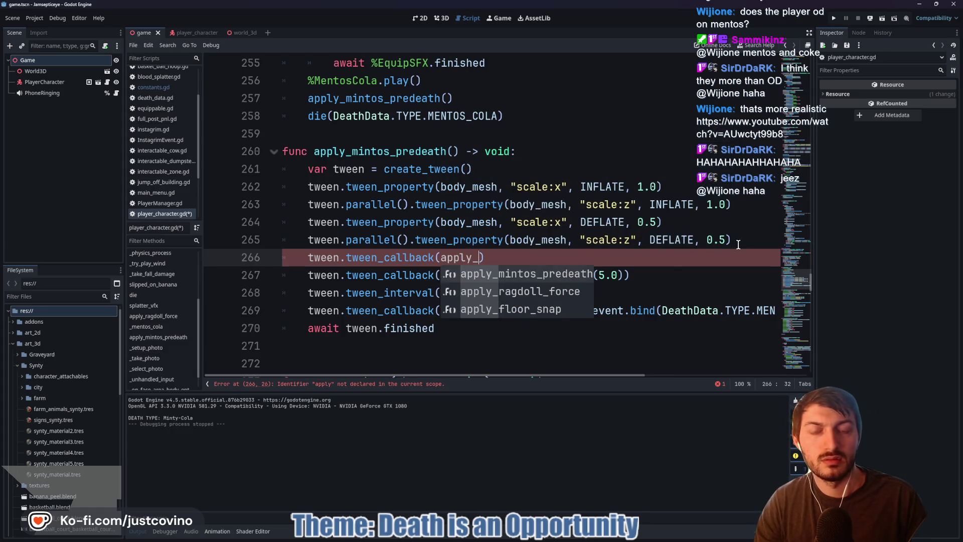
- Set the callback to splatter_vfx and save player_character.gd
scroll(501, 249, up, 5)
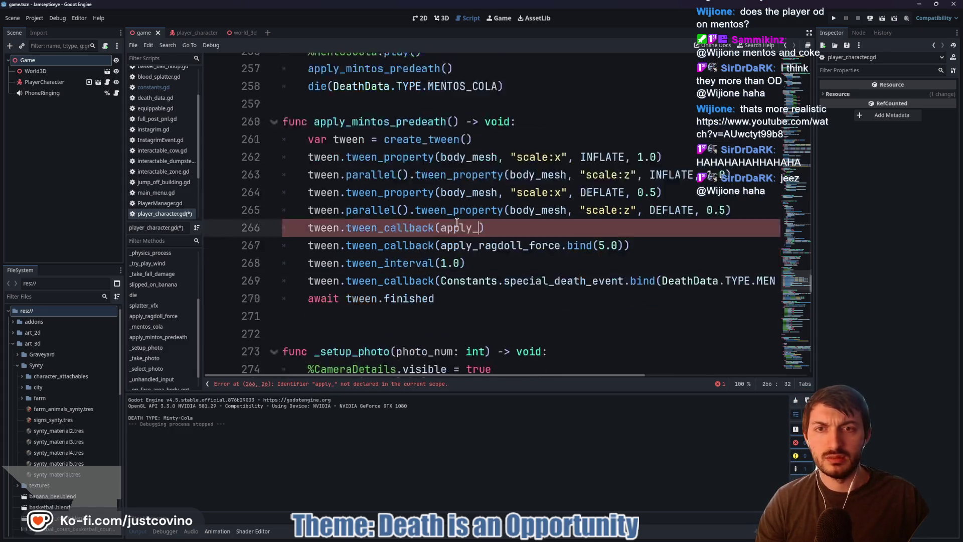
scroll(444, 229, up, 5)
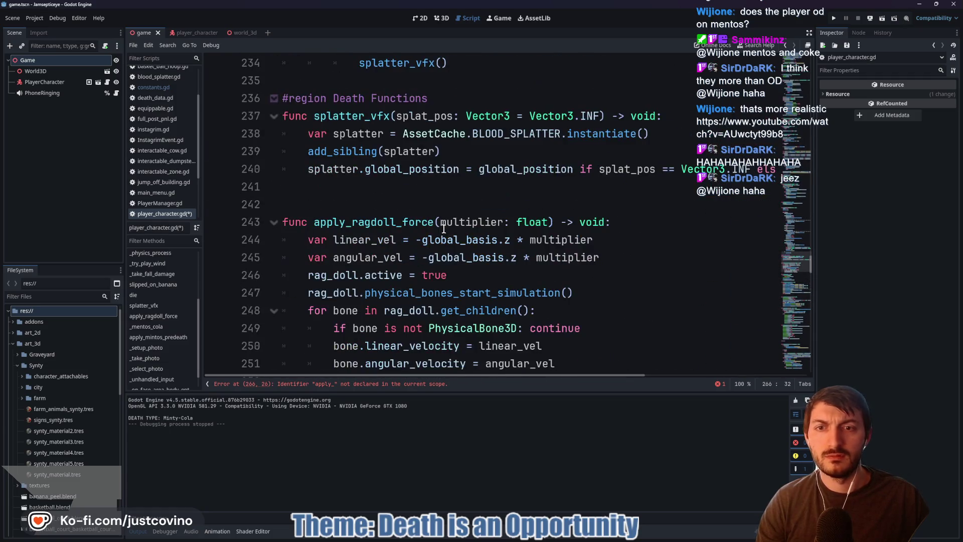
scroll(351, 229, up, 1)
scroll(501, 224, down, 10)
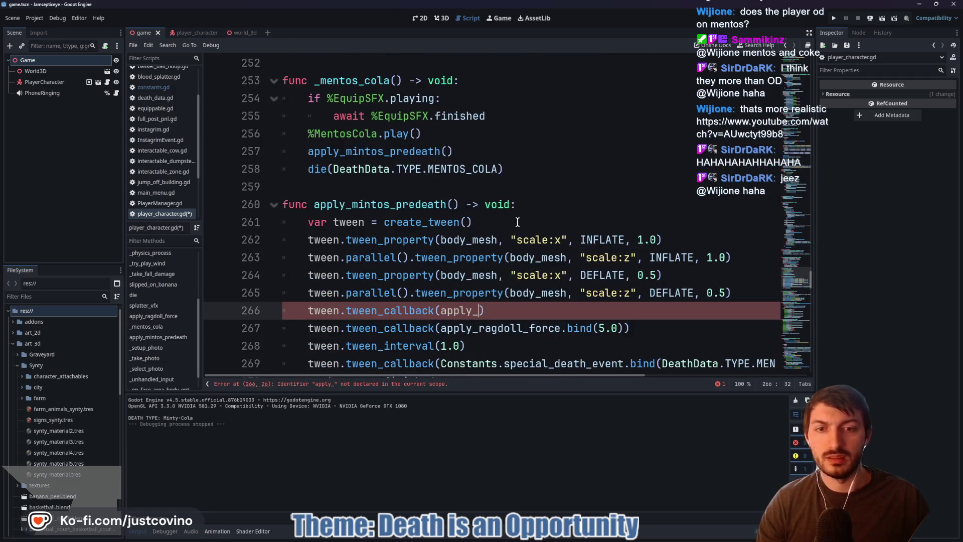
text(sp)
key(Return)
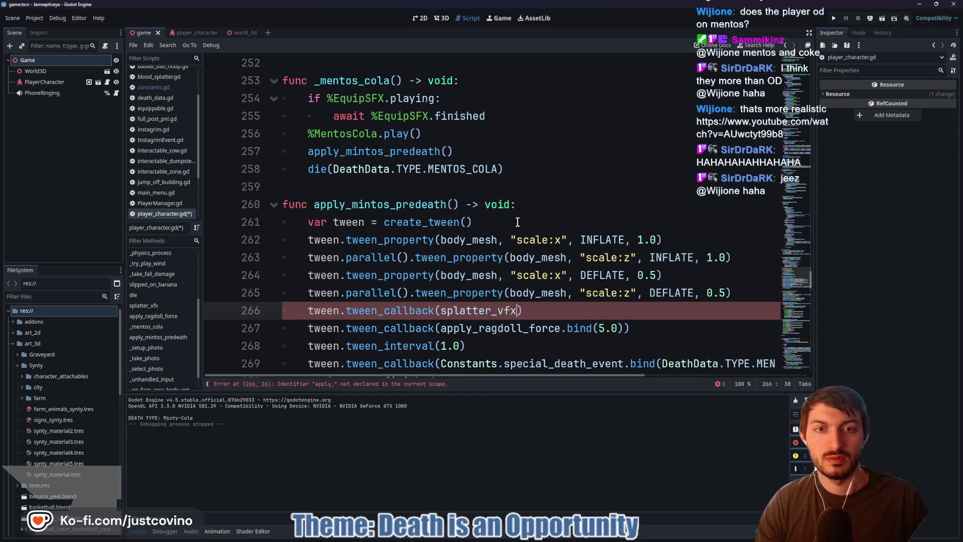
click(538, 311)
key(ctrl+s)
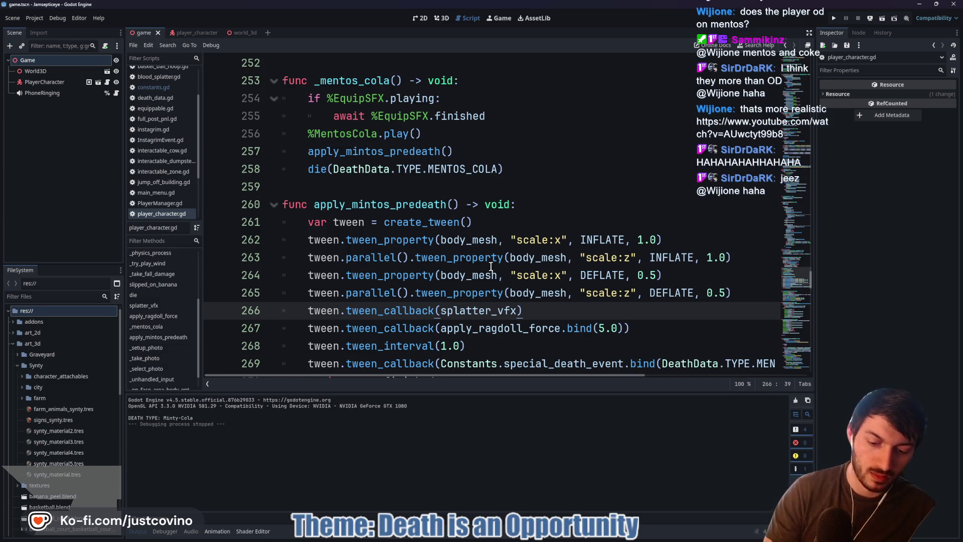
- Run the game, walk down the street, and briefly check the Instagrim phone's Trending panel
key(F5)
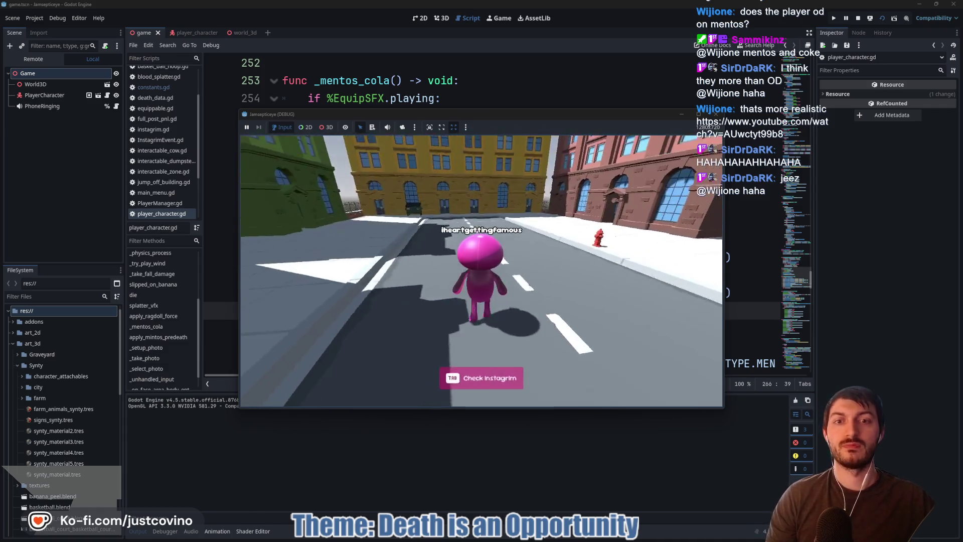
key(w)
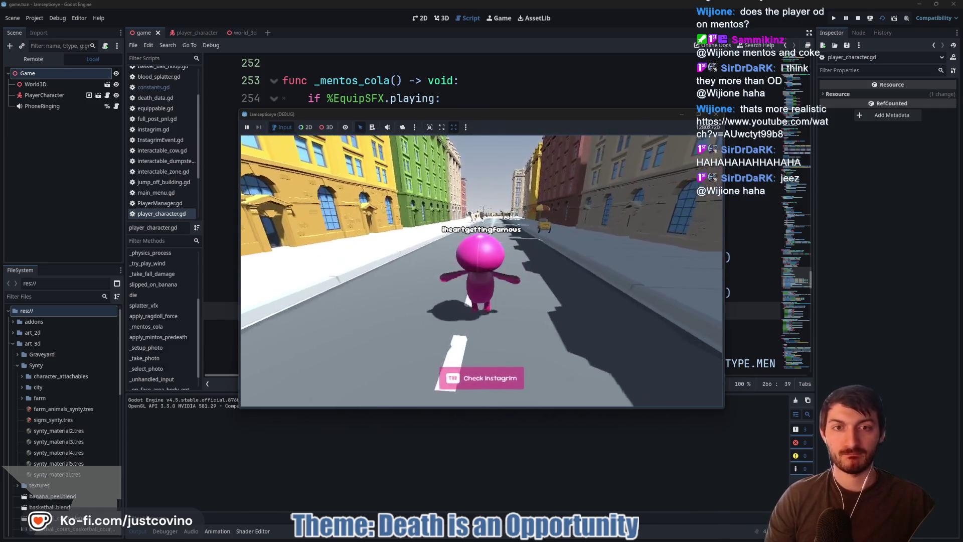
key(w)
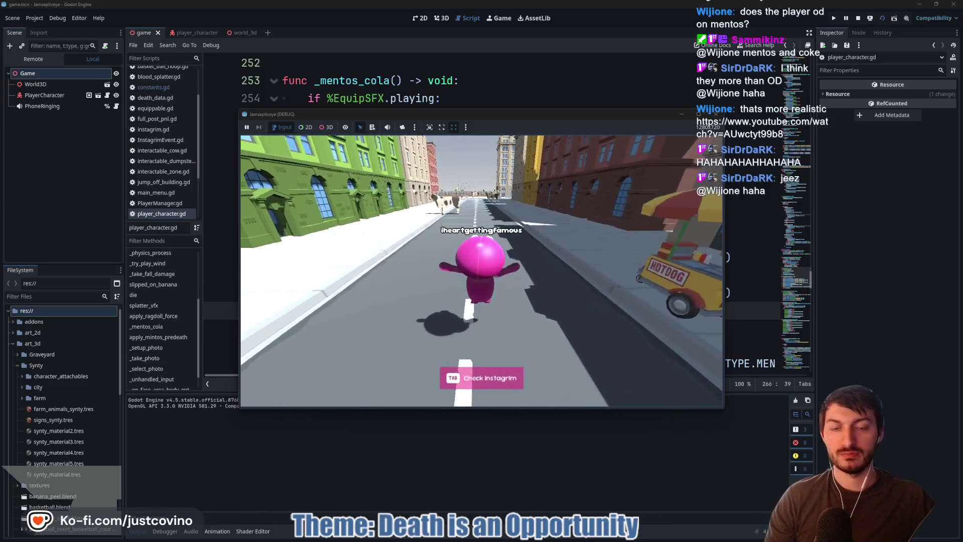
key(Tab)
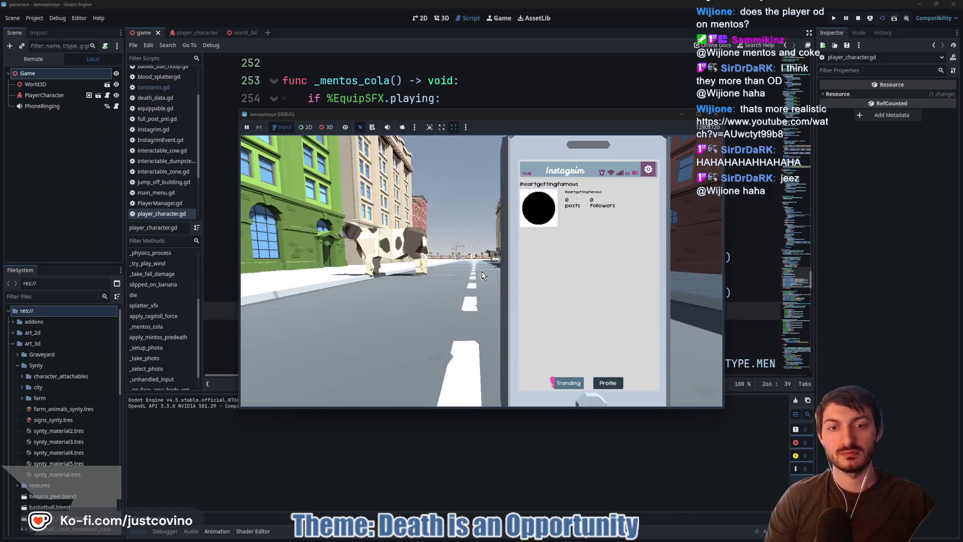
click(567, 382)
click(650, 169)
key(Tab)
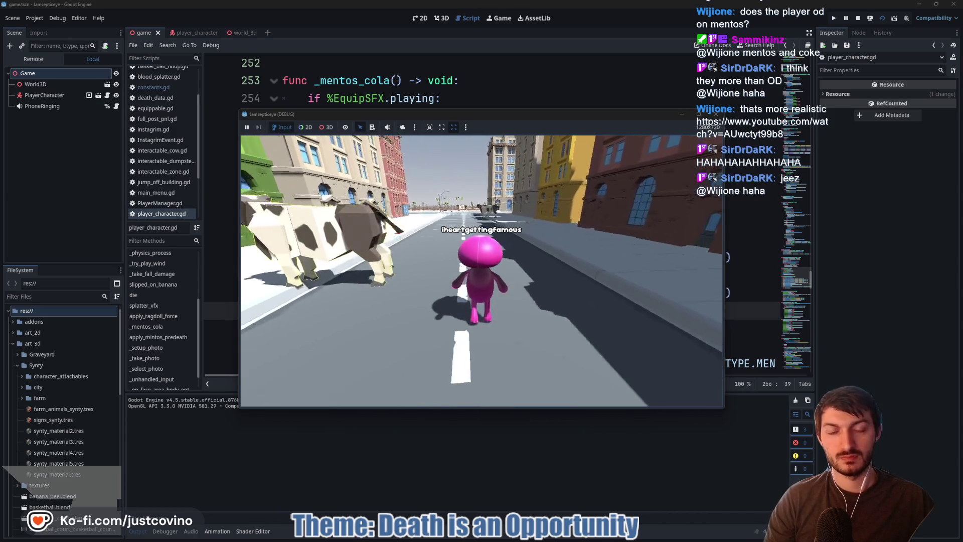
- Pick up the cola bottle, walk into the alley to trigger the Minty-Cola death, then stop
key(a)
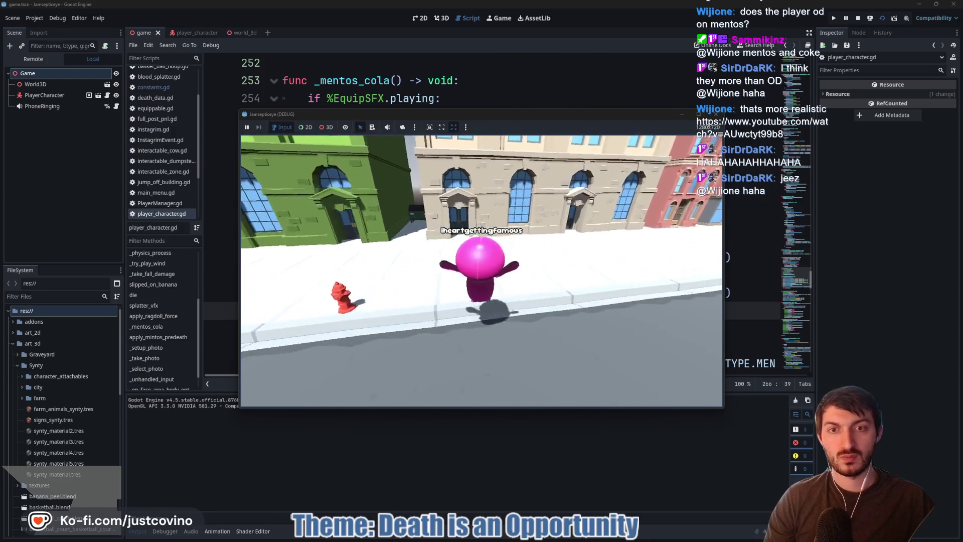
key(w)
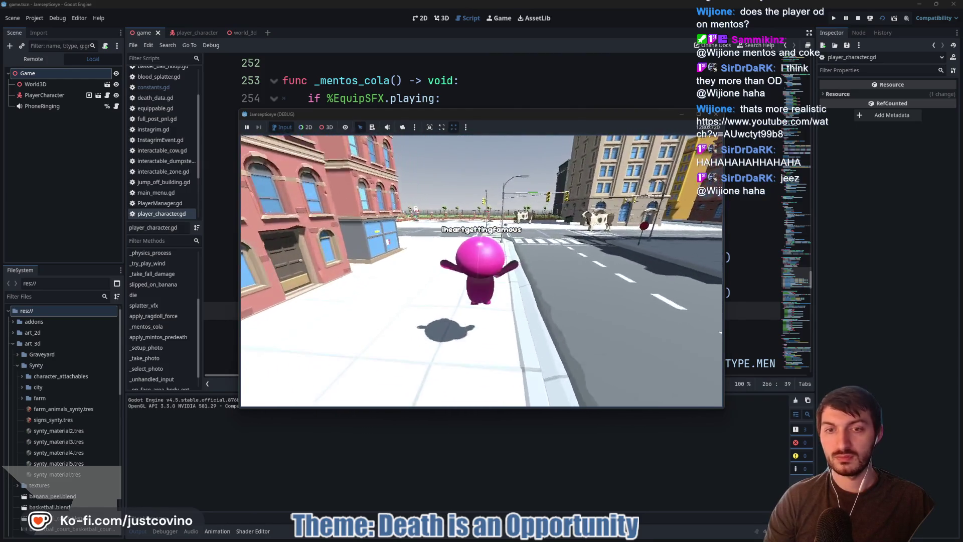
key(a)
key(e)
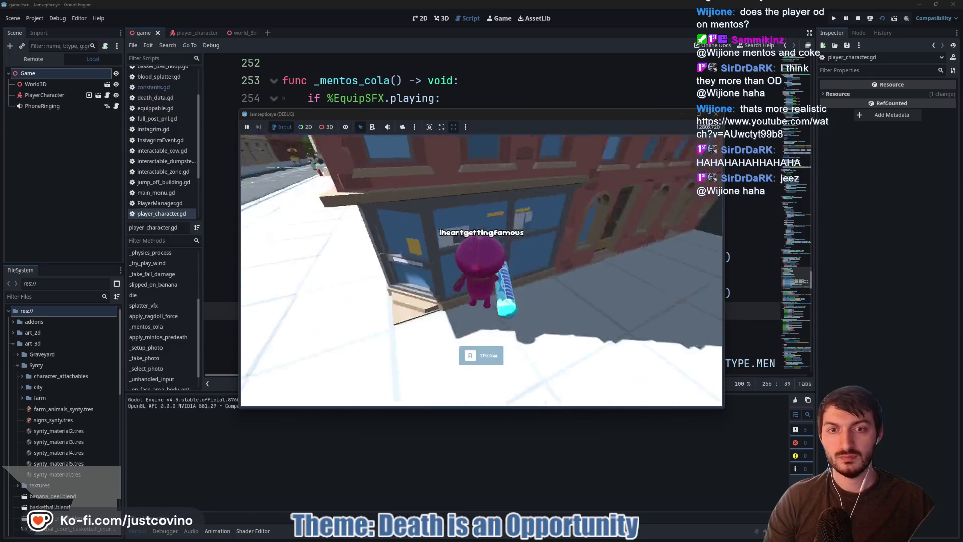
key(w)
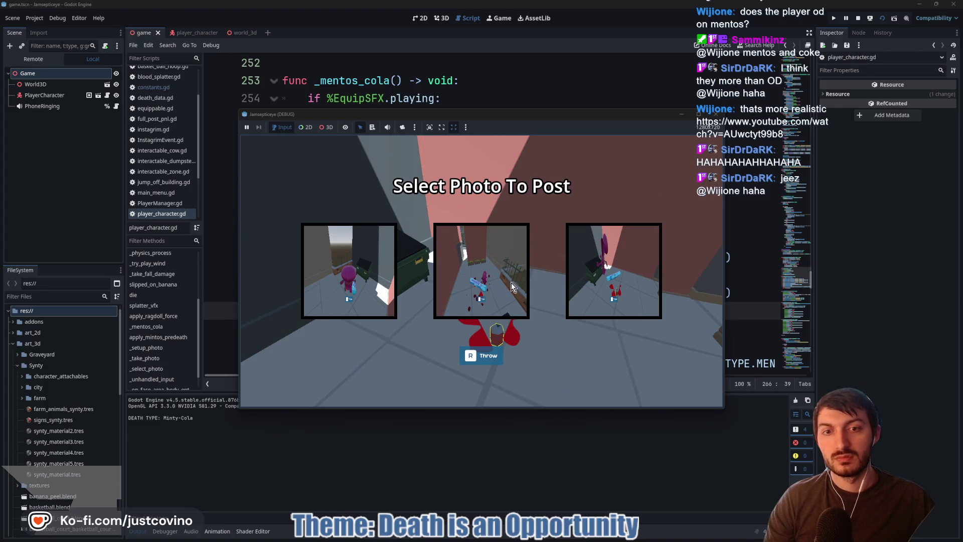
click(718, 116)
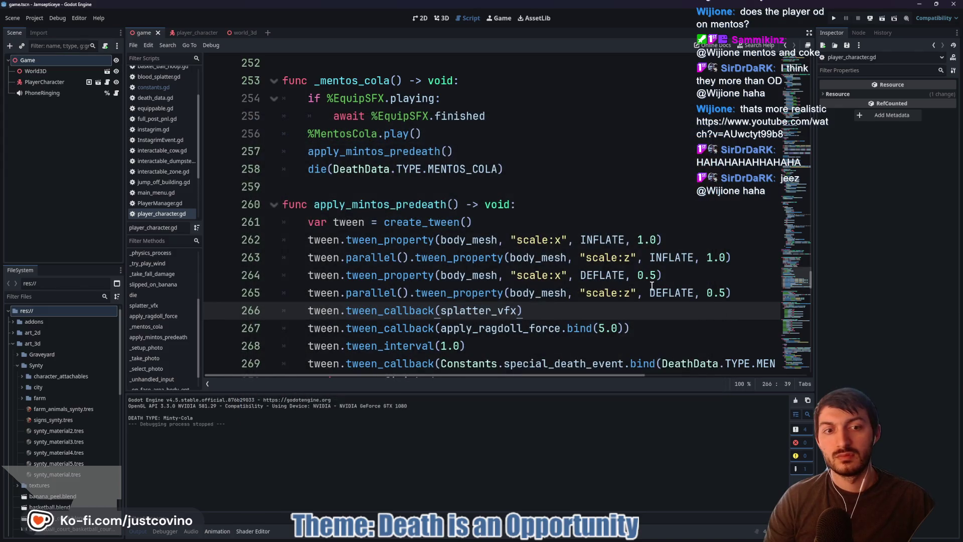
- Shorten both DEFLATE tween durations on lines 264–265 to 0.25 and save the script
click(719, 293)
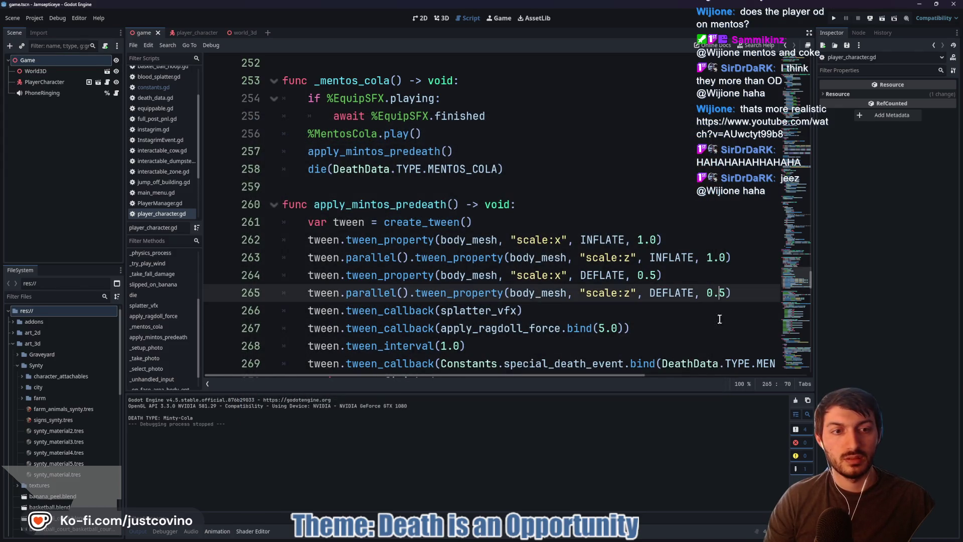
alt+click(650, 274)
click(660, 277)
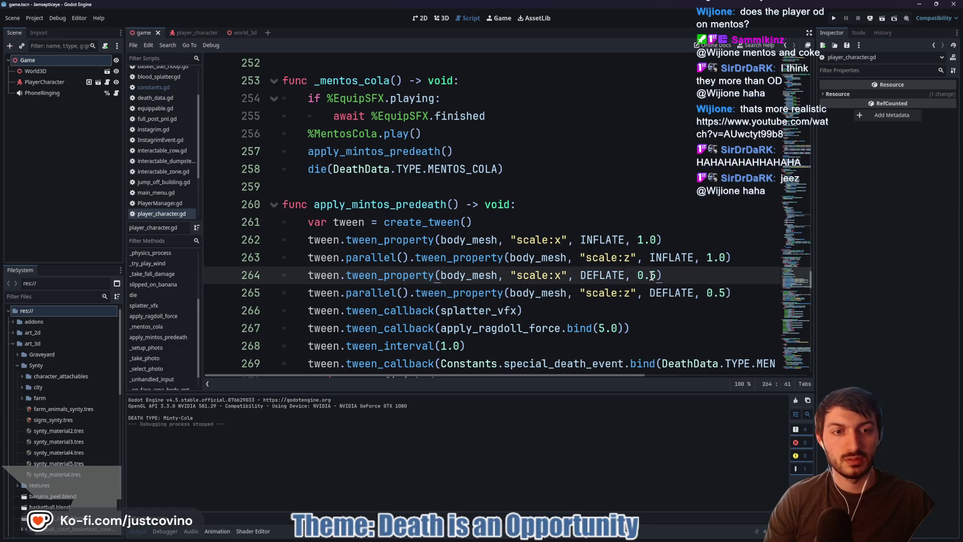
alt+click(722, 294)
text(2)
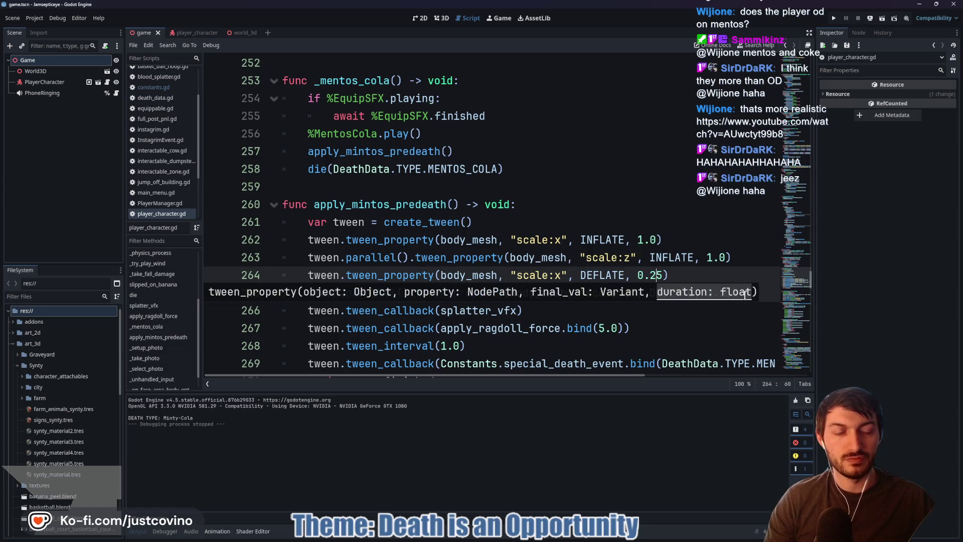
click(693, 274)
key(ctrl+s)
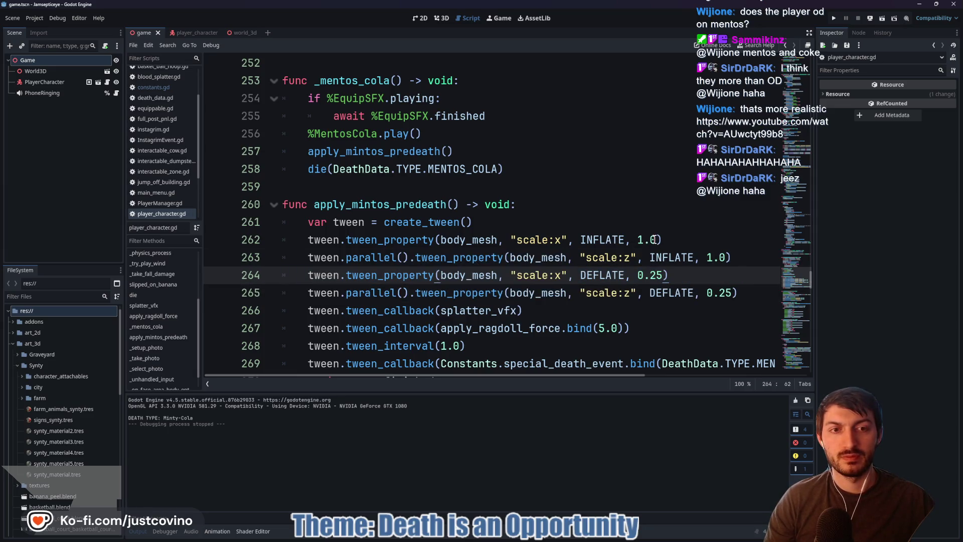
- Run a brief test of the faster deflate, then stop the game
mouse_move(584, 239)
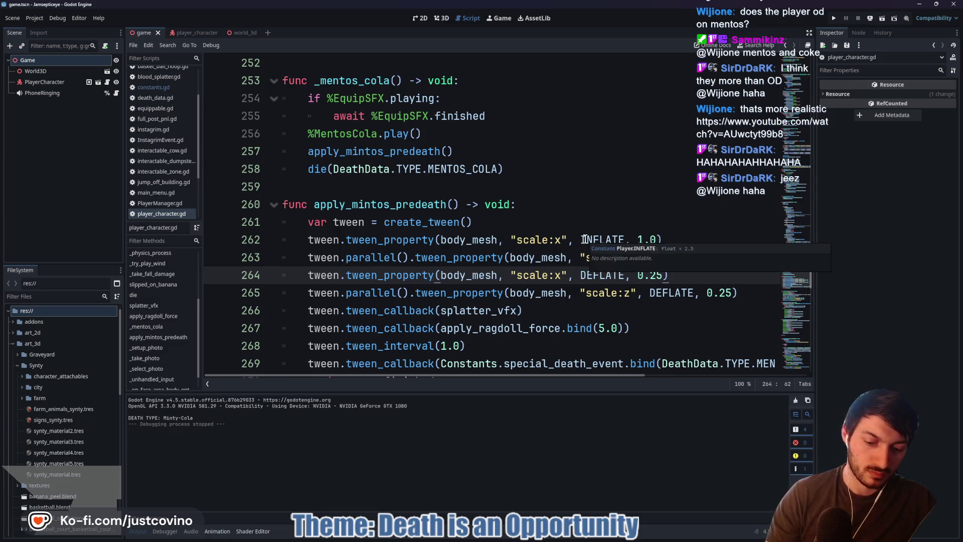
key(F6)
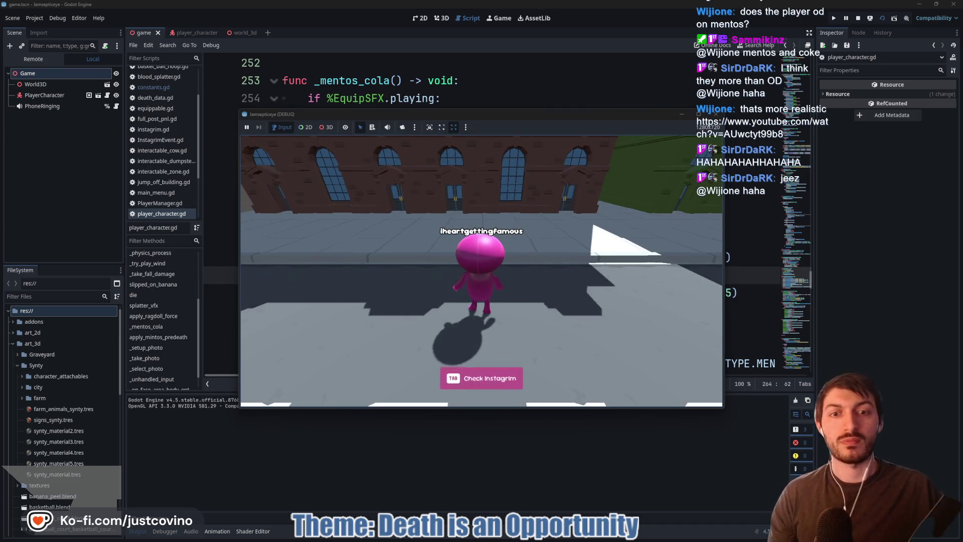
key(F8)
click(742, 291)
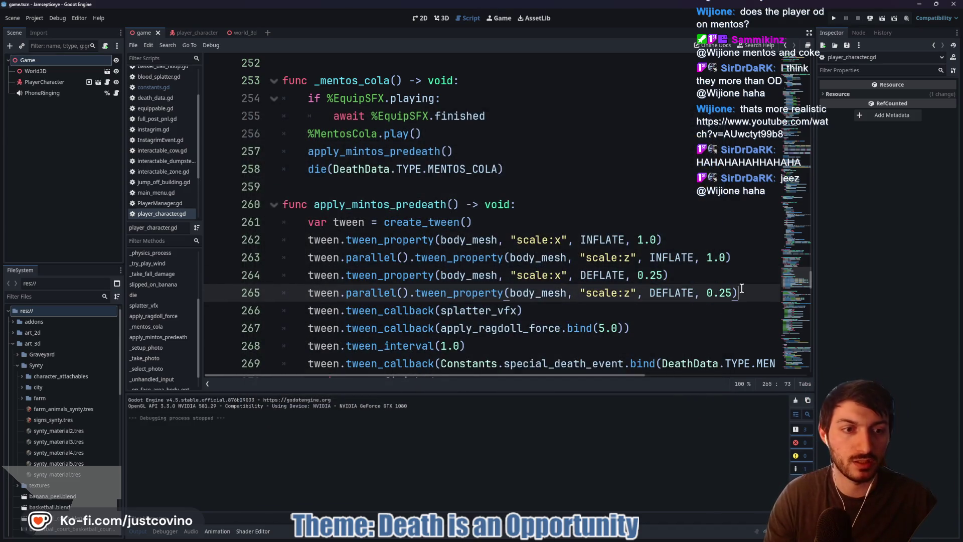
- Append .set_trans(Tween.TRANS_EXPO) to both DEFLATE tween lines
alt+click(703, 278)
text(set_trans()
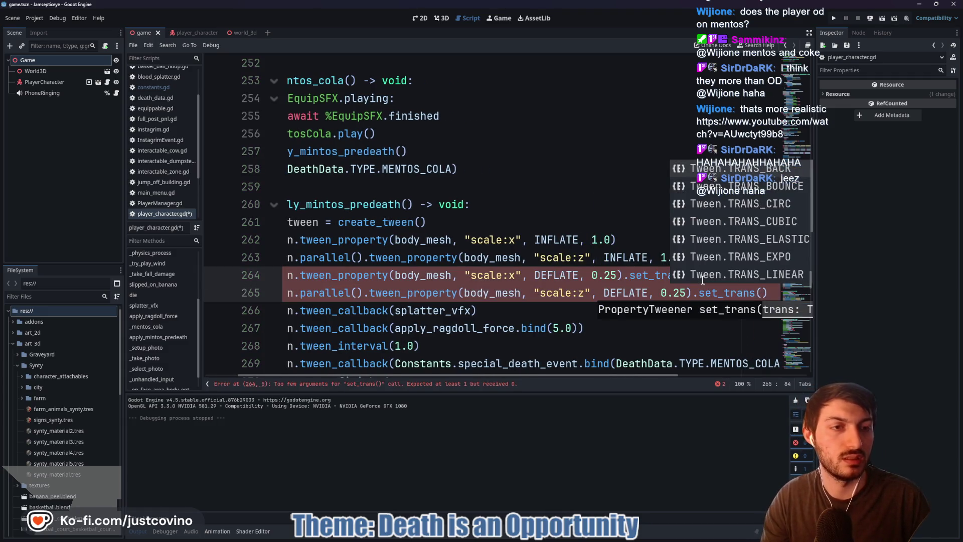
scroll(703, 279, down, 3)
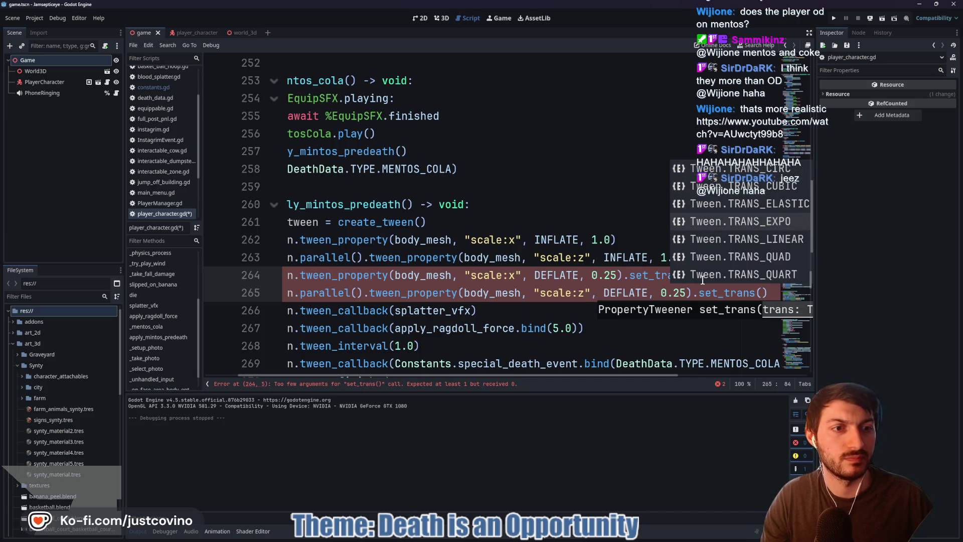
key(Return)
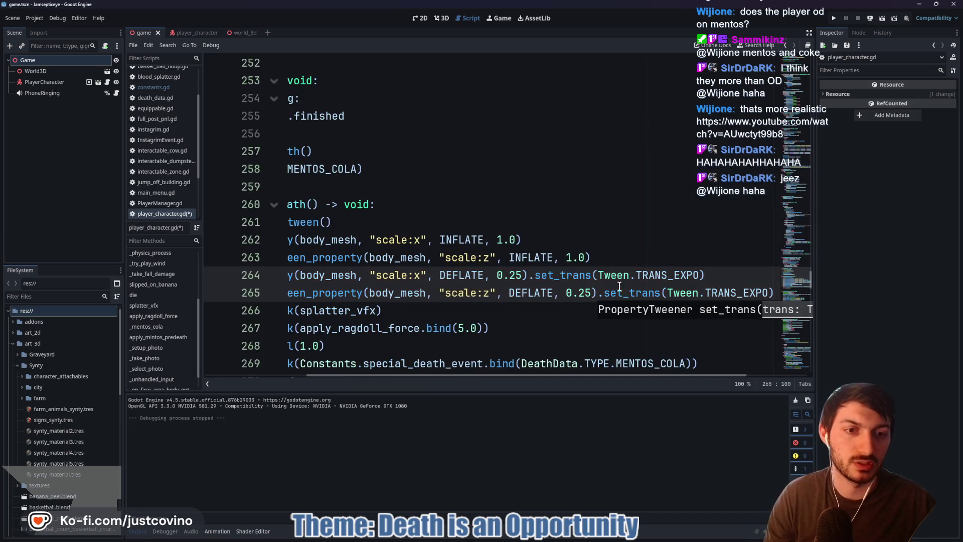
- Change both deflate durations from 0.25 back to 0.5 and launch a test run
click(524, 275)
alt+click(592, 293)
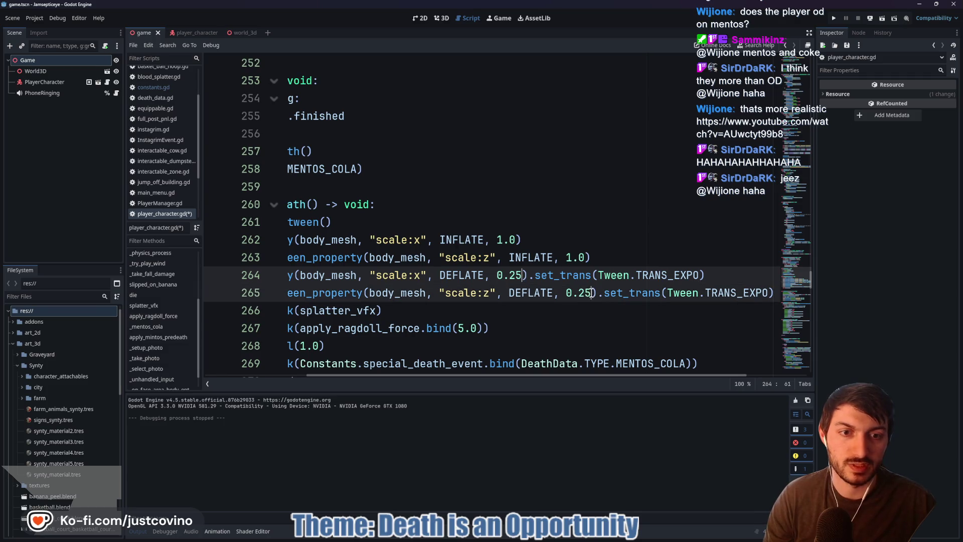
key(BackSpace)
key(BackSpace)
text(5)
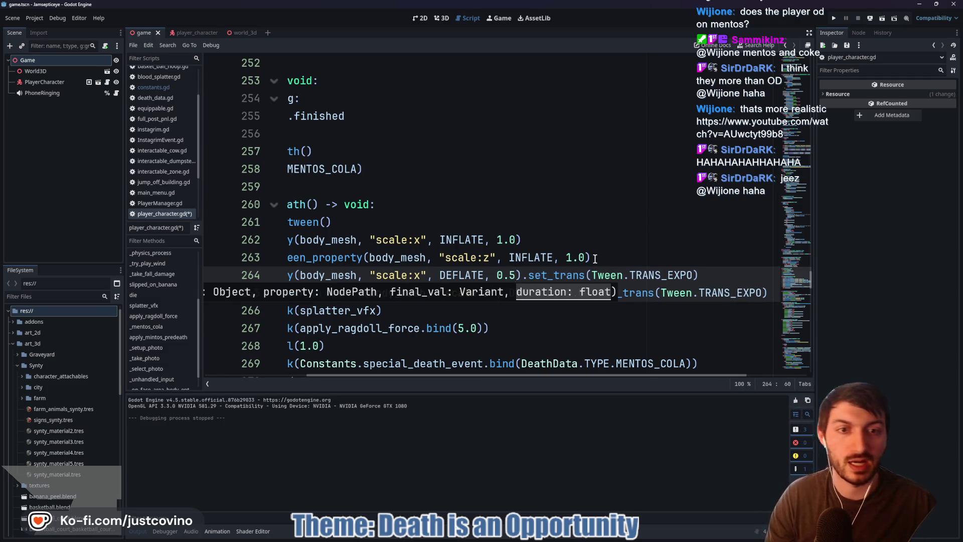
click(595, 259)
key(F6)
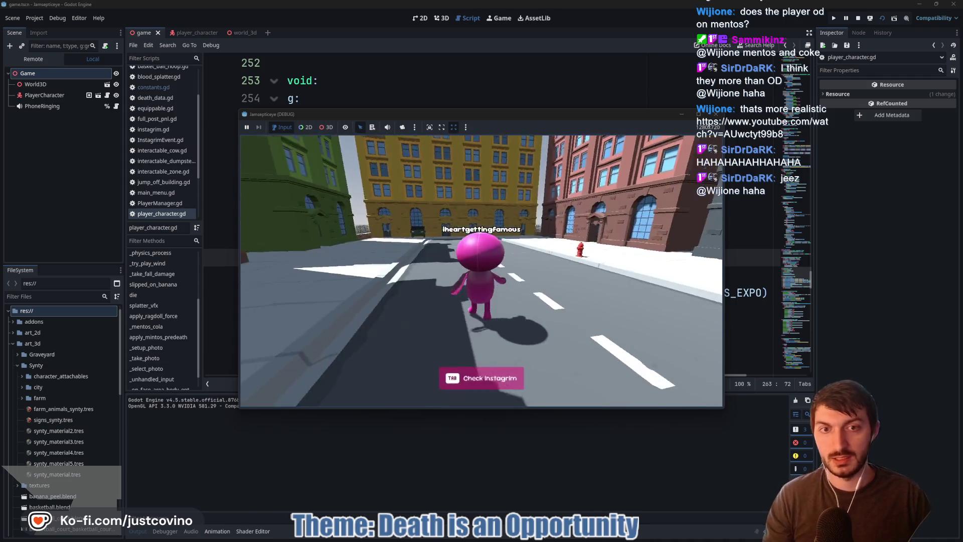
- Walk the pink character forward down the city street, jumping twice along the way
key(w)
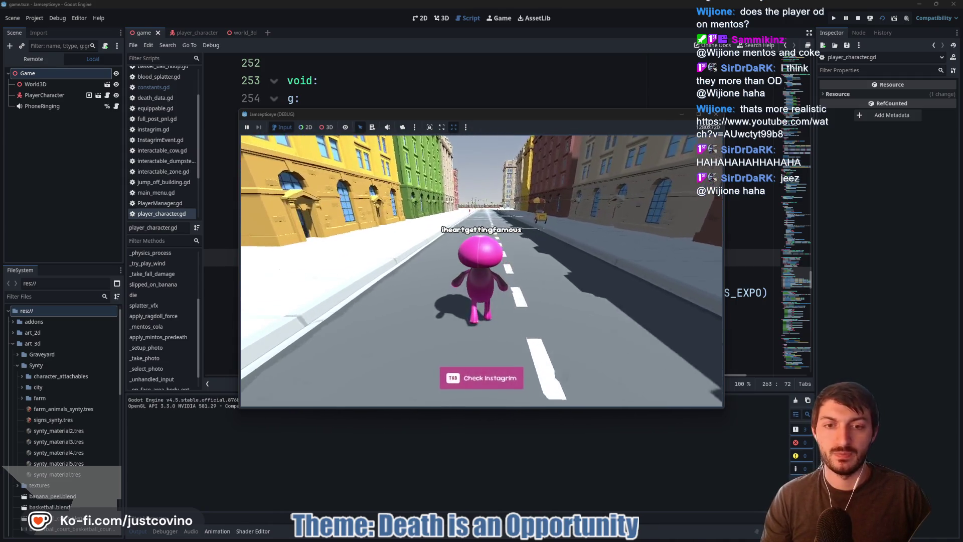
key(space)
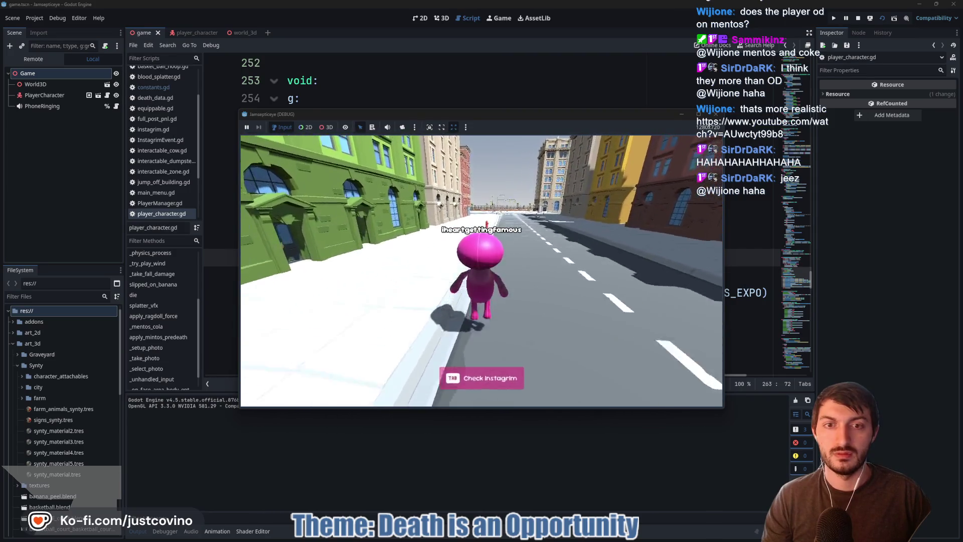
key(space)
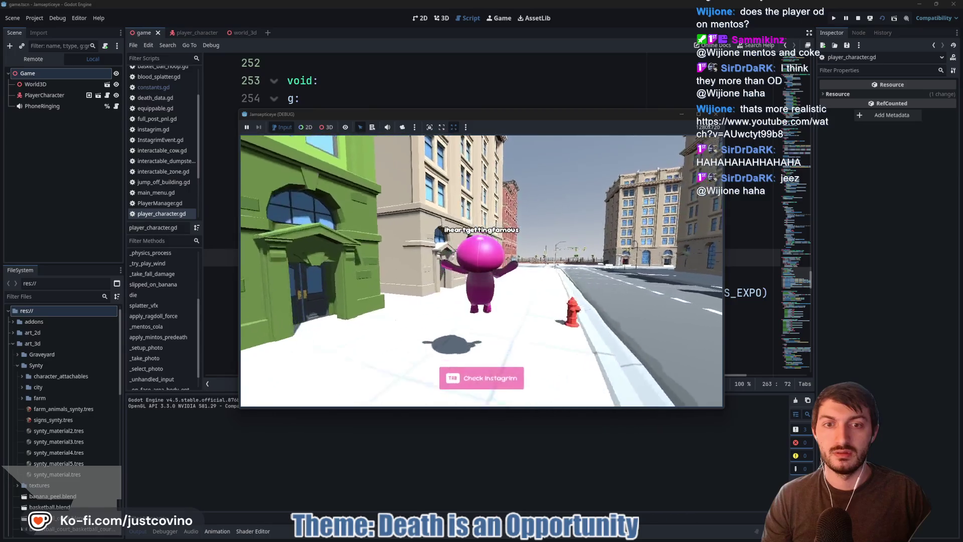
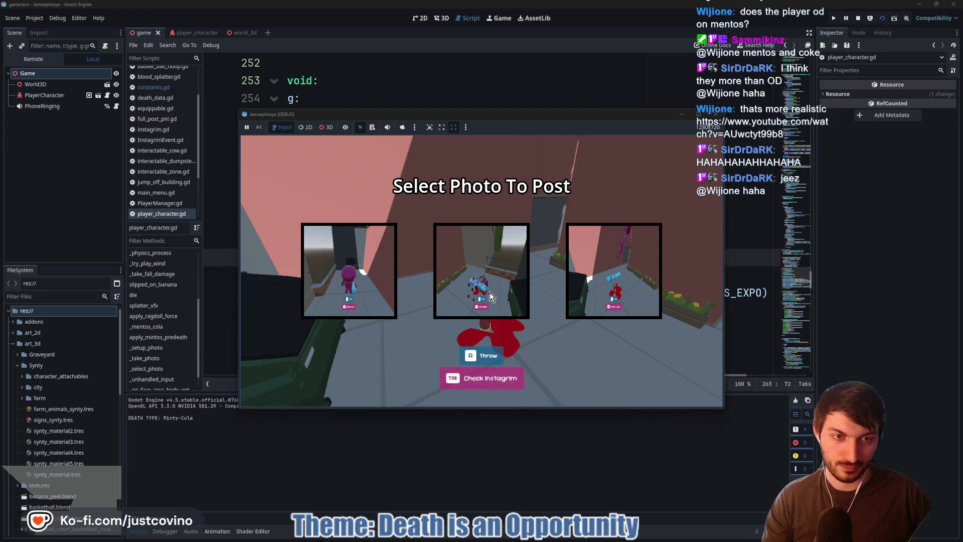
- Post the middle photo, continue past the Minty-Cola death screen, and stop the running game
click(490, 292)
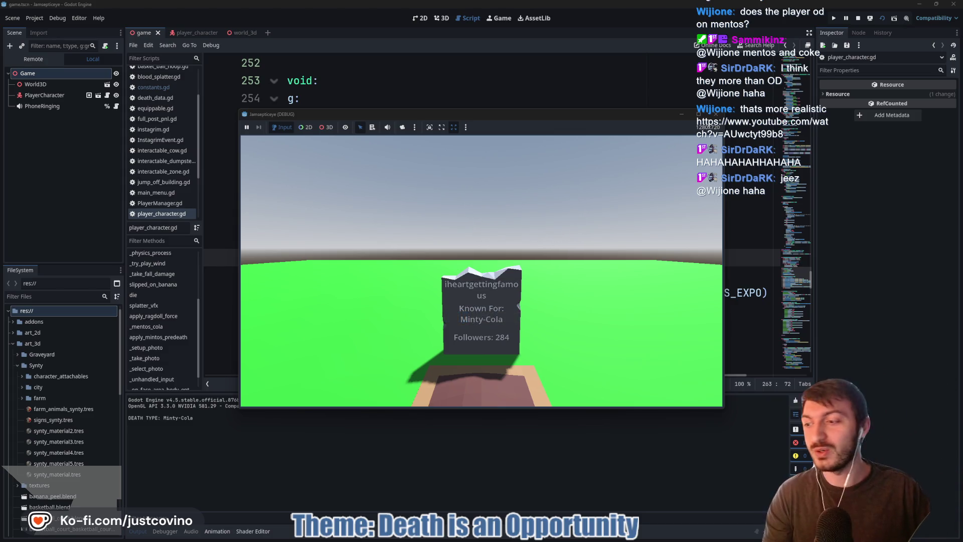
key(w)
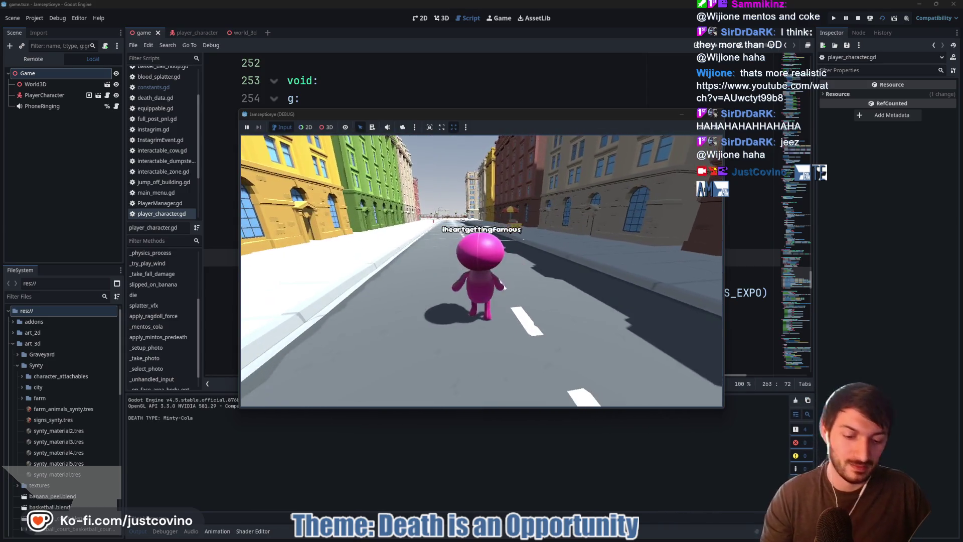
key(F8)
- Save player_character.gd and insert a blank line after line 259, below _mentos_cola
click(393, 209)
scroll(393, 210, left, 5)
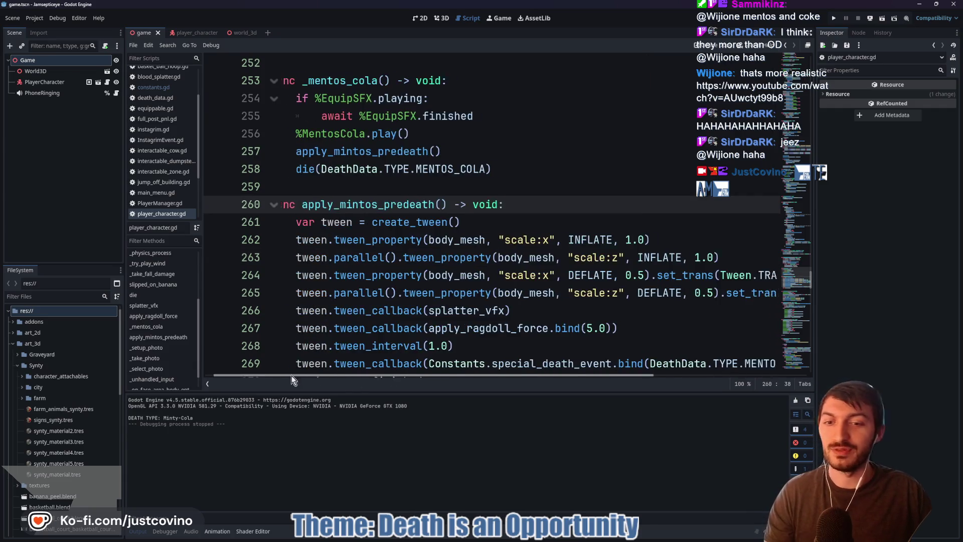
click(380, 185)
key(ctrl+s)
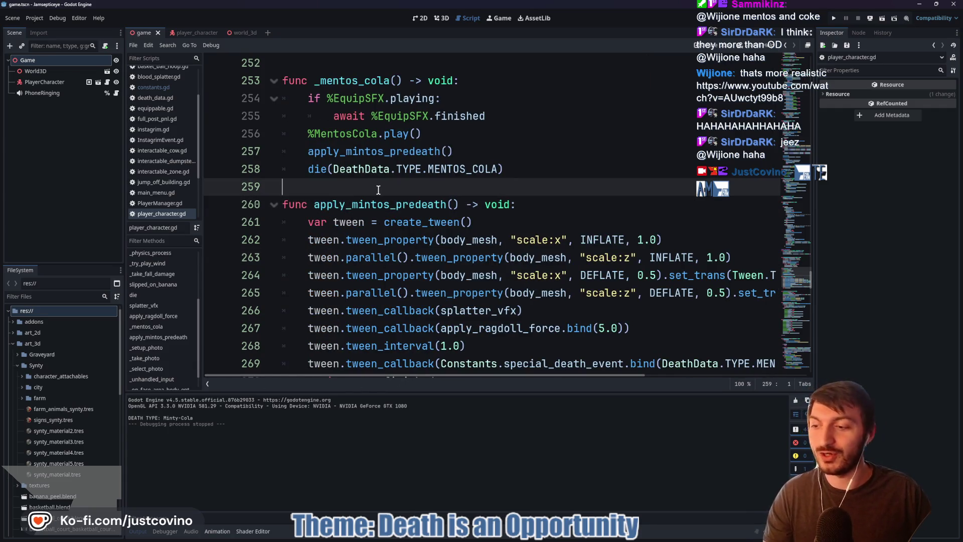
key(Return)
scroll(338, 165, up, 4)
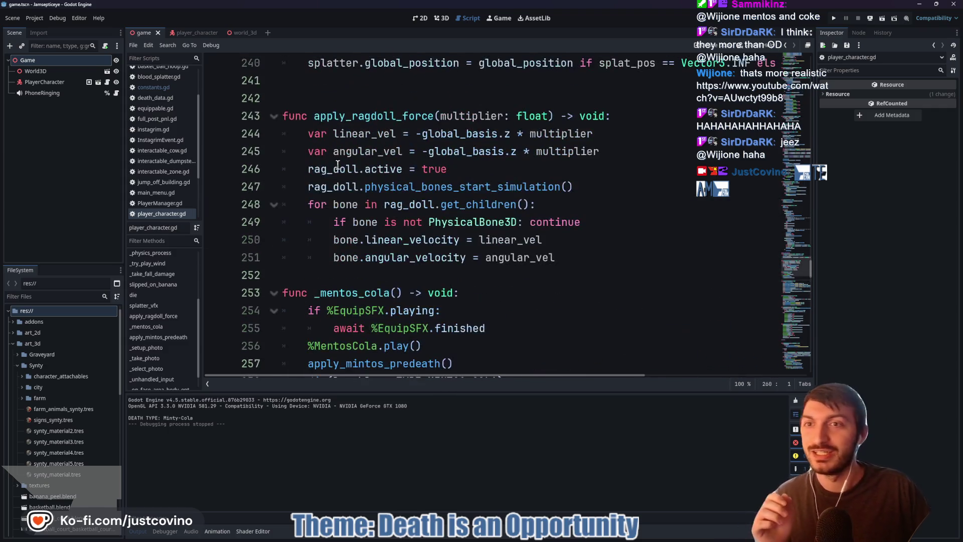
- Show the world_3d city scene in the 3D view, looking along the street
click(235, 33)
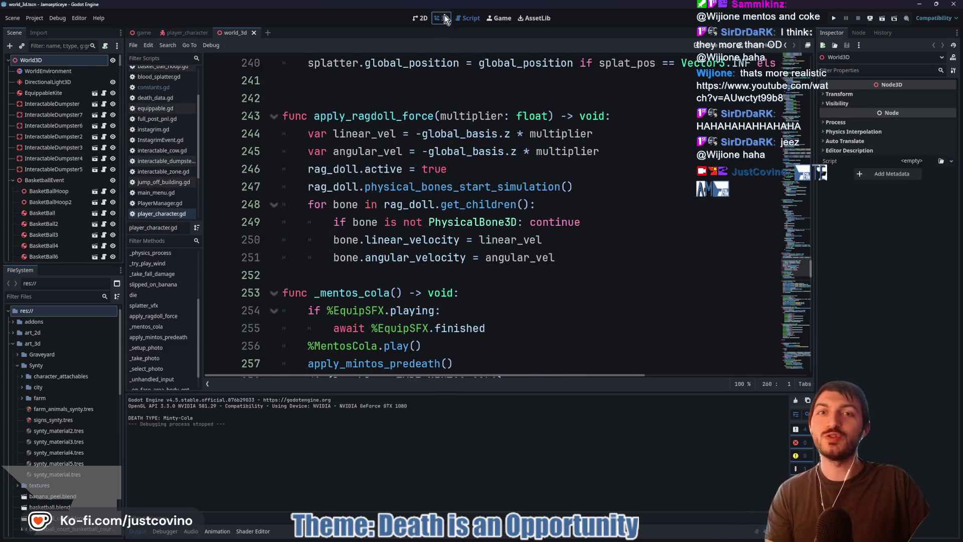
click(445, 19)
mouse_move(475, 224)
mouse_down()
mouse_move(467, 215)
mouse_move(475, 201)
mouse_move(504, 245)
mouse_up()
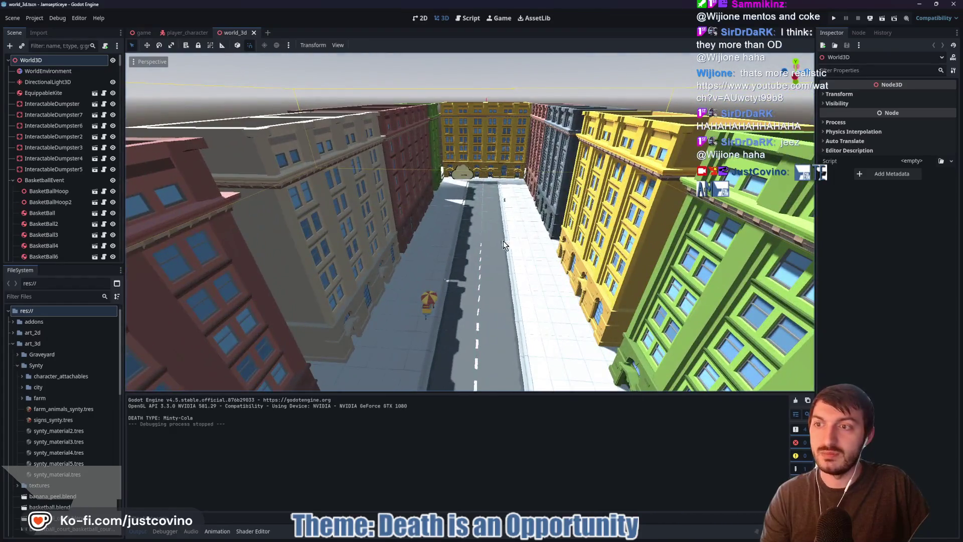
- Collapse BasketballEvent, frame MentosEvent, and select the red corner shop building
click(12, 180)
double_click(75, 195)
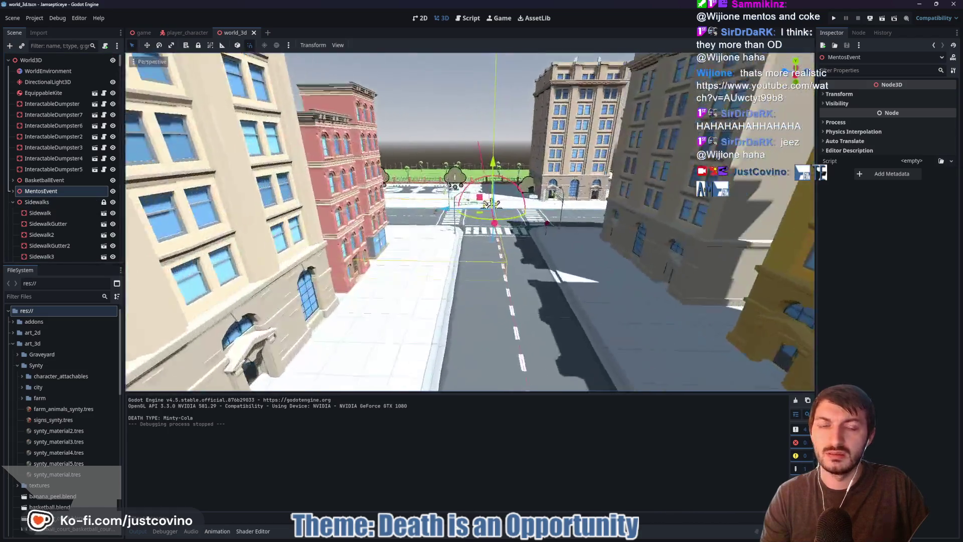
drag(491, 204, 396, 202)
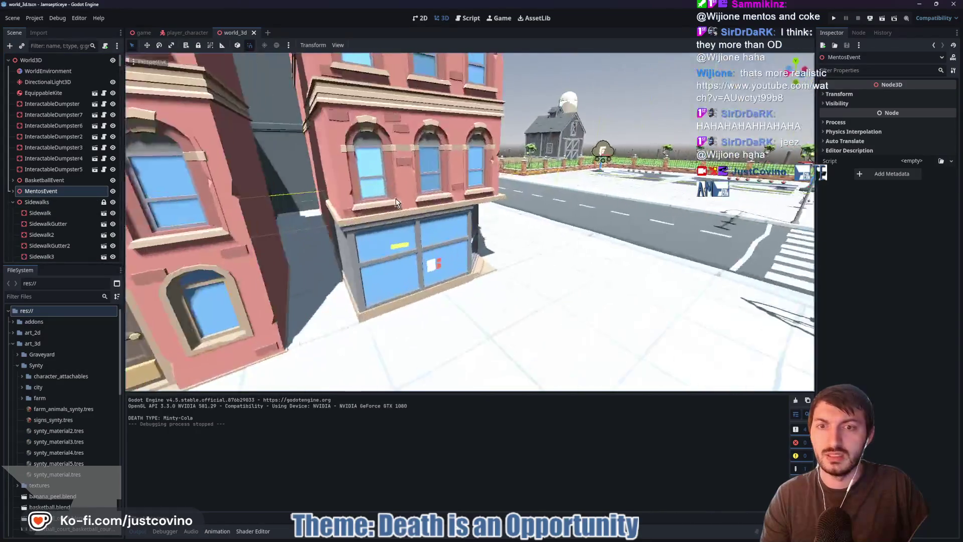
click(403, 268)
scroll(55, 245, down, 2)
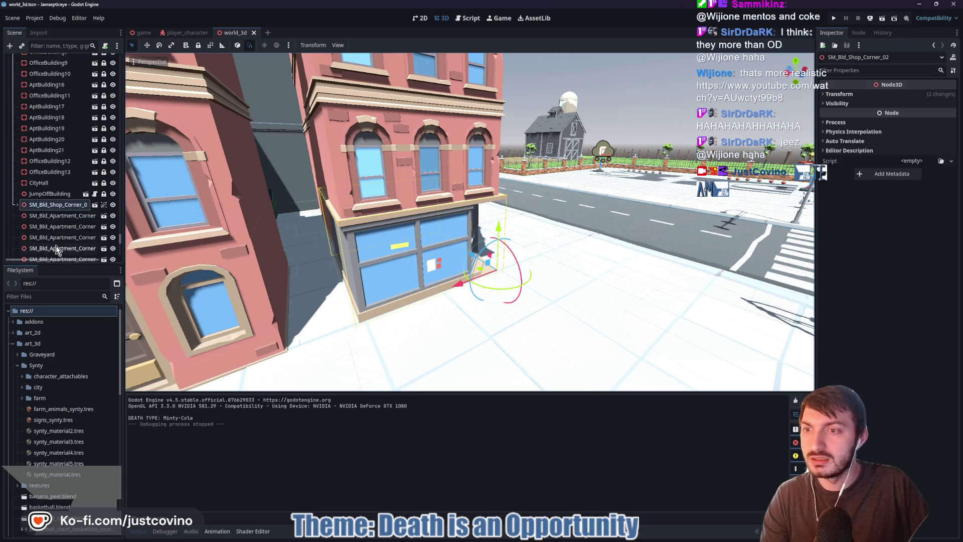
- Expand SM_Bld_Shop_Corner_0 in the scene tree and decline opening it as its own scene
click(16, 205)
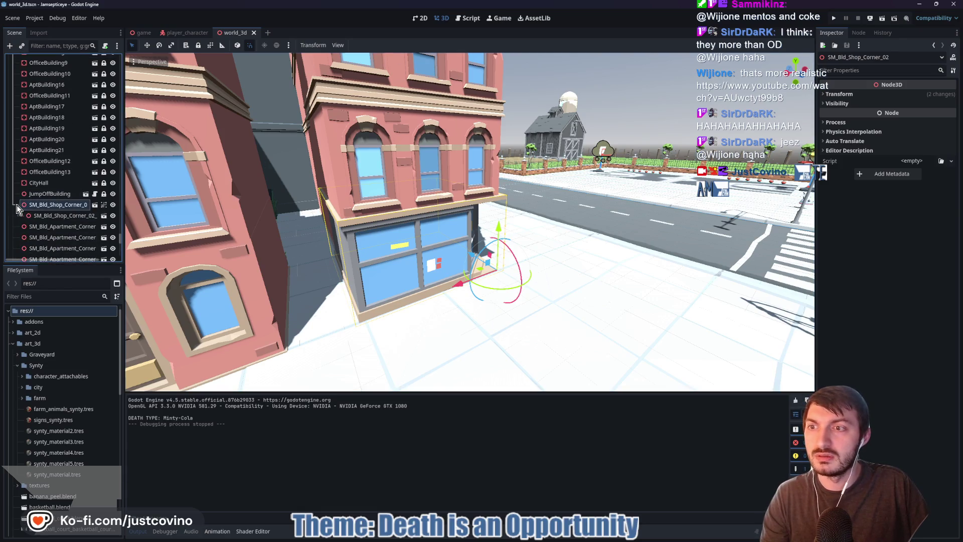
click(51, 215)
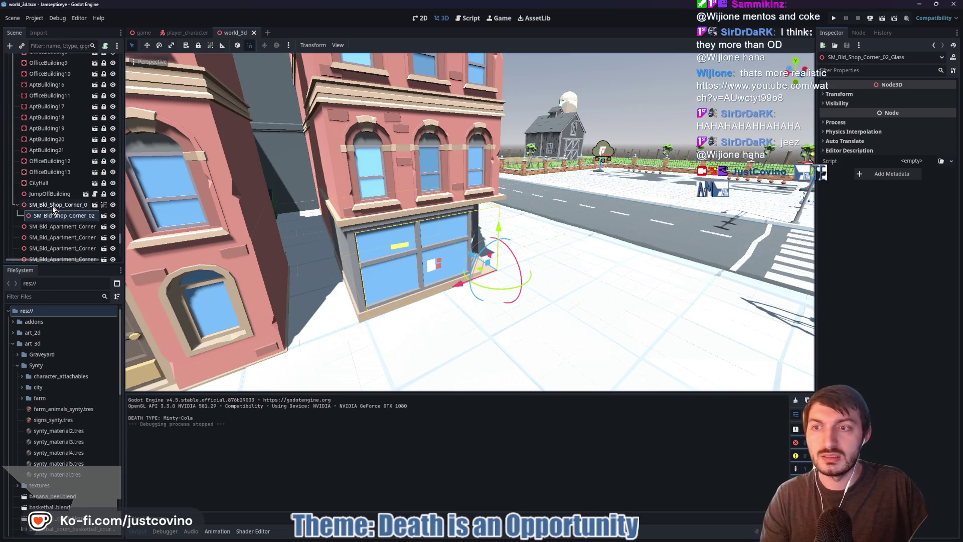
click(52, 205)
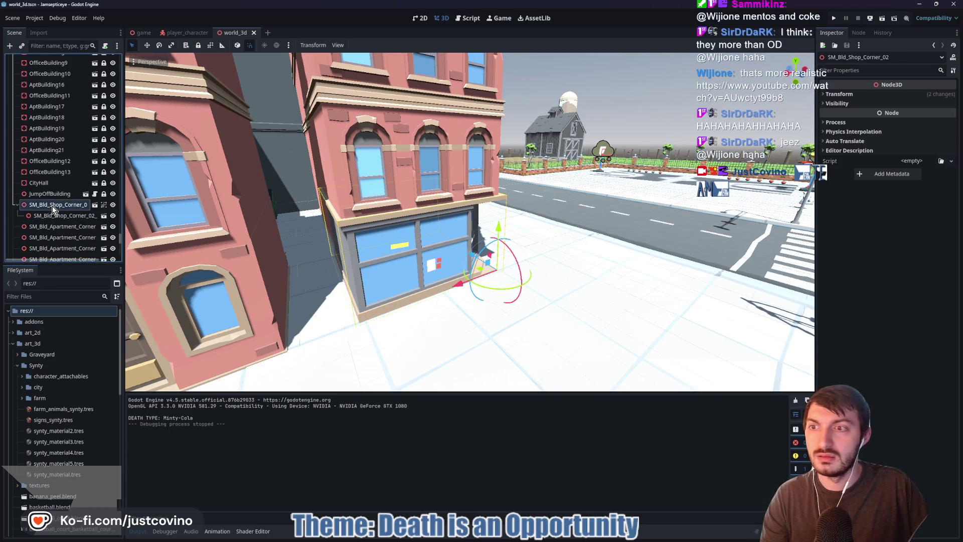
click(94, 205)
click(547, 281)
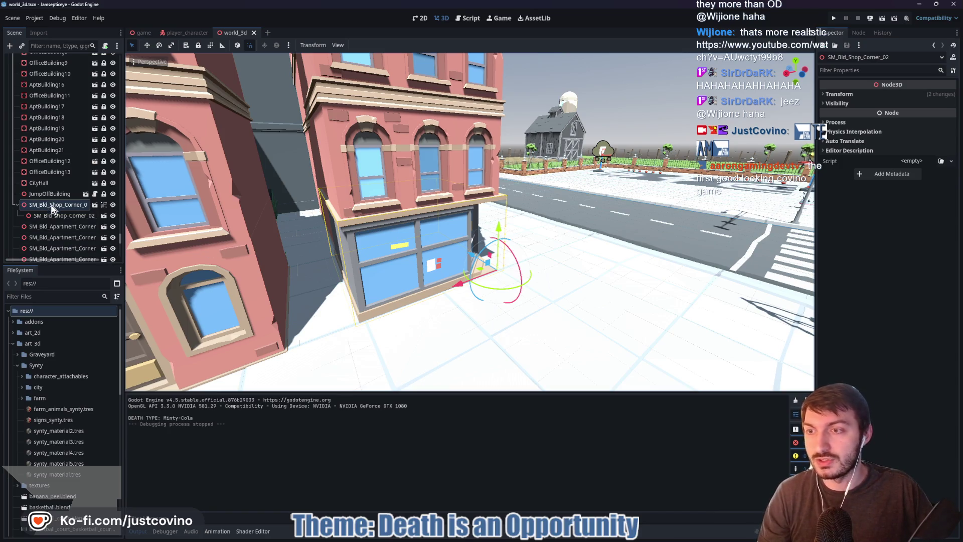
- Add a StaticBody3D with a child CollisionShape3D using a new BoxShape3D under the shop
key(ctrl+a)
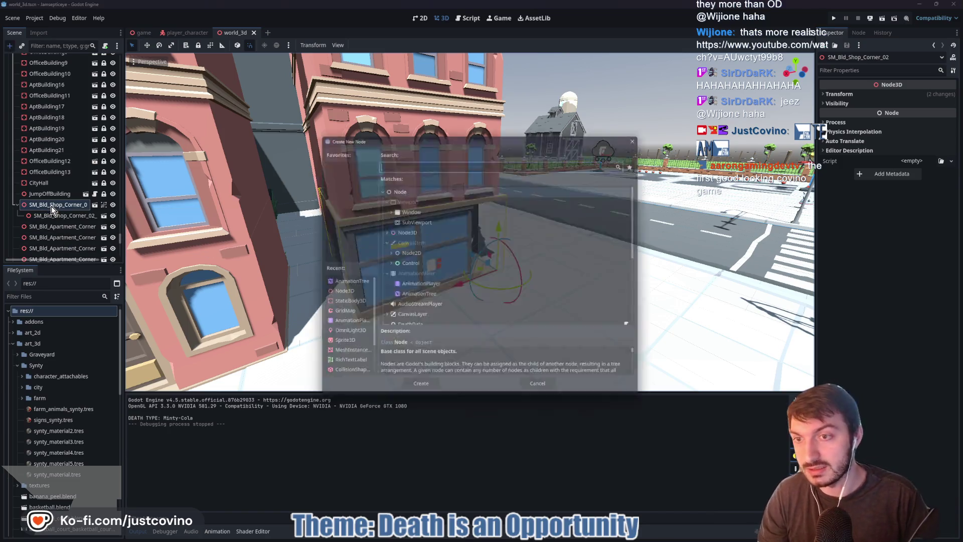
text(static)
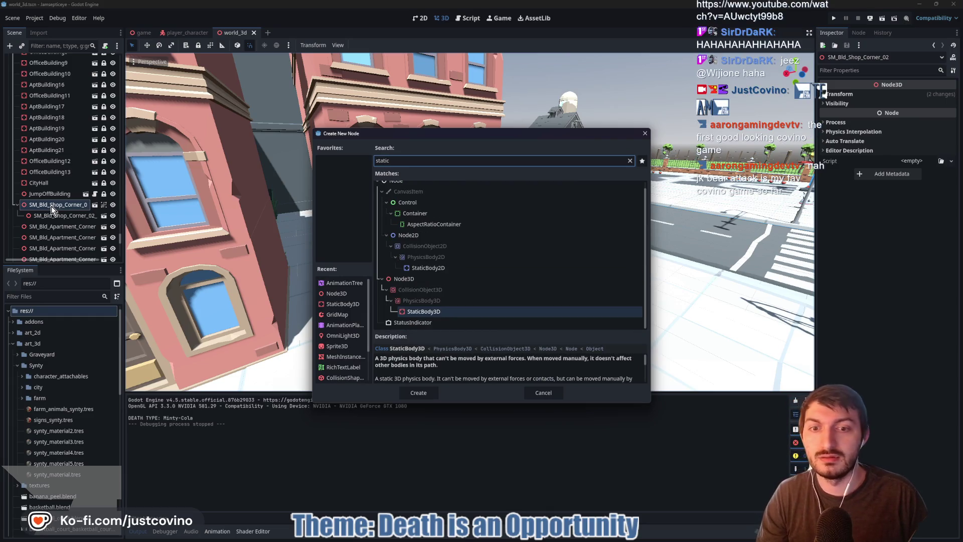
key(Return)
key(ctrl+a)
text(coll)
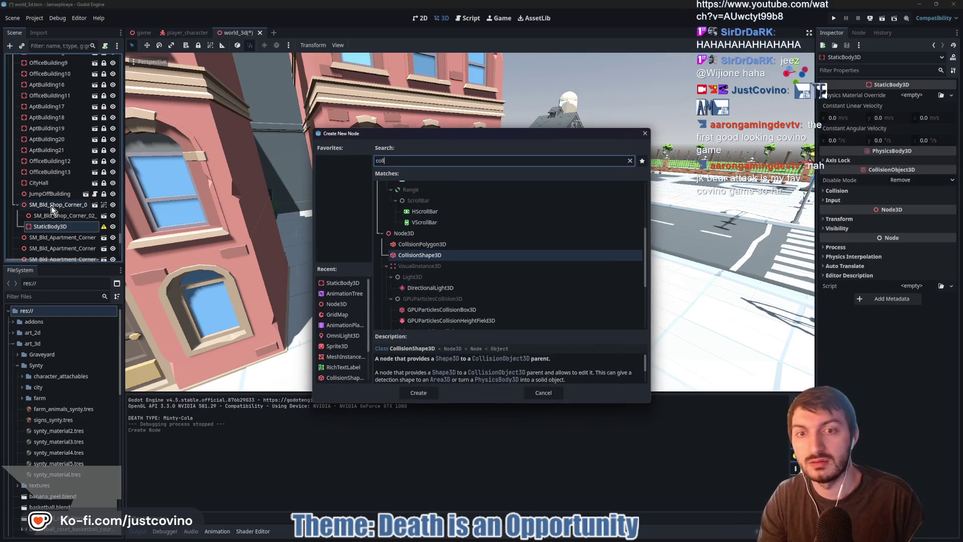
key(Return)
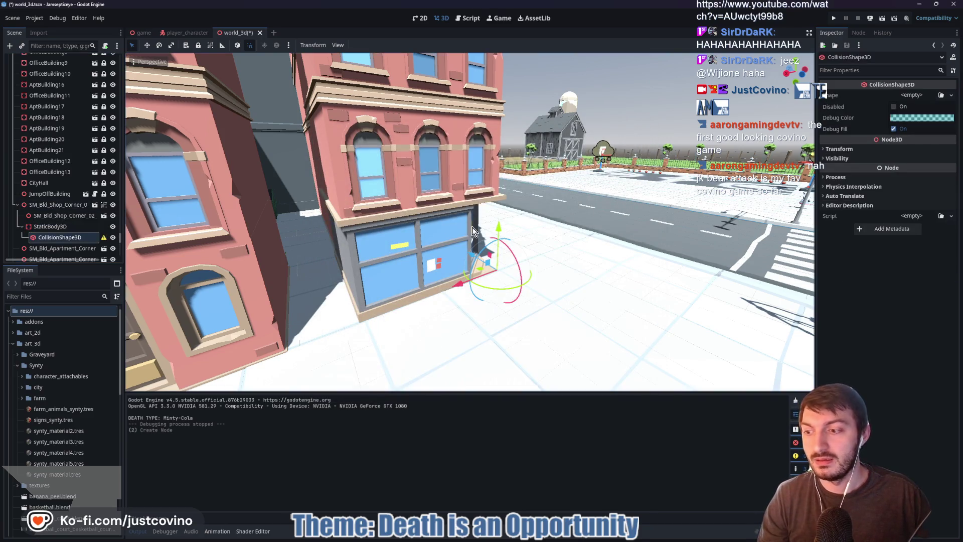
drag(602, 258, 570, 256)
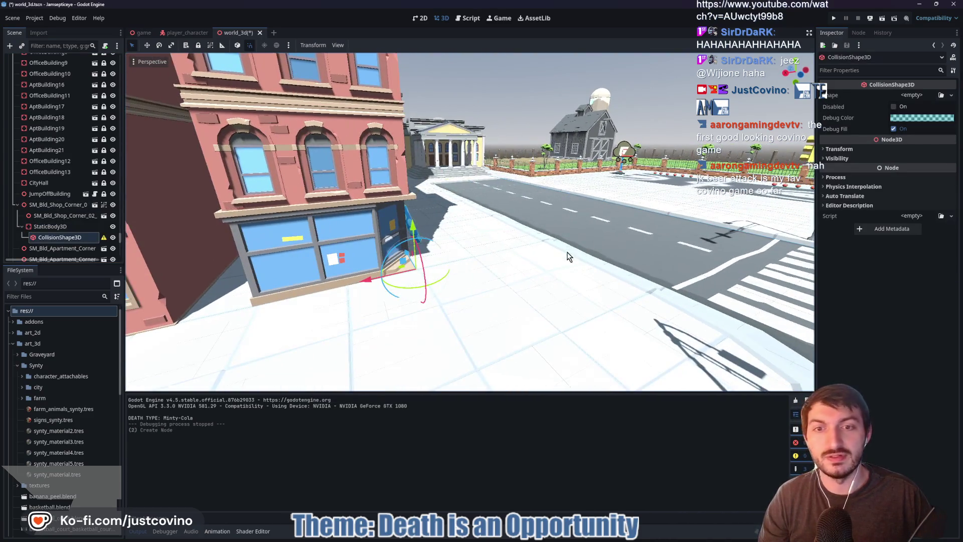
click(905, 96)
click(906, 106)
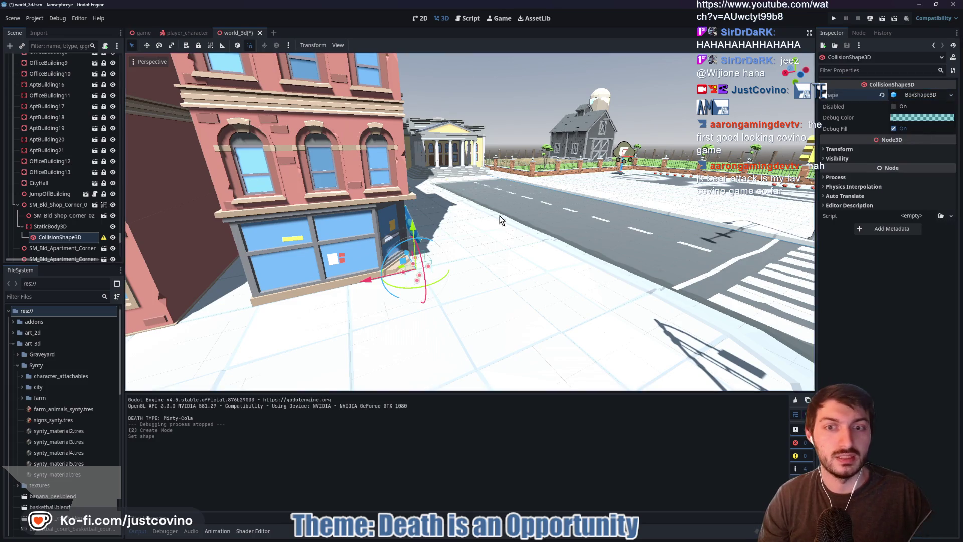
- Resize the collision box along Z and pull its sides in to fit the shop footprint
drag(473, 246, 477, 252)
drag(421, 317, 275, 348)
mouse_move(614, 201)
mouse_down()
mouse_move(431, 308)
mouse_move(427, 320)
mouse_up()
mouse_move(336, 321)
mouse_down()
mouse_move(389, 307)
mouse_move(346, 300)
mouse_move(334, 286)
mouse_move(342, 285)
mouse_up()
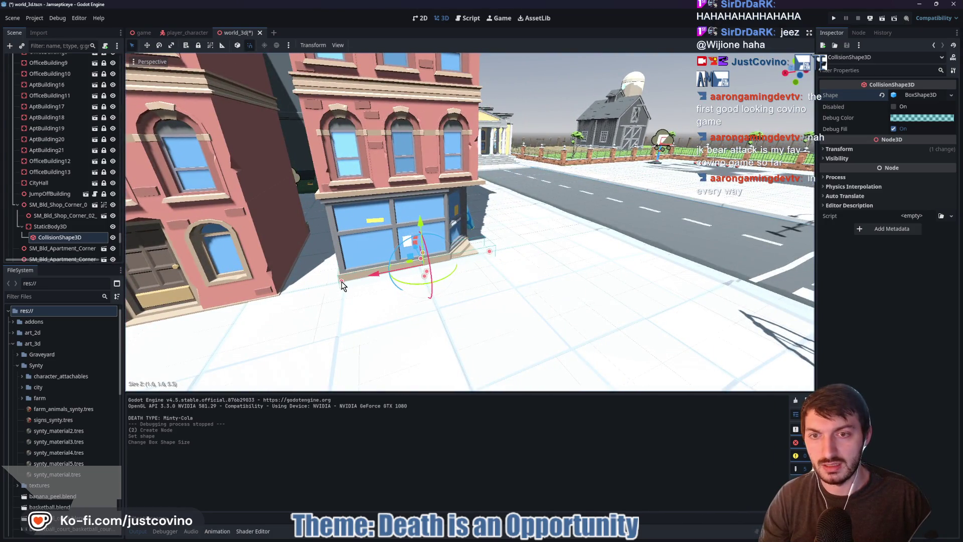
mouse_move(456, 322)
mouse_down()
mouse_move(522, 274)
mouse_move(567, 296)
mouse_move(531, 305)
mouse_up()
drag(317, 288, 304, 284)
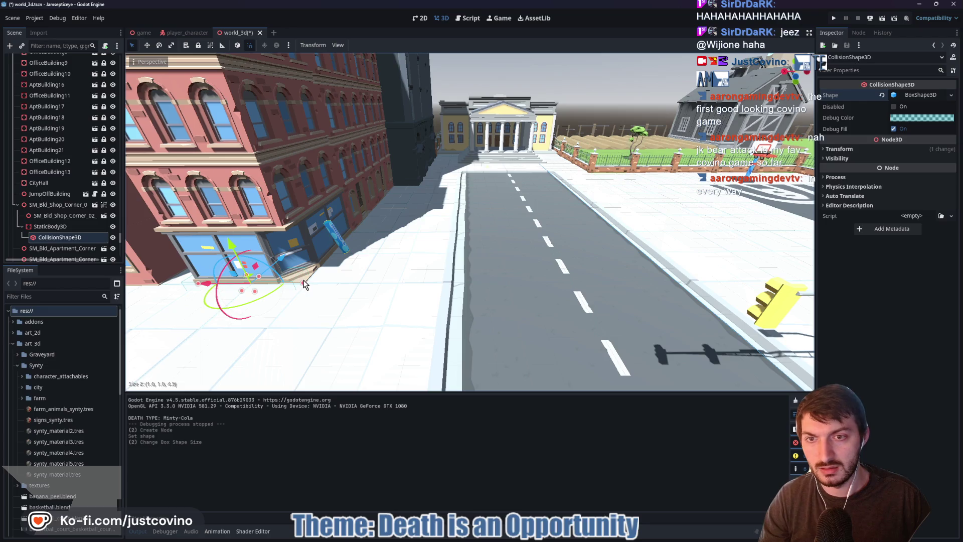
mouse_move(378, 264)
mouse_down()
mouse_move(320, 275)
mouse_move(232, 214)
mouse_move(306, 207)
mouse_move(350, 270)
mouse_move(482, 281)
mouse_up()
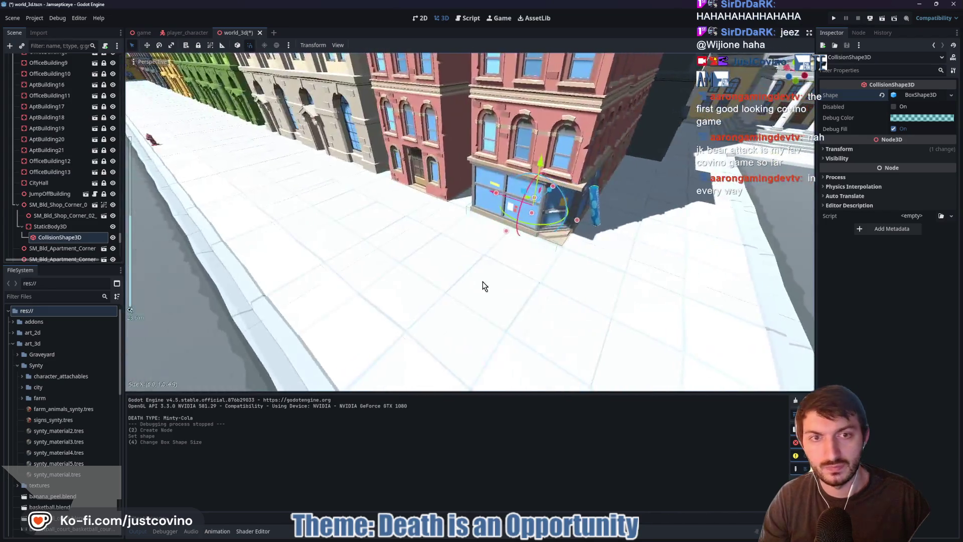
scroll(527, 271, up, 3)
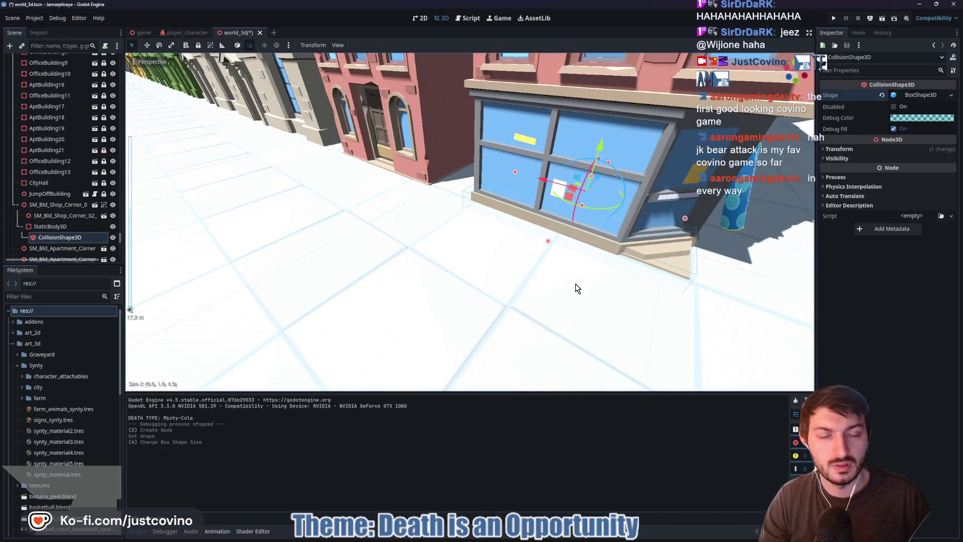
mouse_move(576, 284)
mouse_down()
mouse_move(587, 290)
mouse_move(537, 287)
mouse_up()
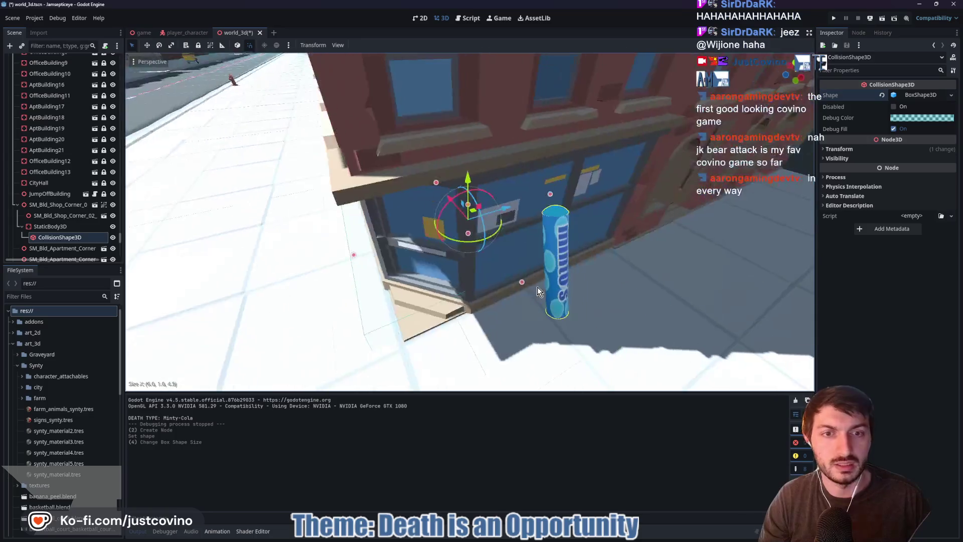
mouse_move(362, 254)
mouse_down()
mouse_move(389, 253)
mouse_move(378, 258)
mouse_up()
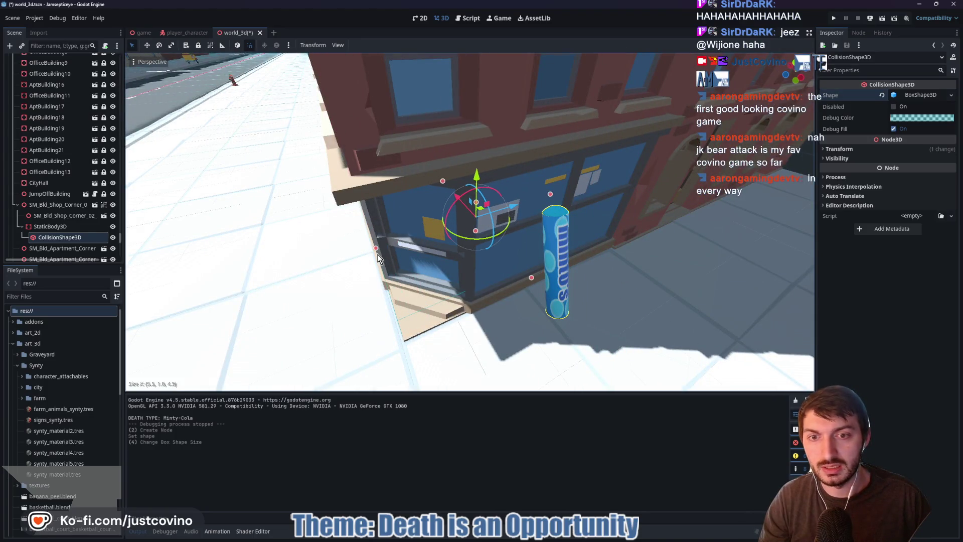
scroll(450, 286, down, 3)
- Raise the collision box height to 4.0 and save the world_3d scene
mouse_move(451, 286)
mouse_down()
mouse_move(527, 284)
mouse_move(577, 224)
mouse_up()
drag(624, 162, 642, 98)
drag(727, 230, 650, 231)
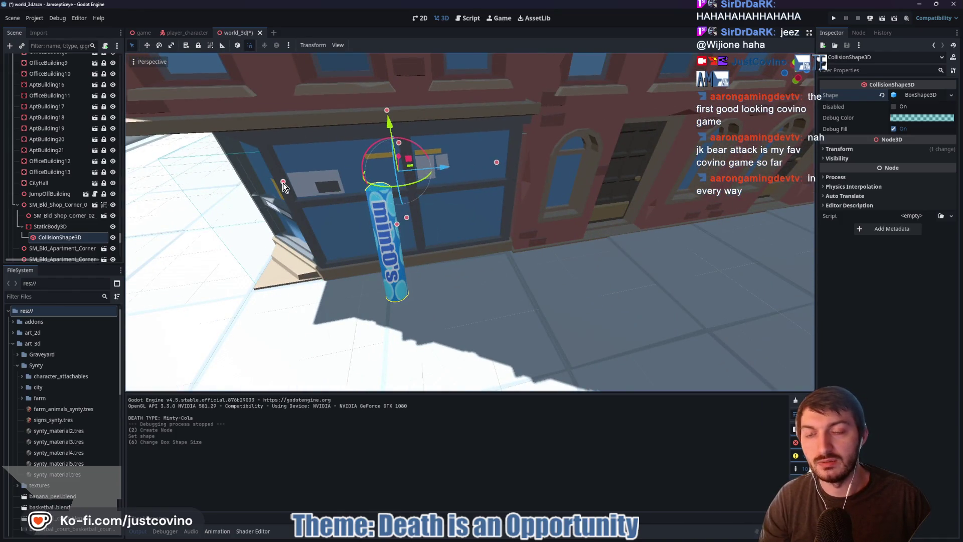
mouse_move(288, 211)
mouse_down()
mouse_move(318, 231)
mouse_move(420, 182)
mouse_up()
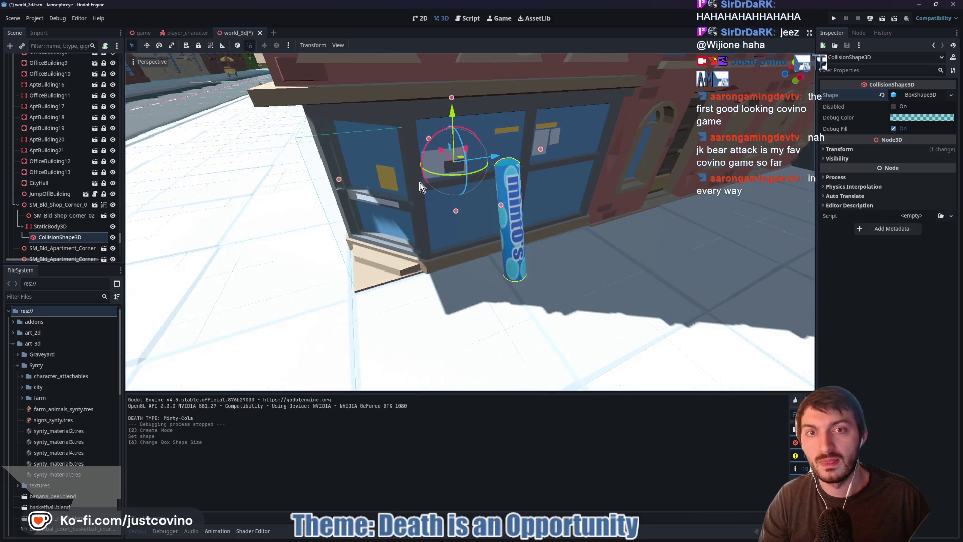
drag(452, 98, 453, 46)
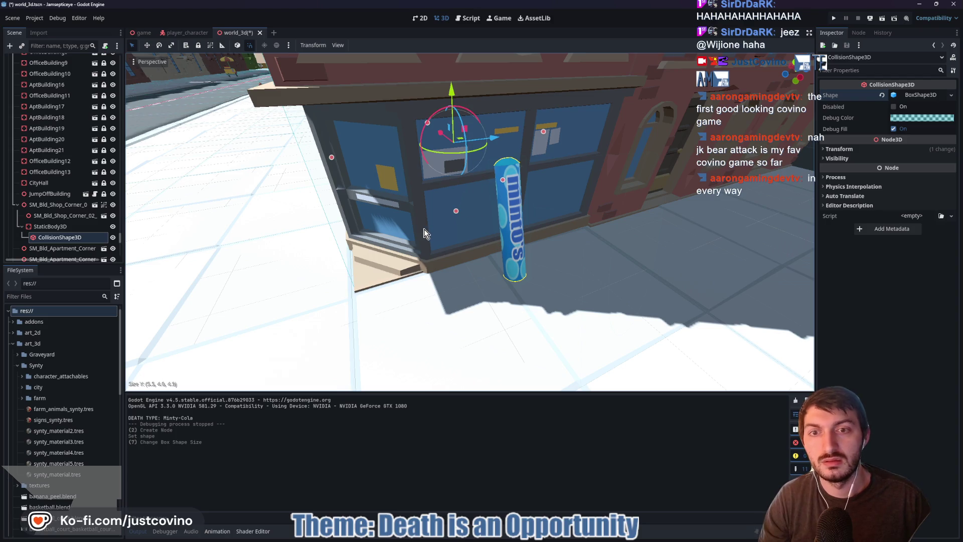
key(ctrl+s)
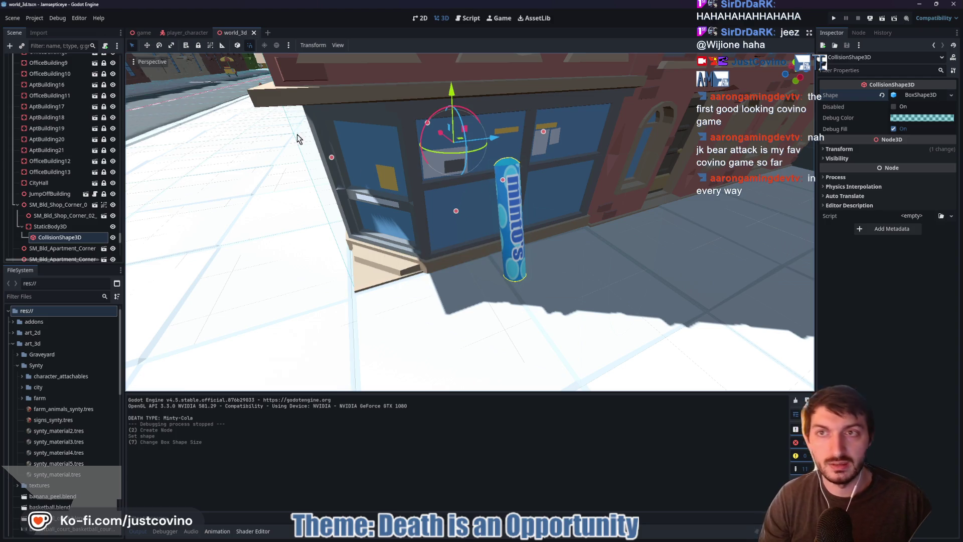
click(142, 32)
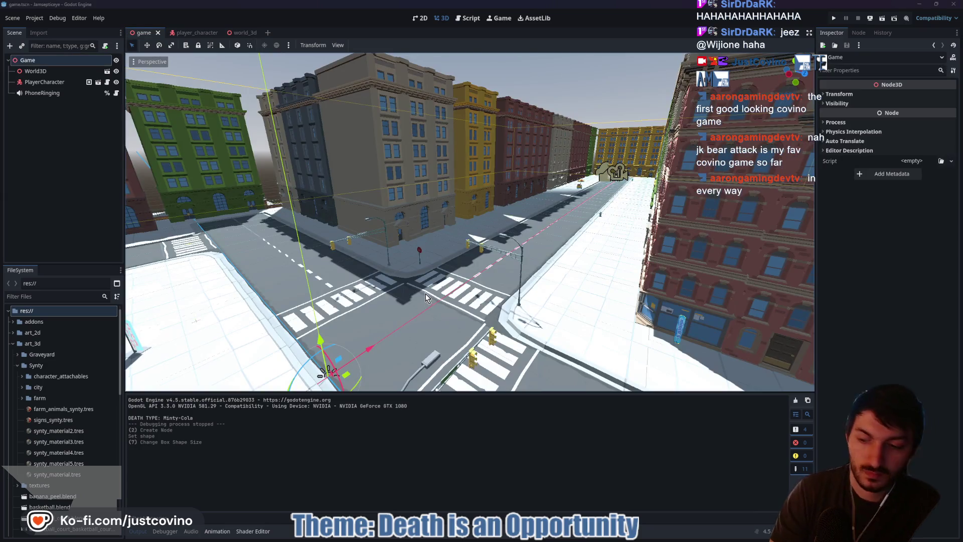
- Run the game and walk the character down the street to pick up the blue drink
key(F5)
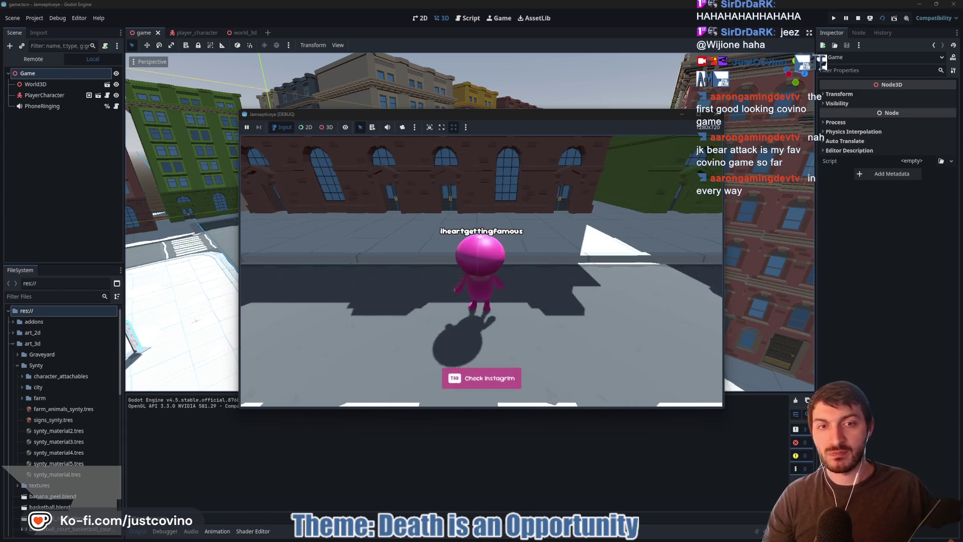
key(w)
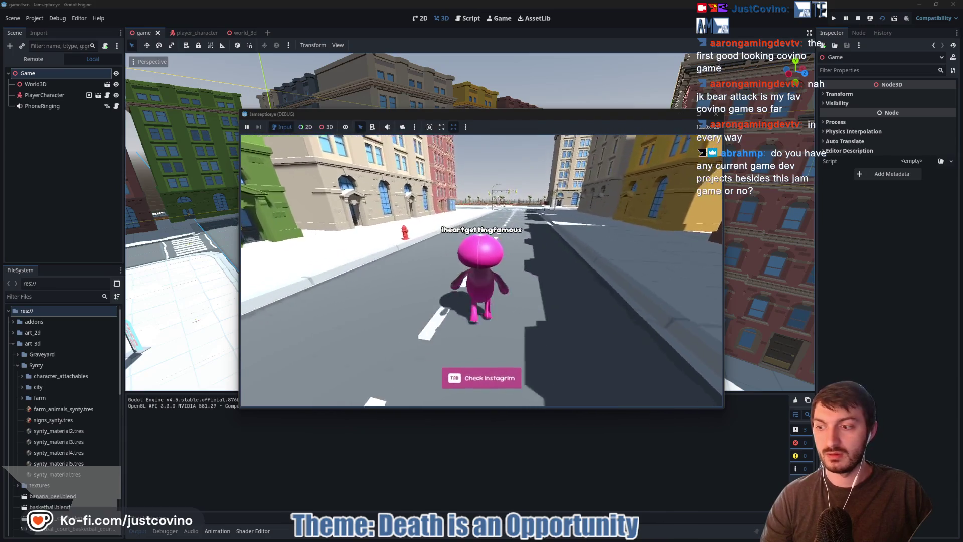
key(space)
key(w)
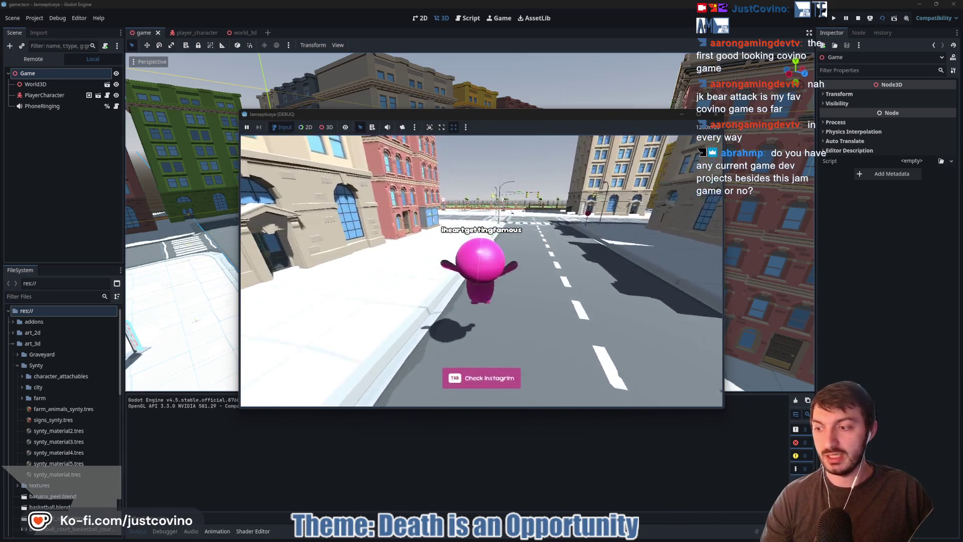
key(space)
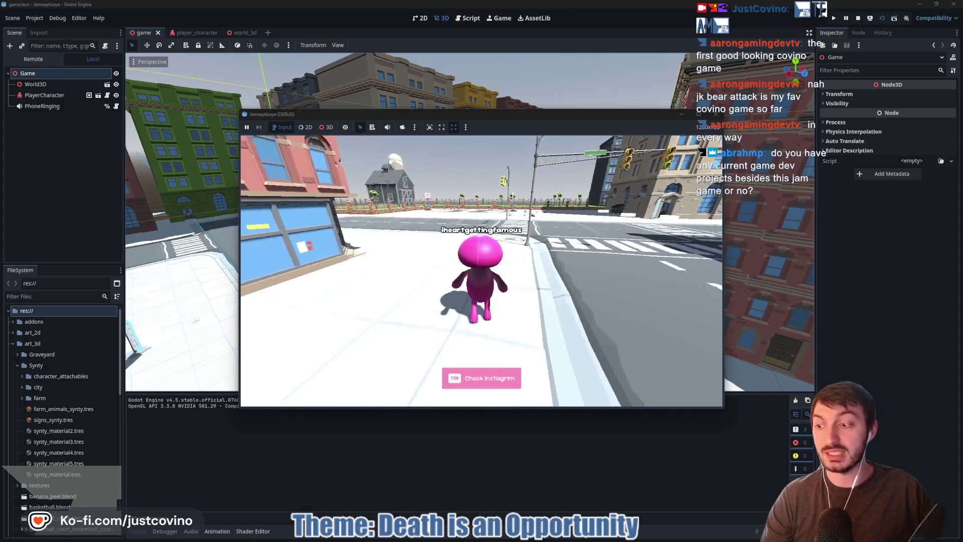
key(w)
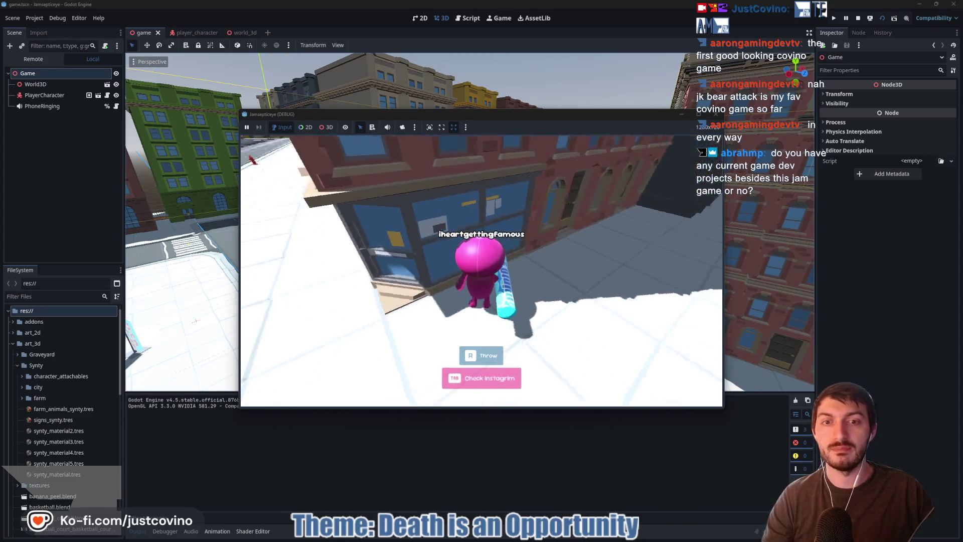
- Walk into the alley to the dumpster, die, post a photo, and stop the game
key(w)
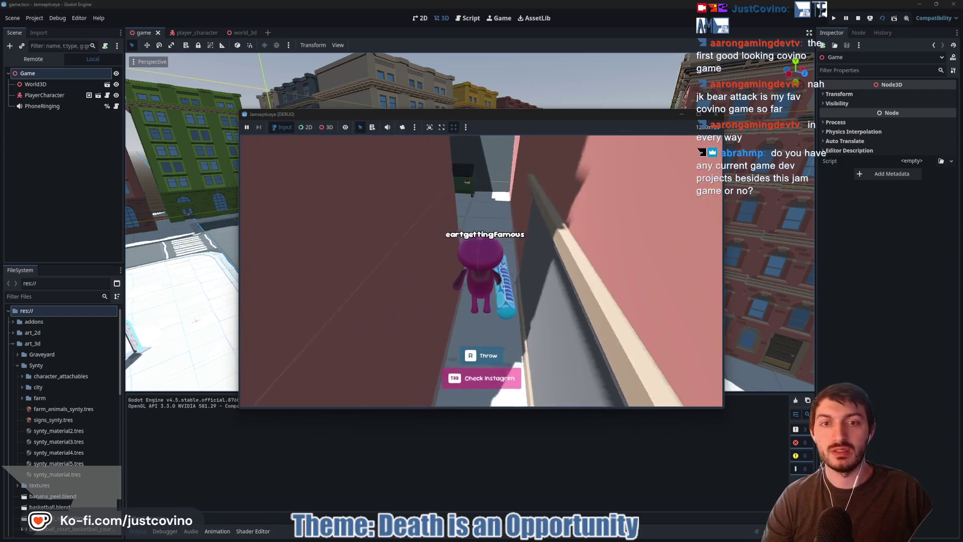
key(w)
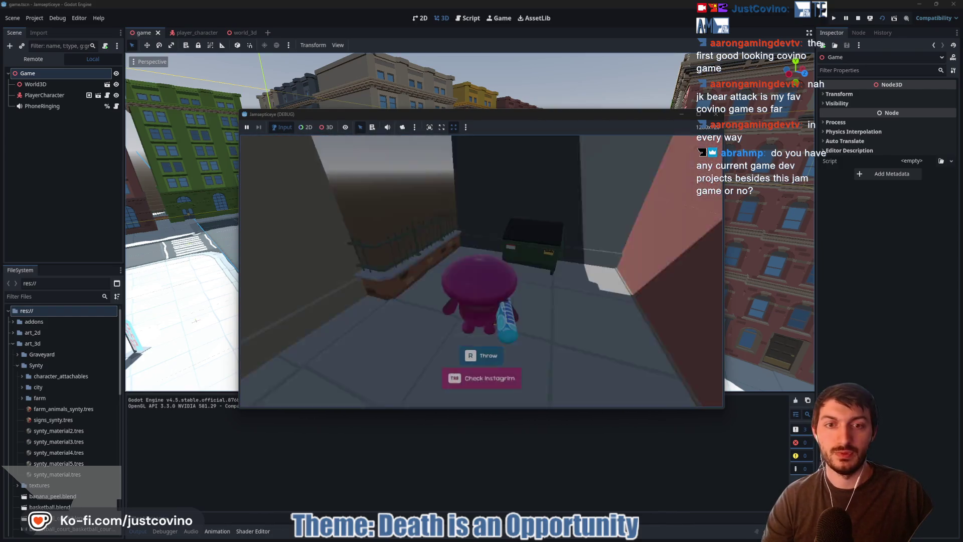
key(space)
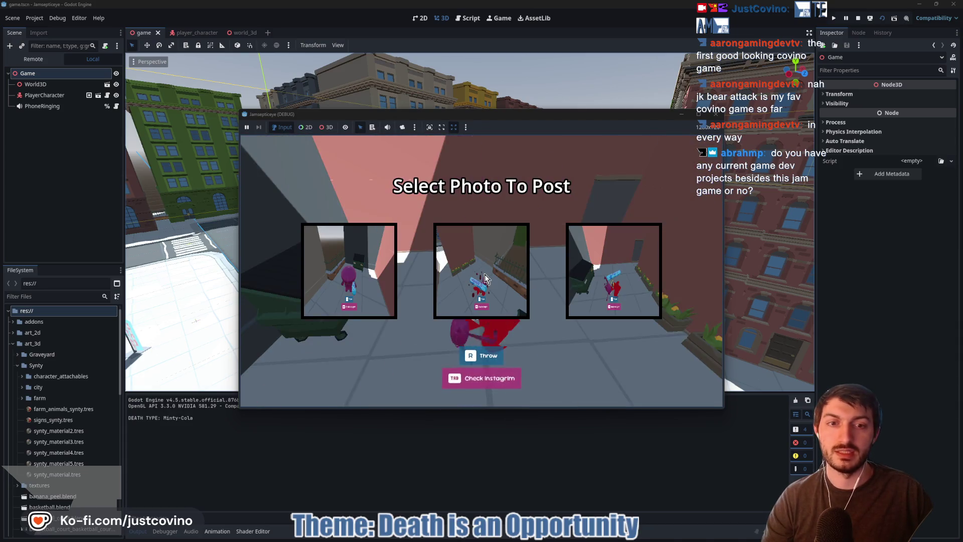
click(634, 269)
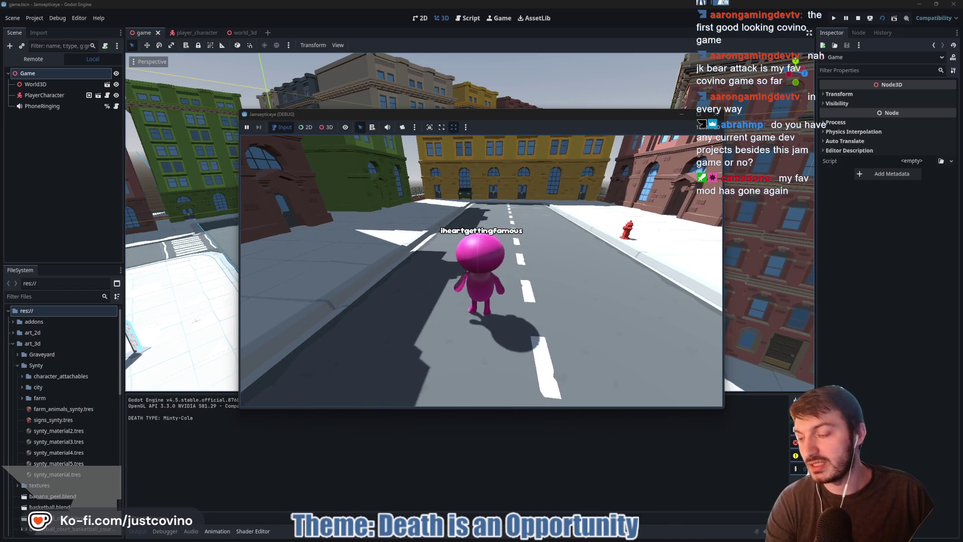
key(F8)
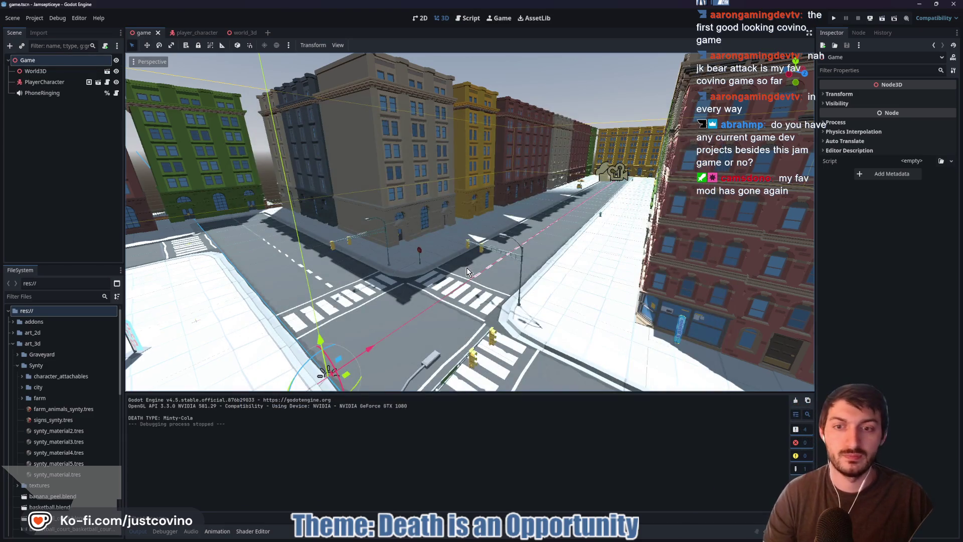
drag(466, 271, 441, 273)
- Commit the 4 changed files to main as 'Mintos Death Added' and push to origin
key(alt+Tab)
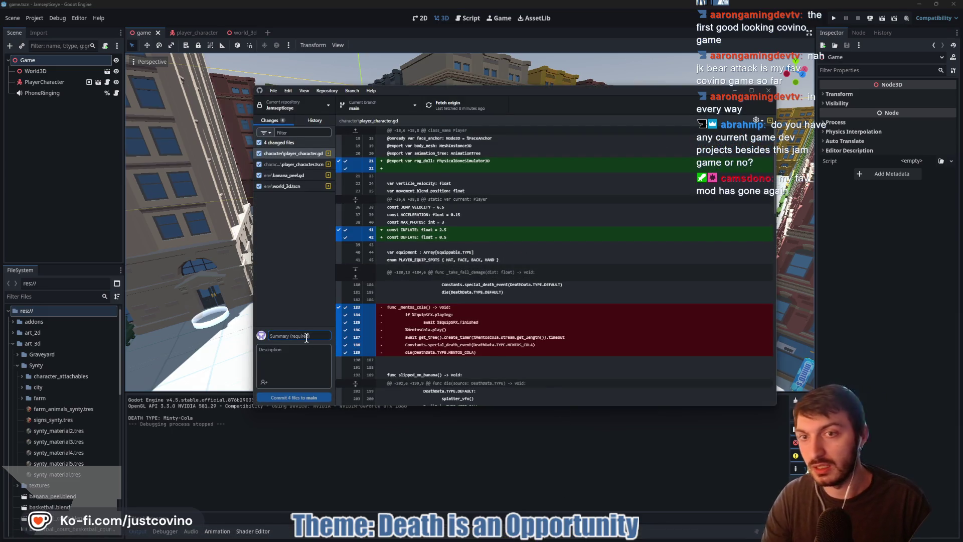
text(Minto)
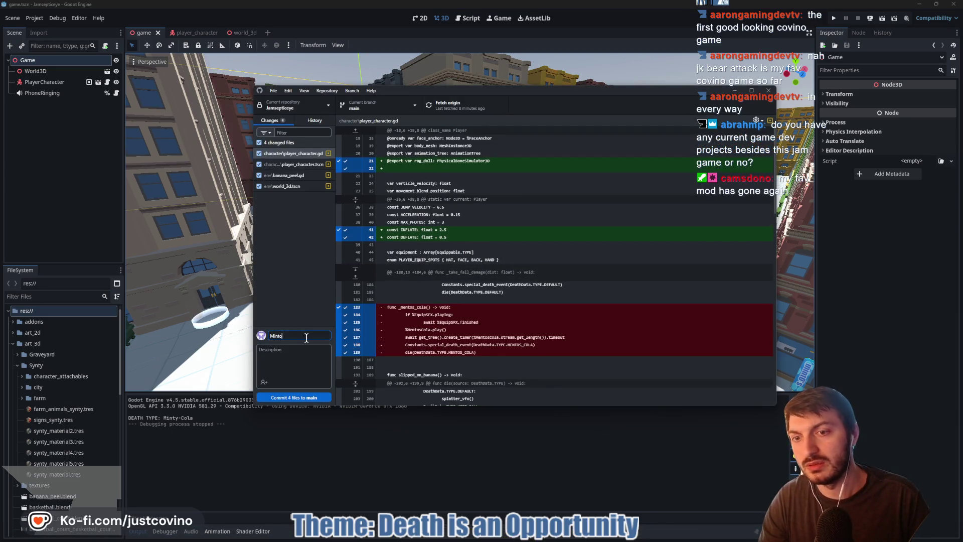
text(s Death Added)
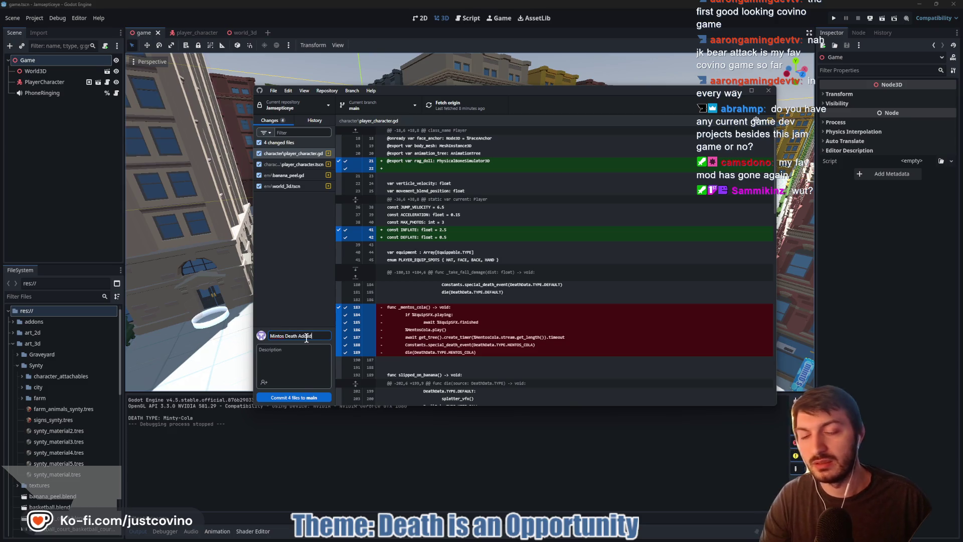
click(302, 398)
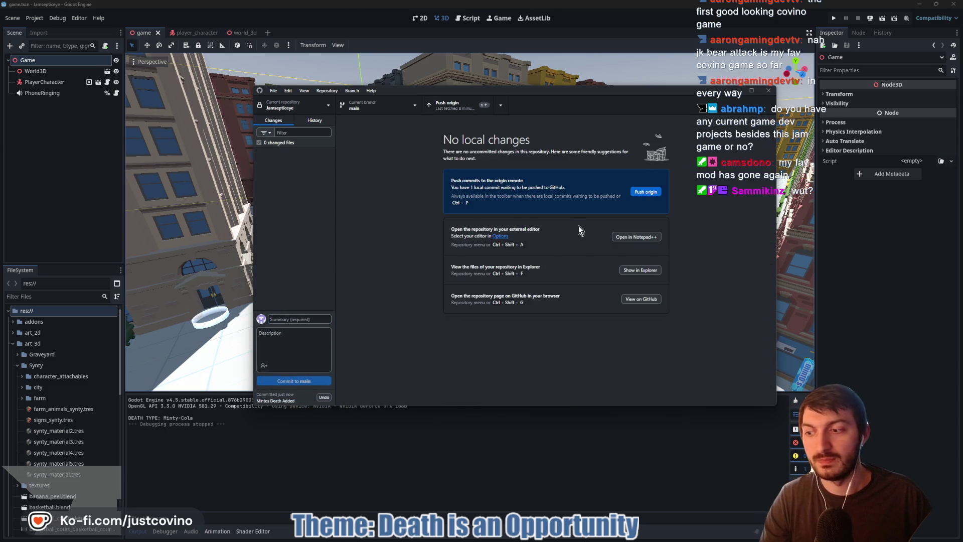
click(651, 192)
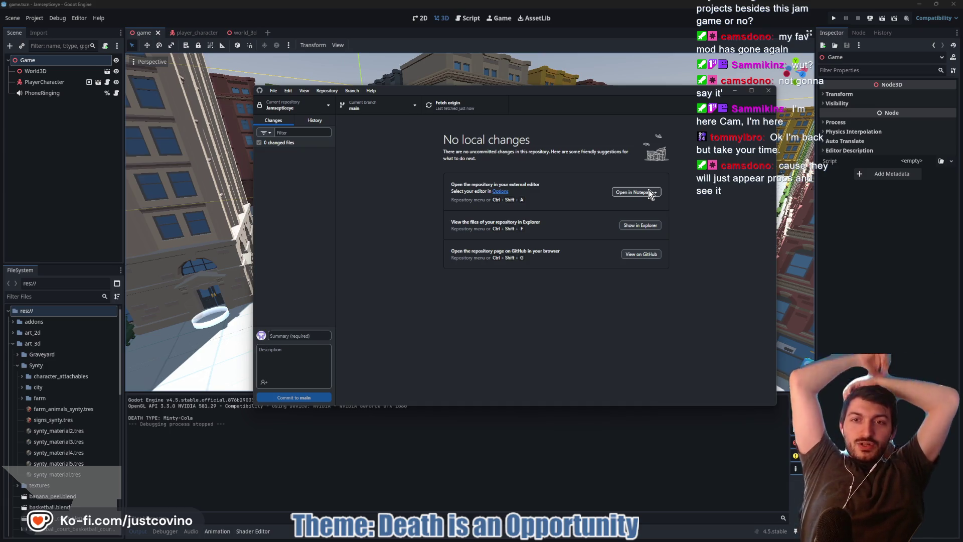
click(855, 266)
- Fly the editor camera down the street to the basketball court
key(w)
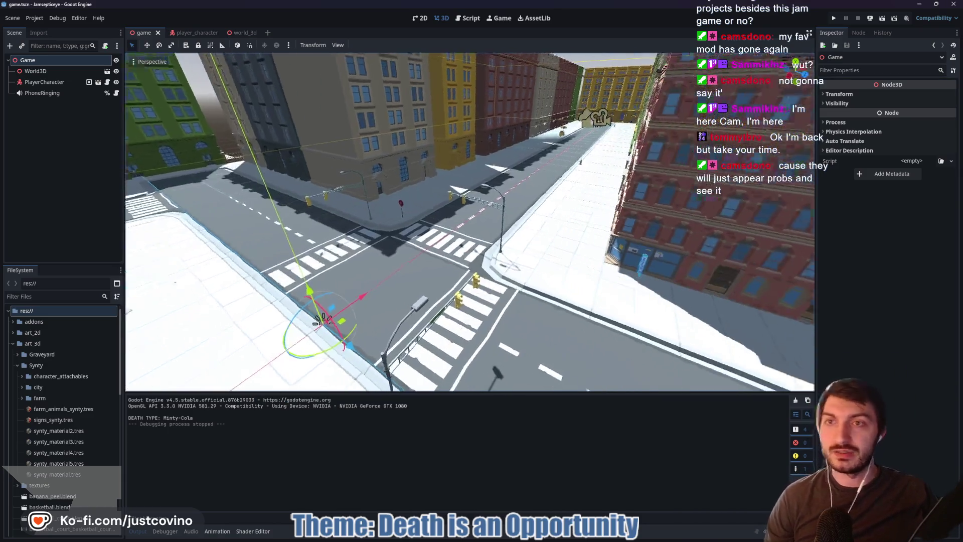
key(w)
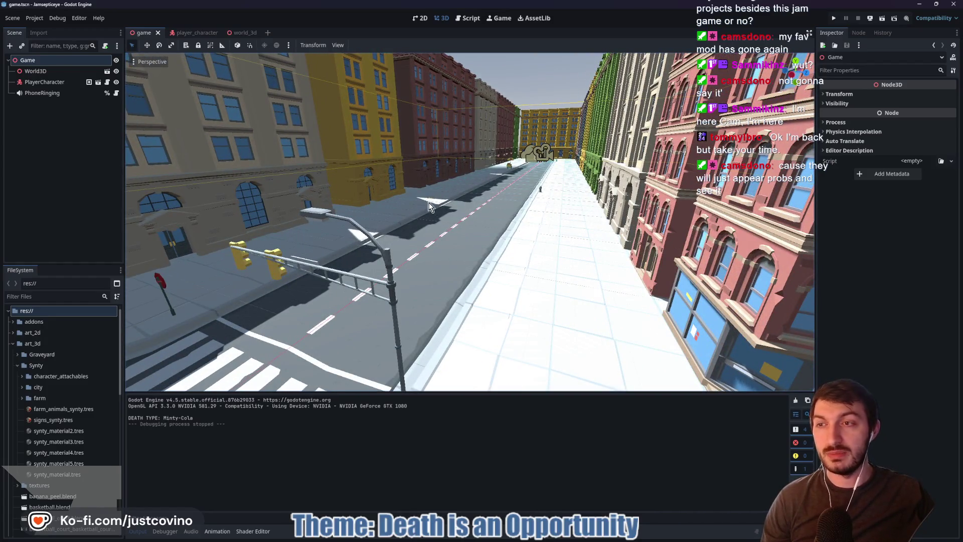
key(s)
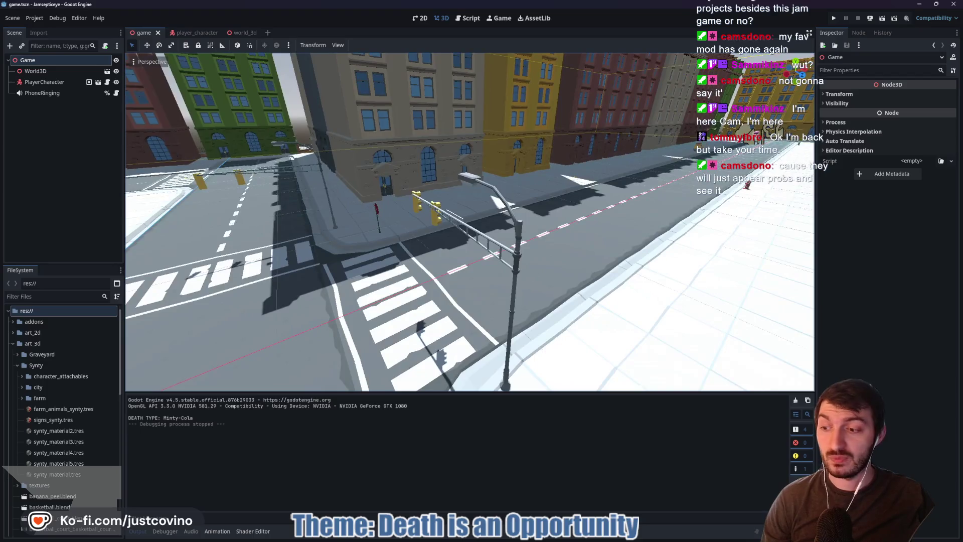
key(w)
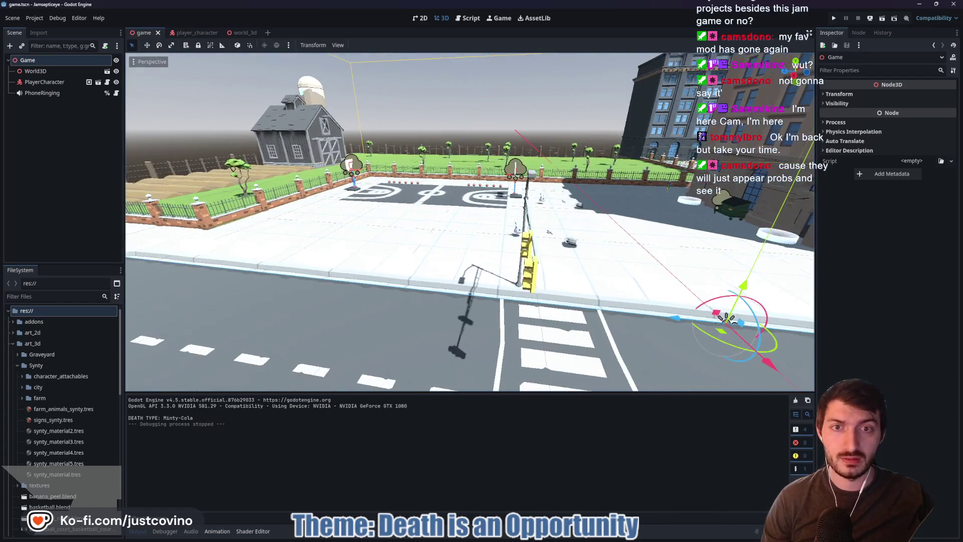
- Playtest the game, walking along the sidewalk onto the banana peel until the debugger breaks
key(F5)
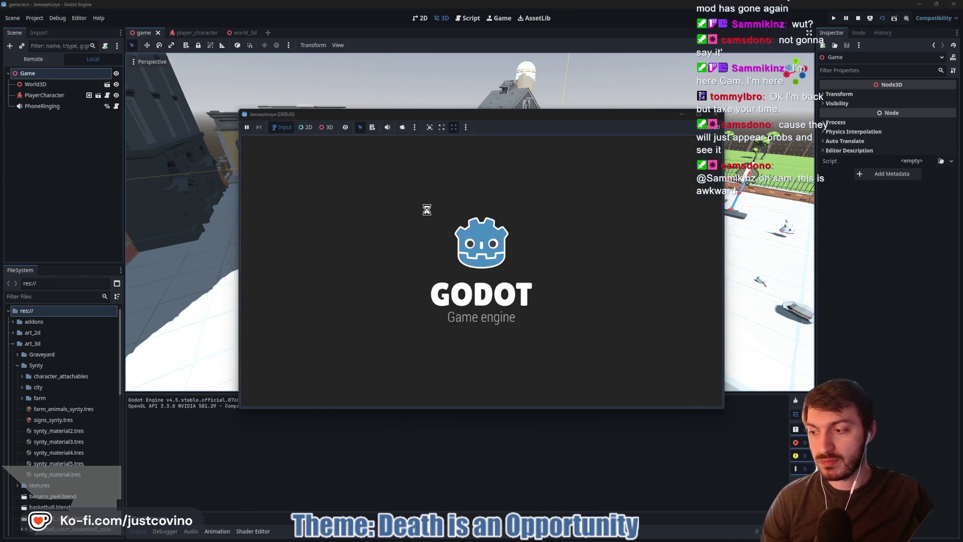
key(w)
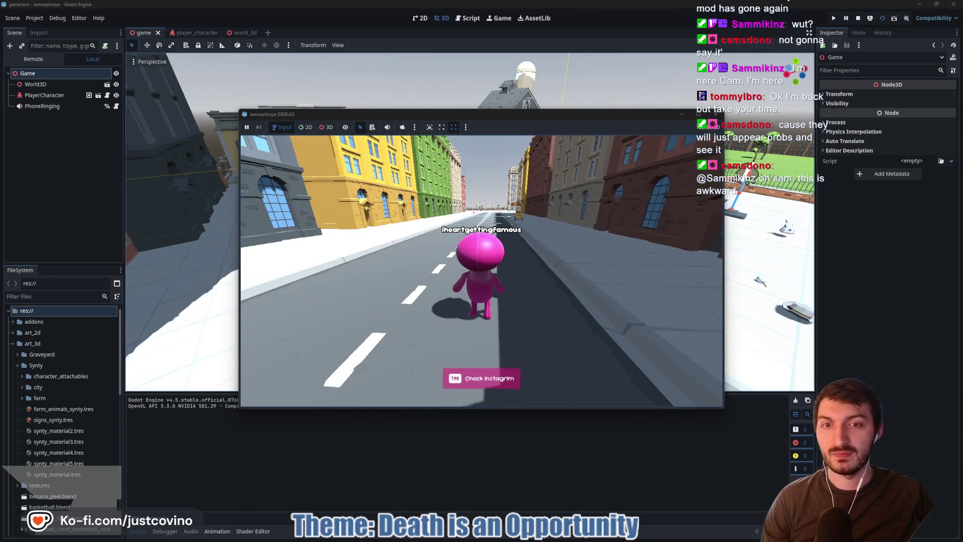
key(d)
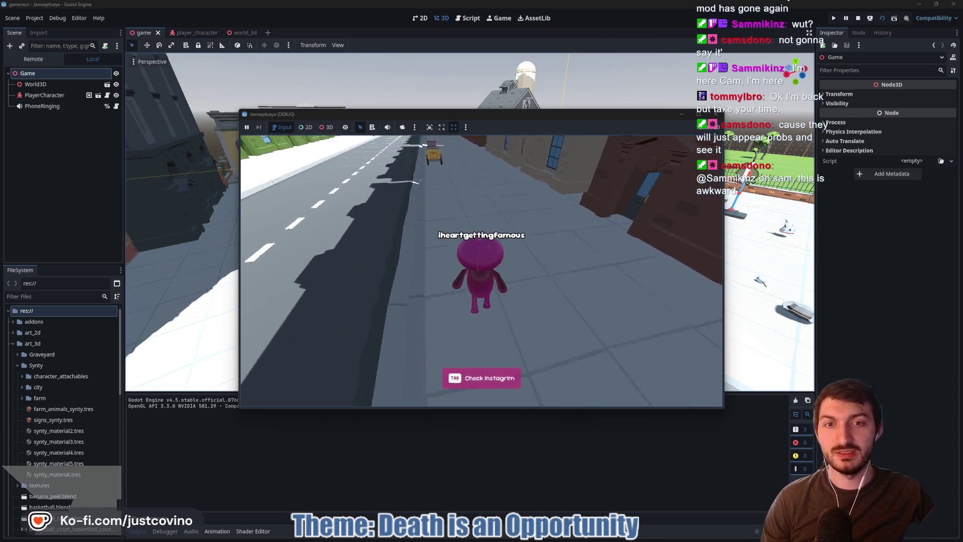
key(s)
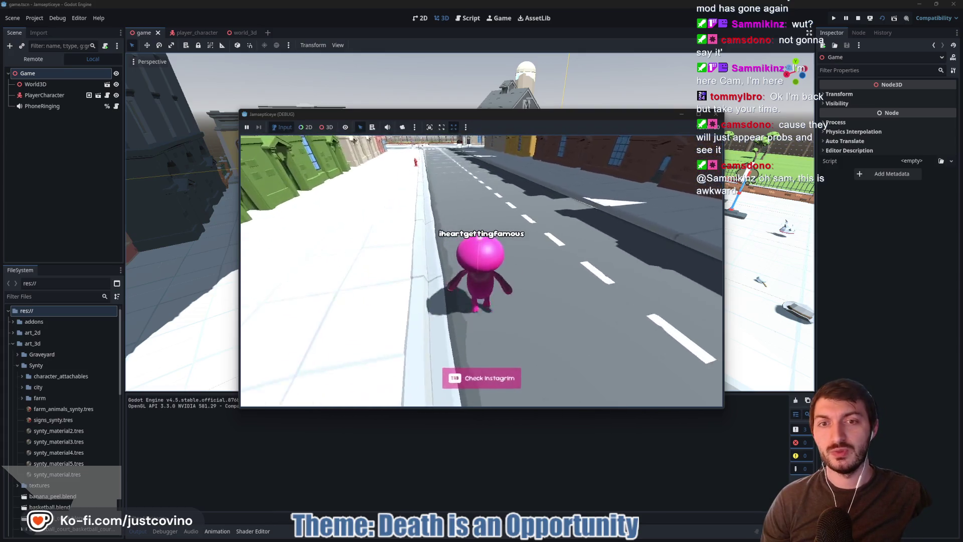
key(space)
key(w)
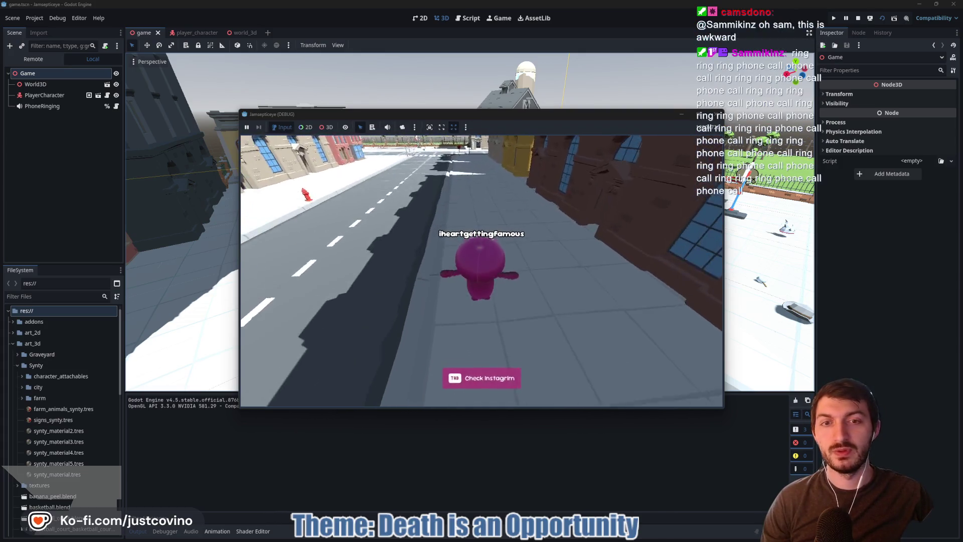
key(w)
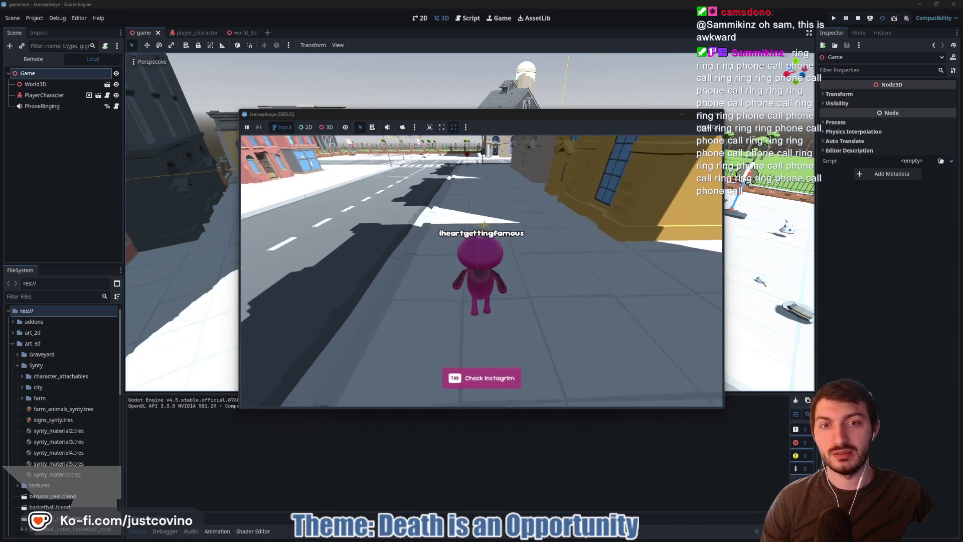
key(w)
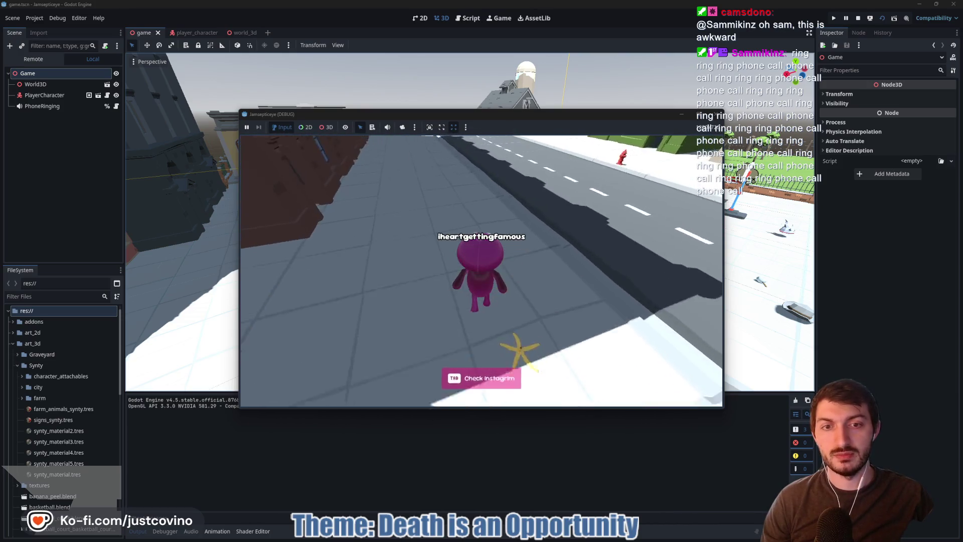
key(w)
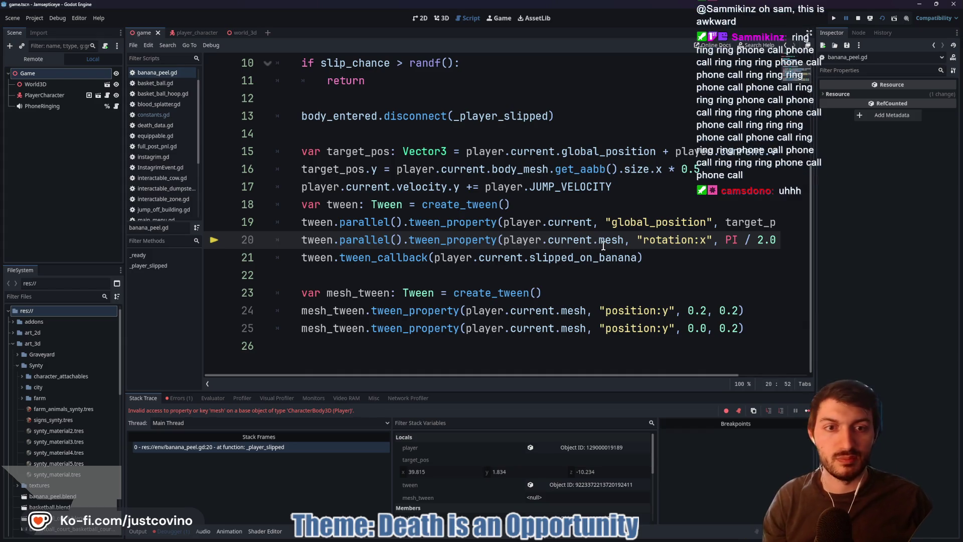
- Change the reference on line 20 of banana_peel.gd to body_ and save
text(body_)
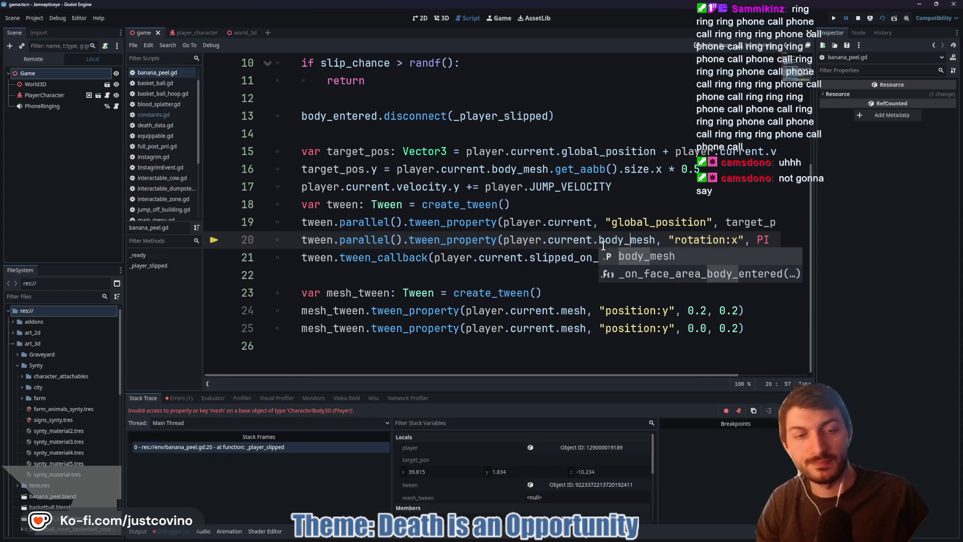
click(560, 240)
key(ctrl+s)
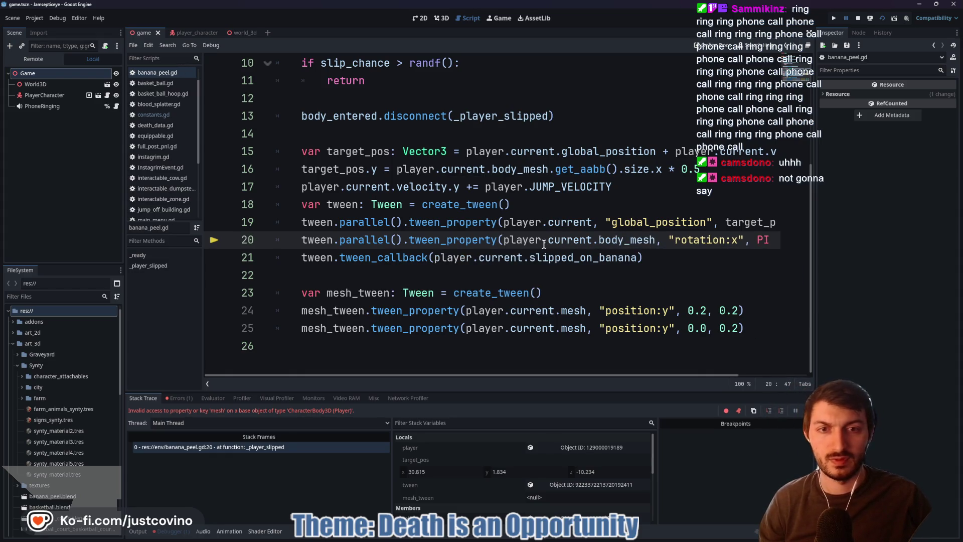
- Relaunch the game and walk along the sidewalk until it breaks at banana_peel.gd line 24
mouse_move(453, 223)
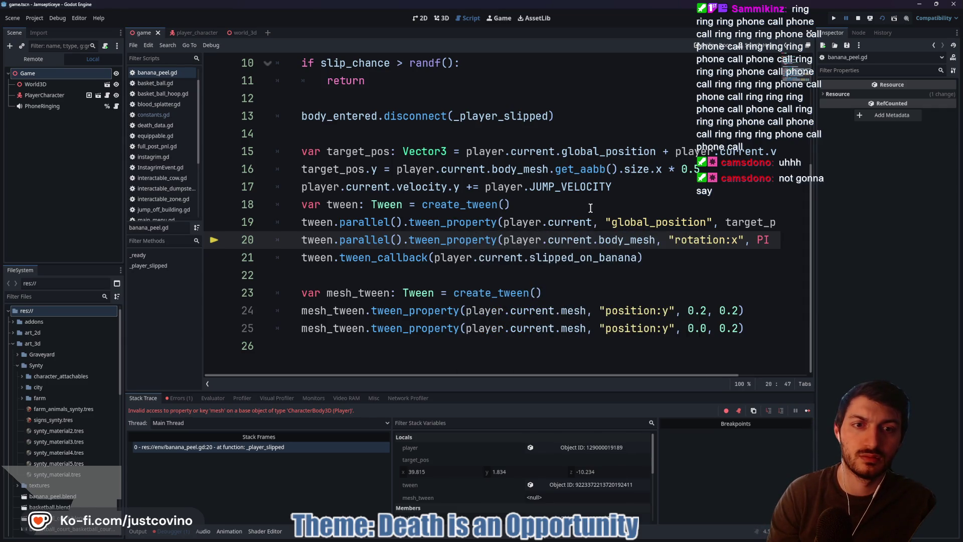
key(F5)
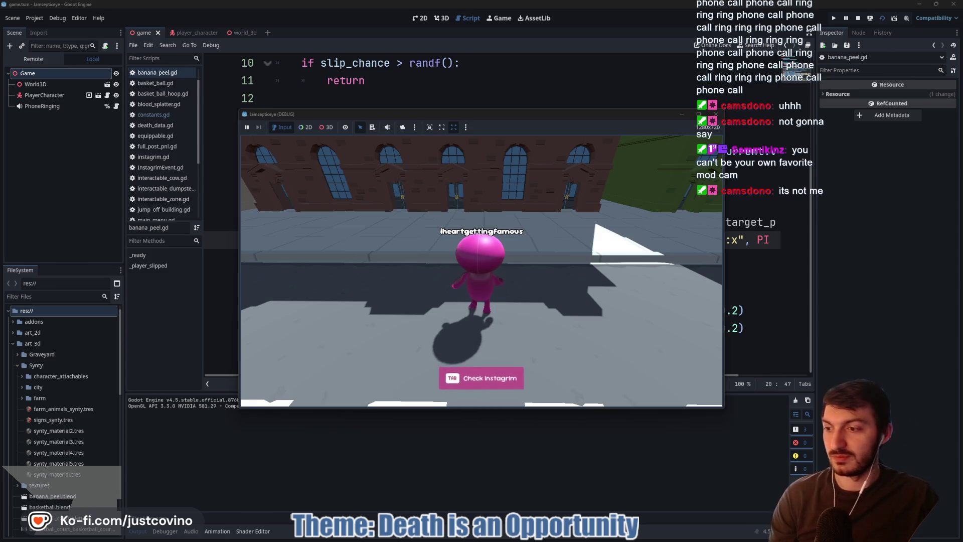
key(w)
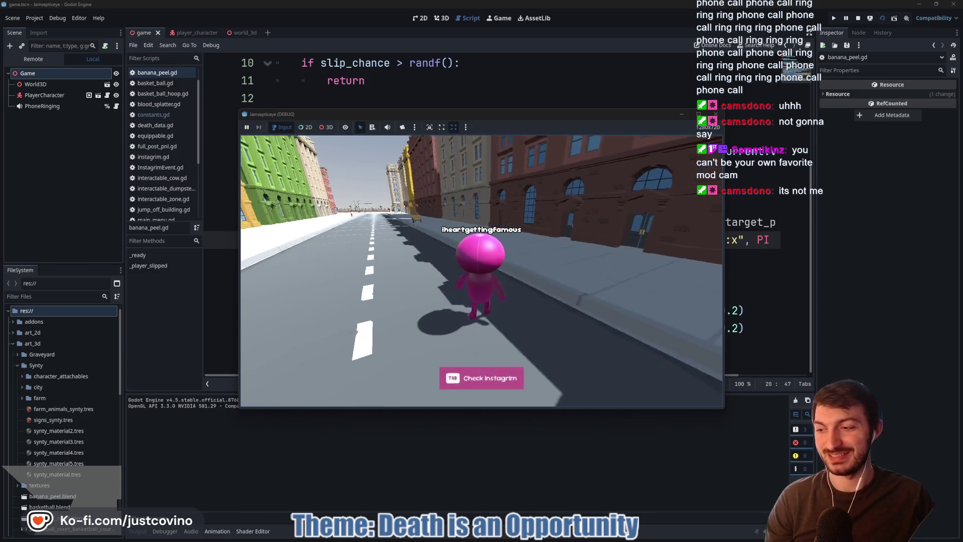
key(w)
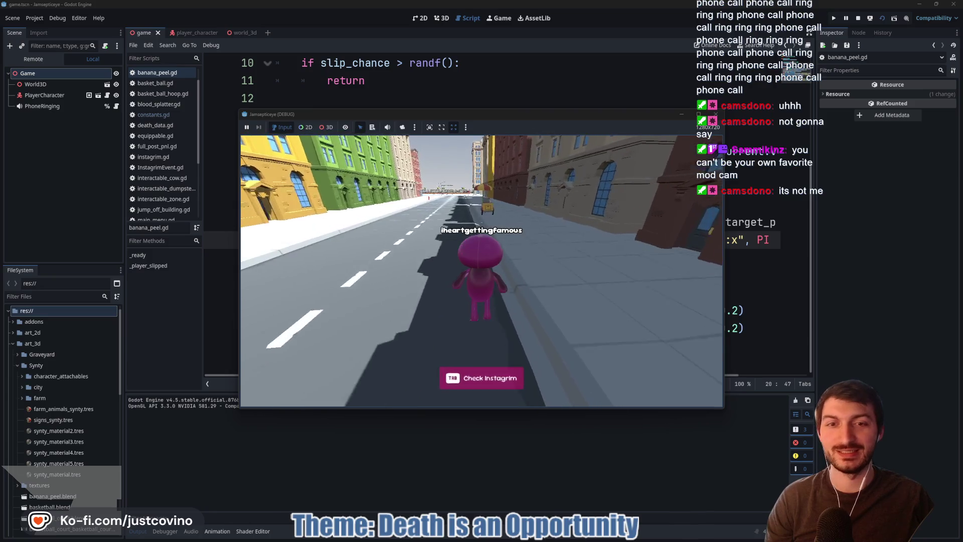
key(w)
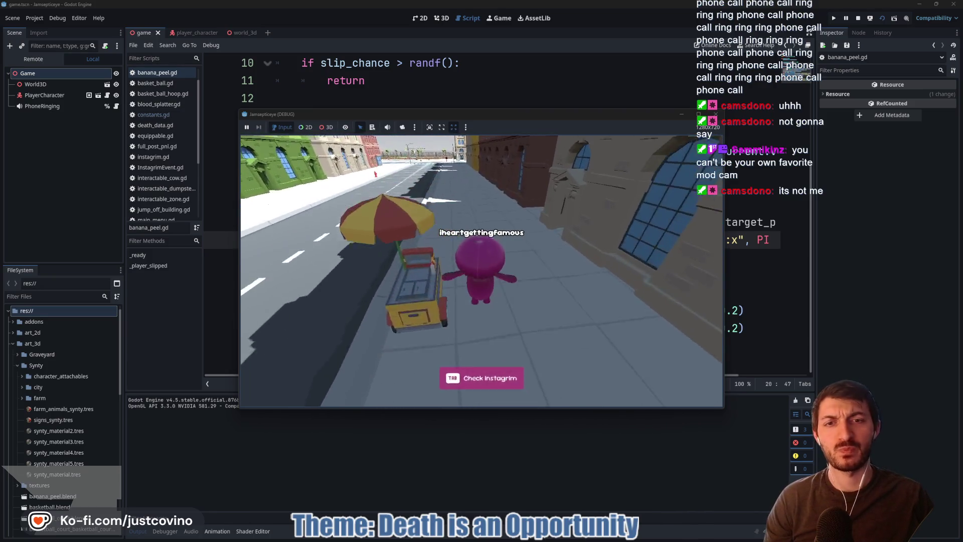
key(w)
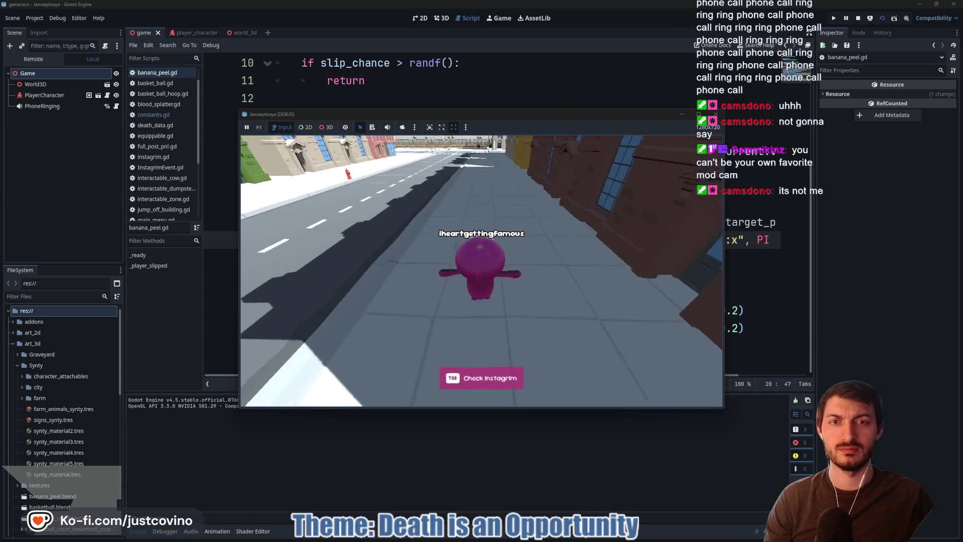
key(w)
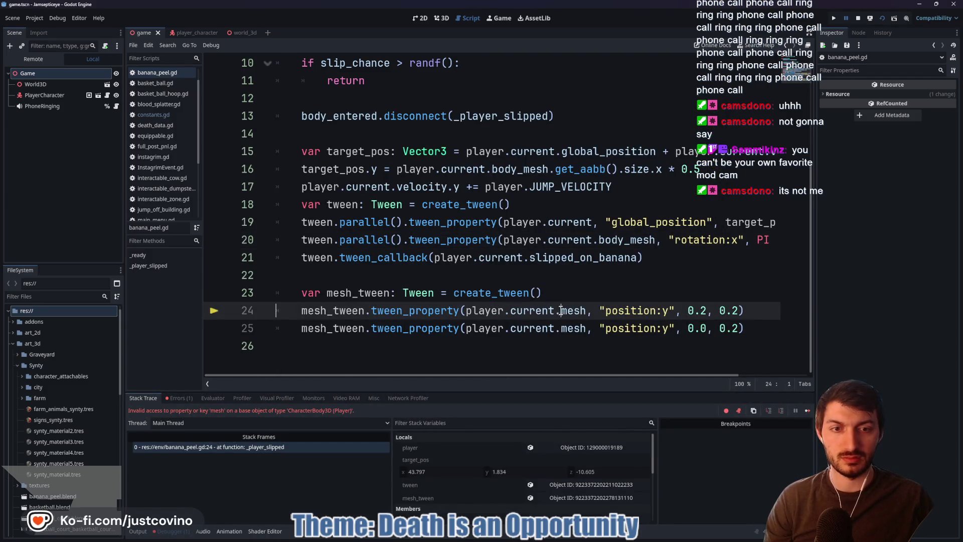
- Change the tween references on lines 24–25 to player.current.body_mesh and save
click(561, 329)
key(ctrl+d)
key(ctrl+d)
key(ctrl+d)
key(Left)
text(body_)
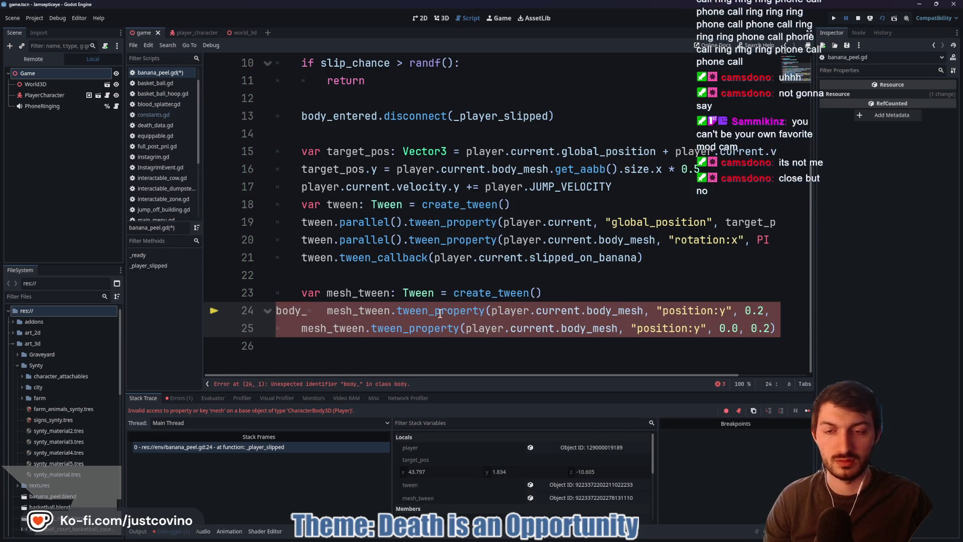
key(BackSpace)
key(ctrl+s)
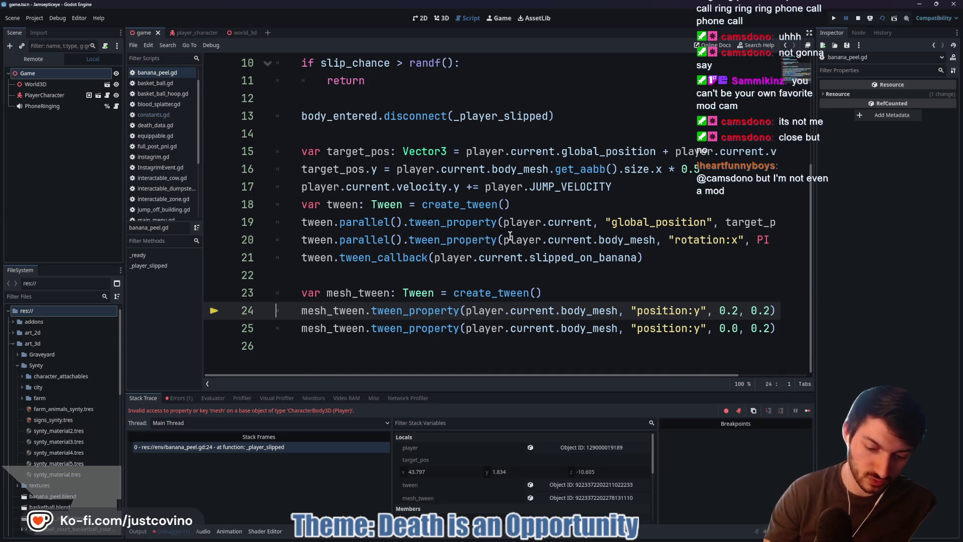
- Playtest by walking onto the banana peel for a Banana Split death, then stop the game
key(F5)
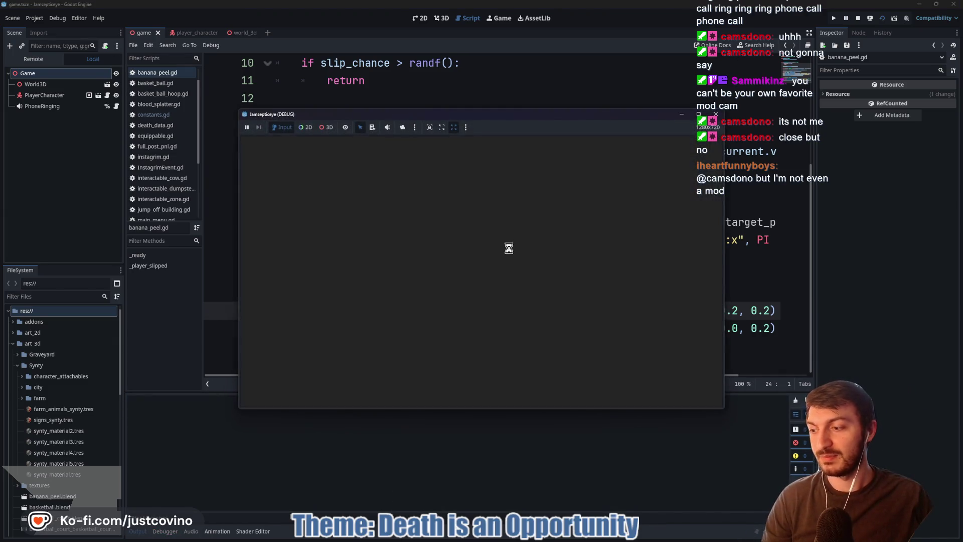
key(w)
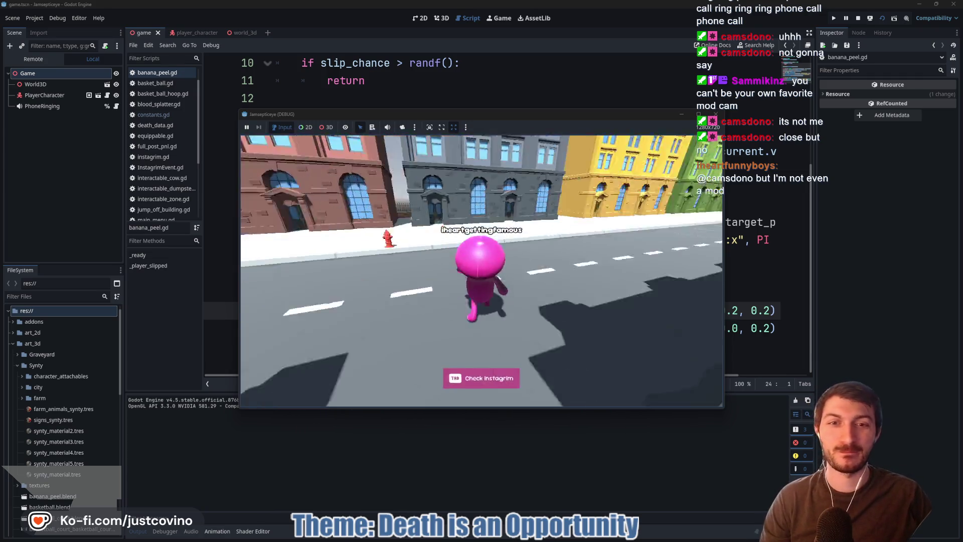
key(w)
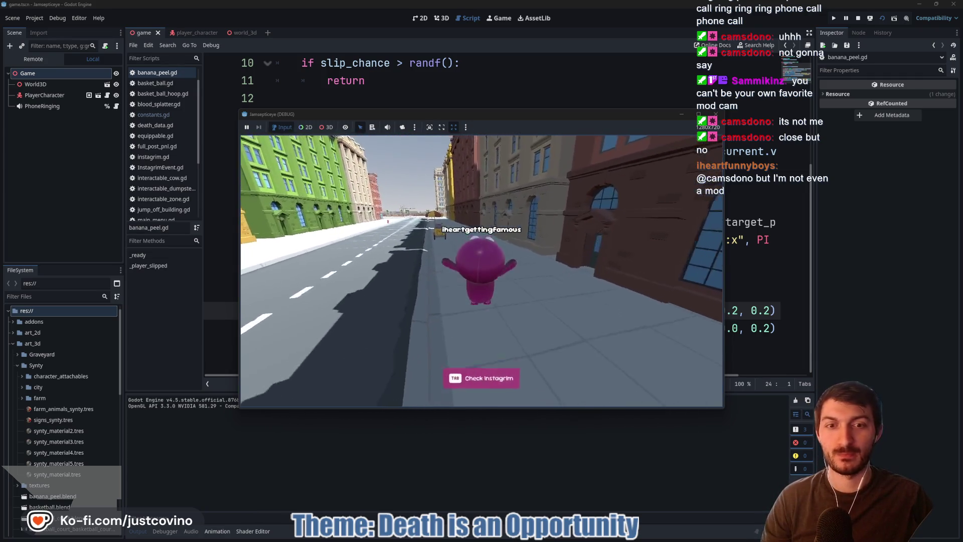
key(w)
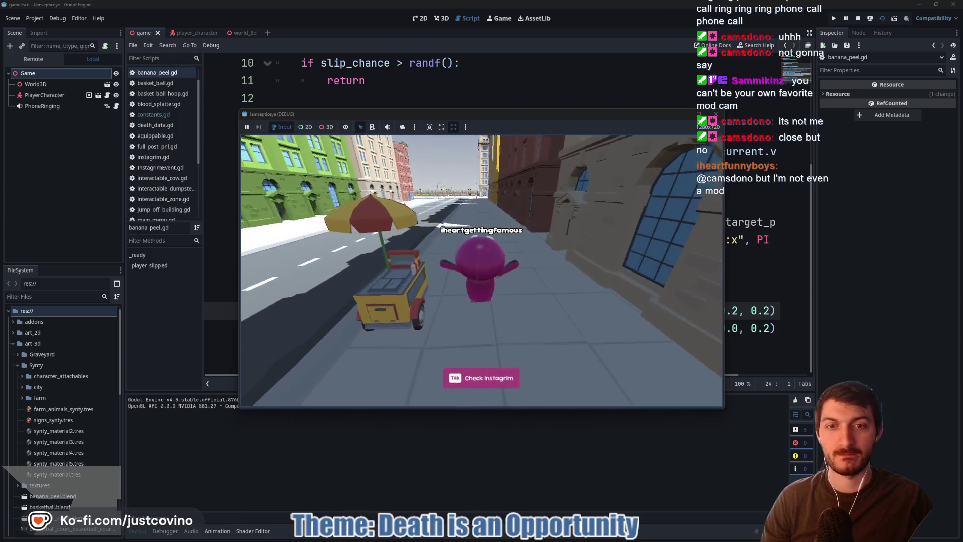
key(w)
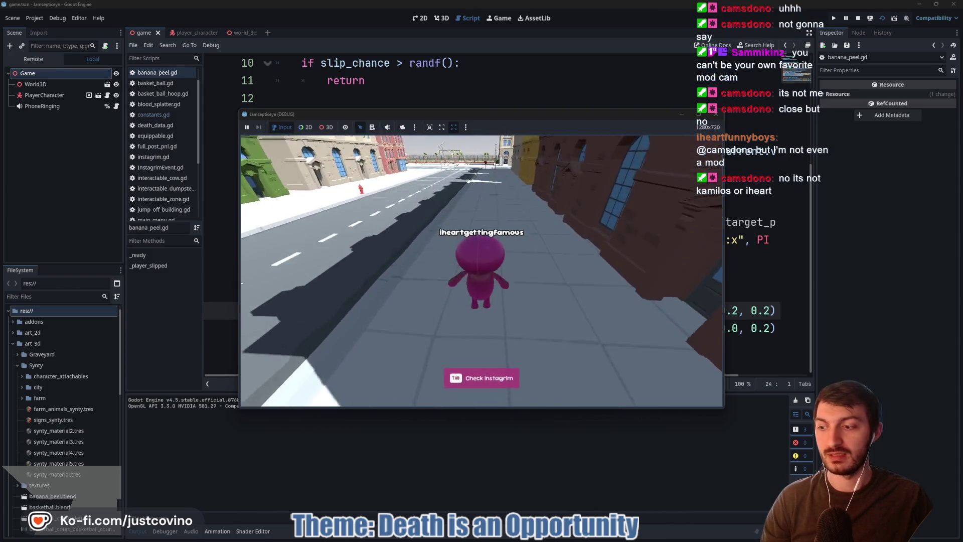
key(w)
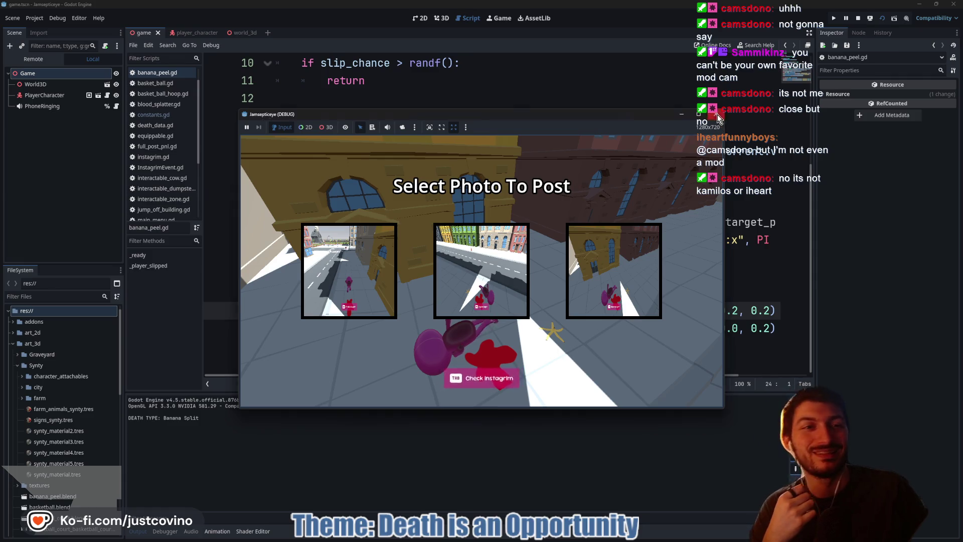
key(F8)
- Commit the banana_peel.gd fix as 'banana death fixed', push to origin, and return to Godot
click(441, 537)
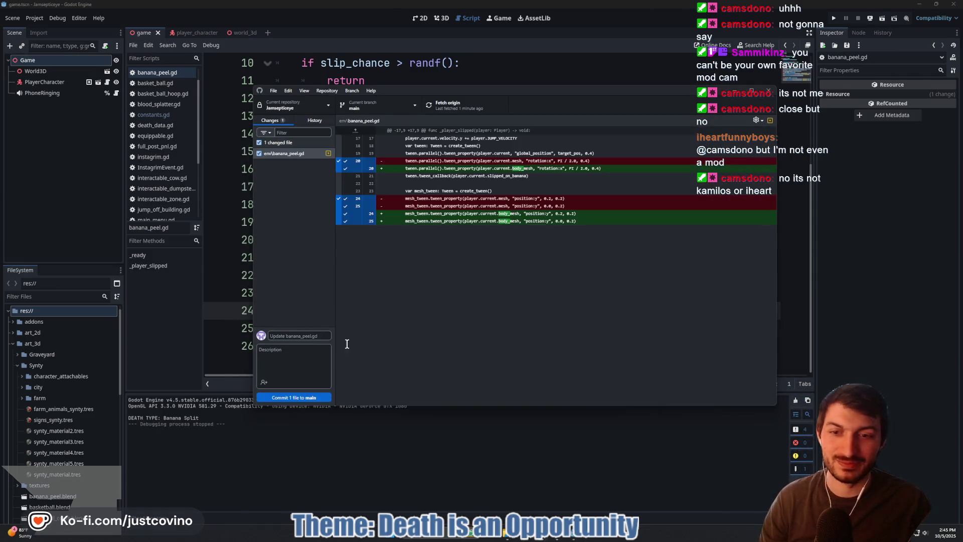
text(banana death fixed)
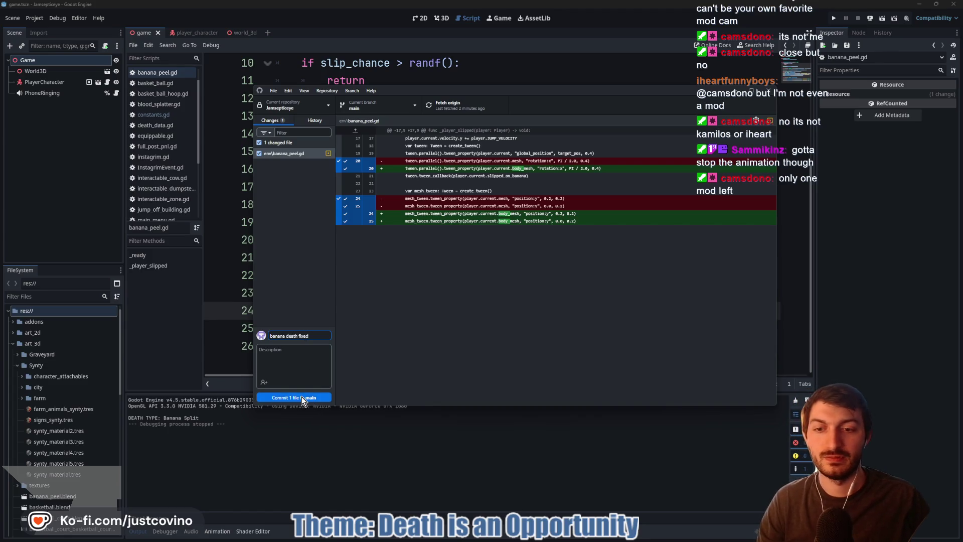
click(303, 398)
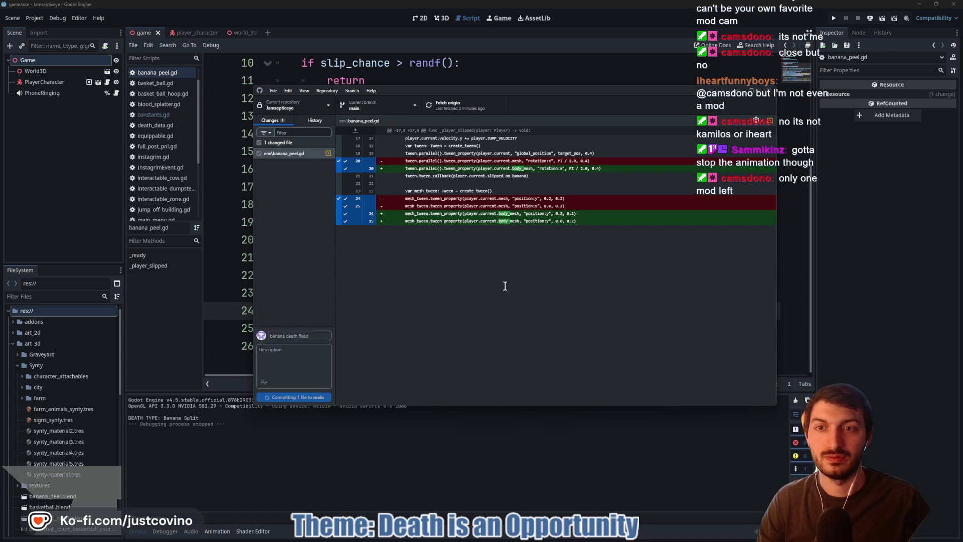
click(645, 192)
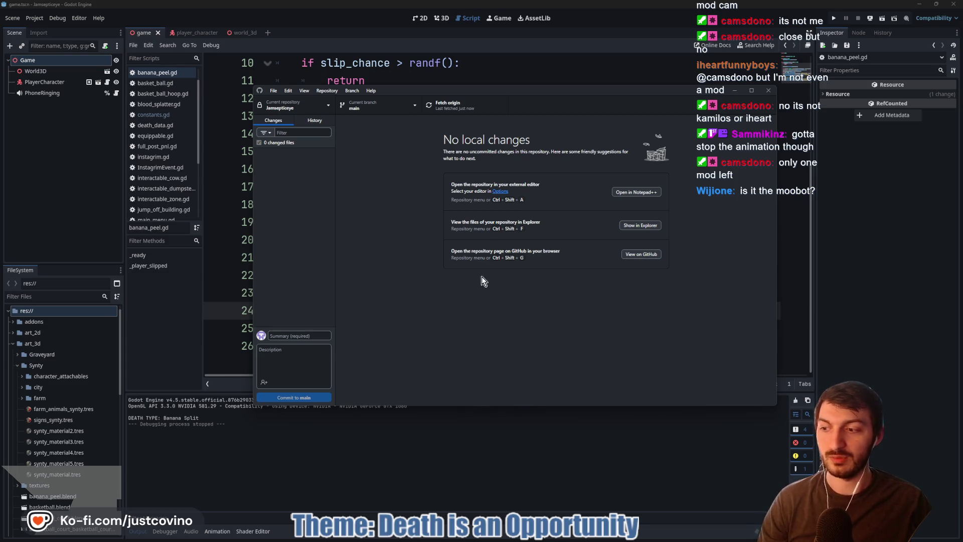
click(836, 256)
click(591, 280)
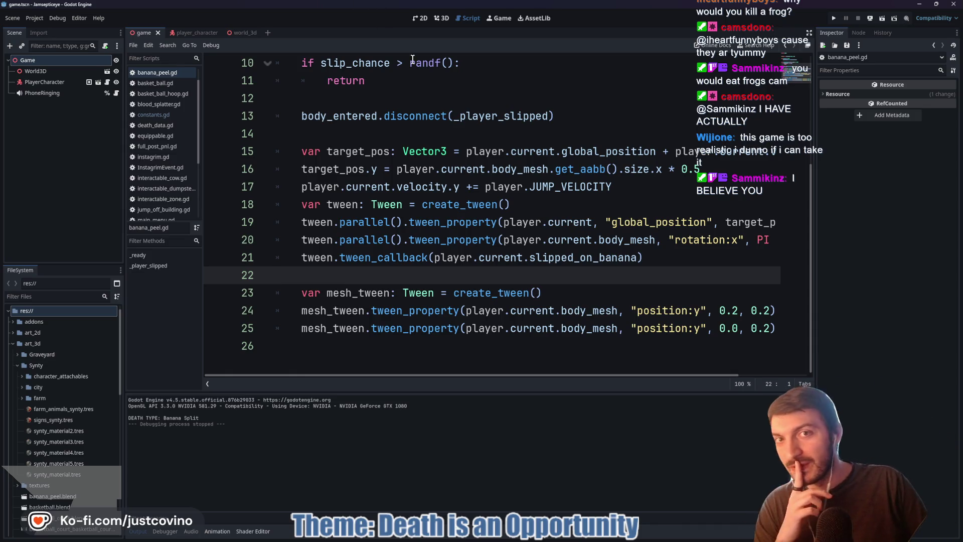
click(442, 22)
- Launch a playtest and walk the character down the street onto the basketball court
drag(444, 161, 476, 178)
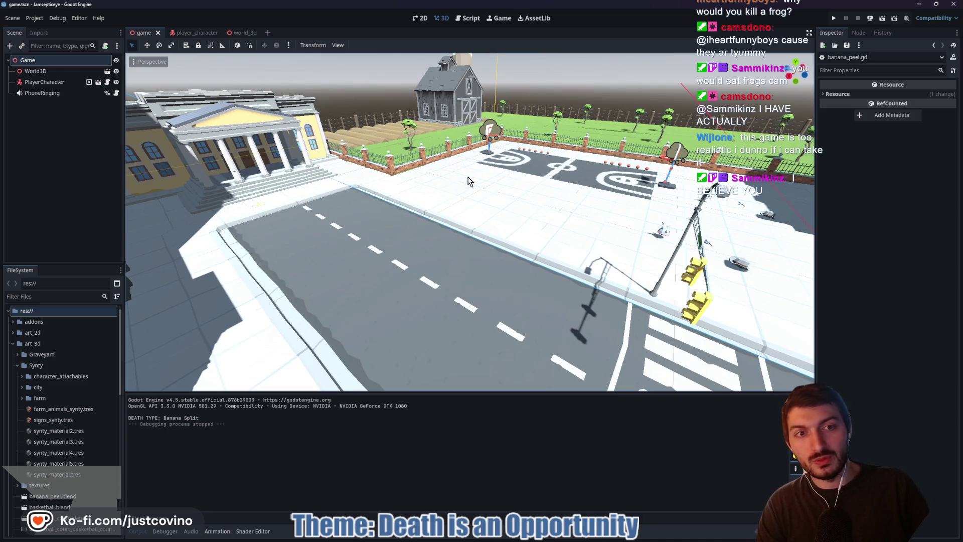
key(F5)
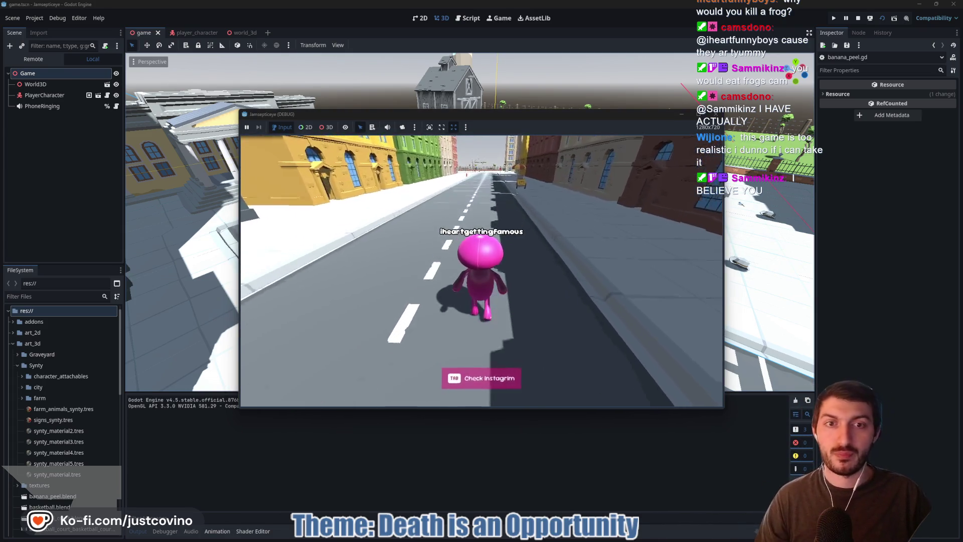
key(w)
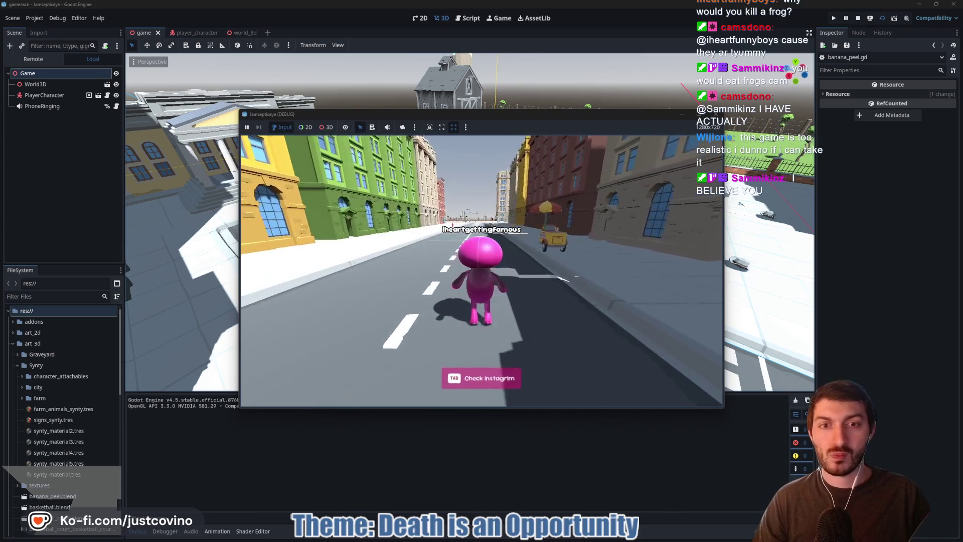
key(w)
key(w)
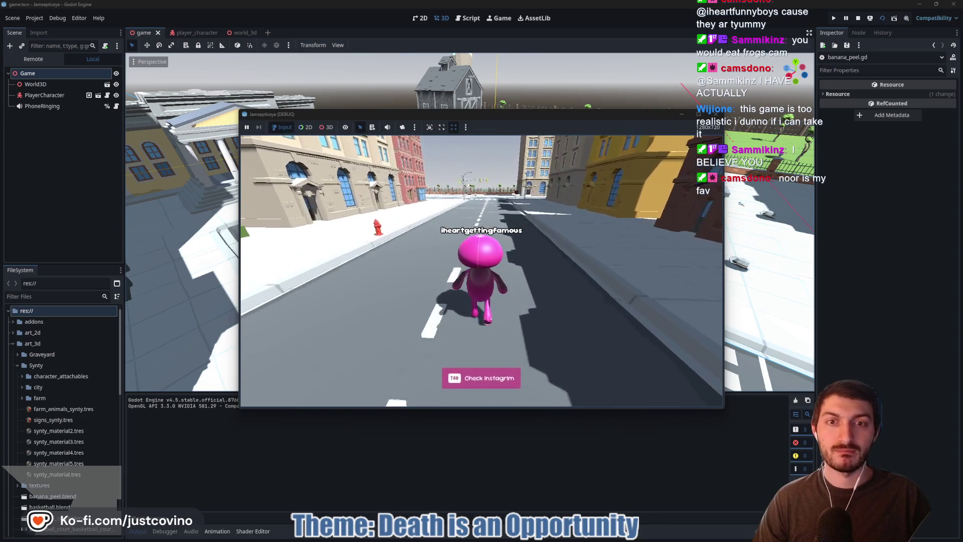
key(w)
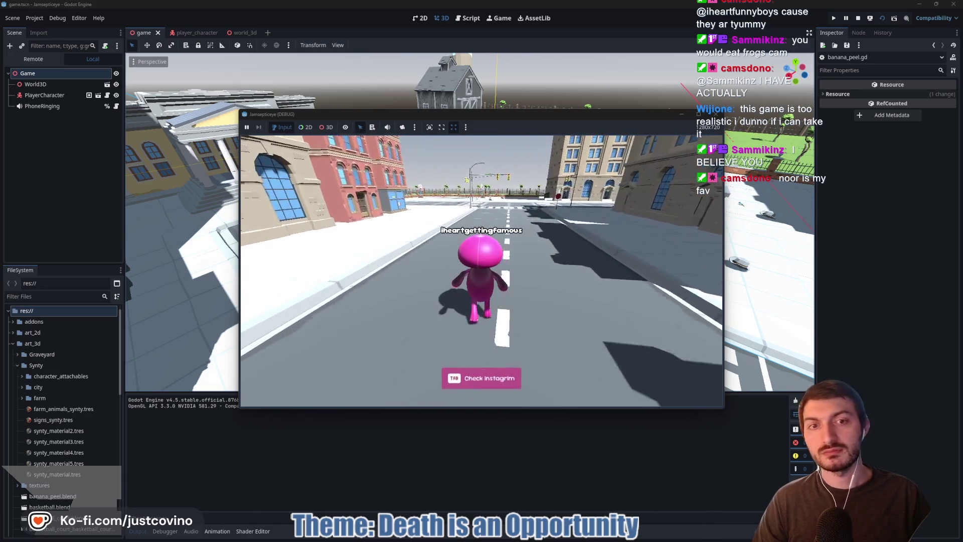
key(w)
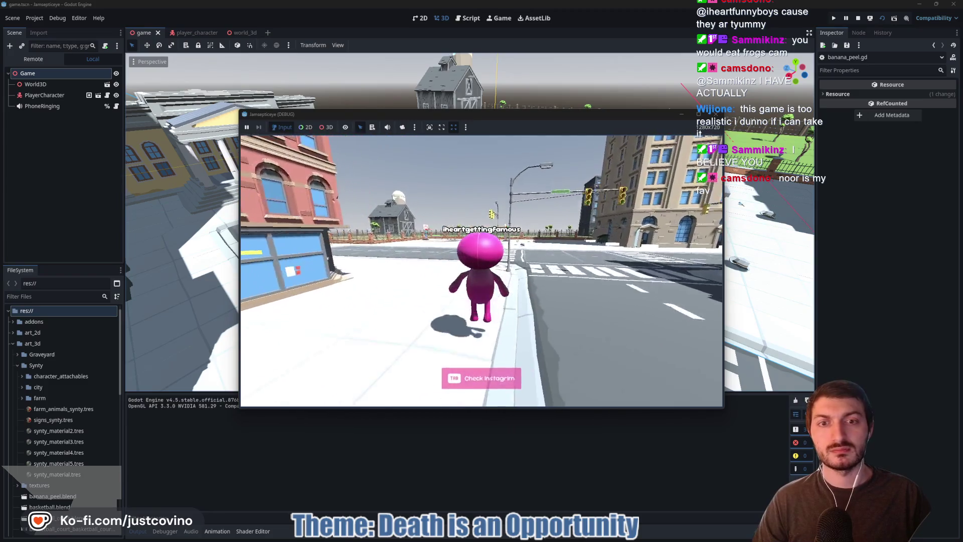
key(w)
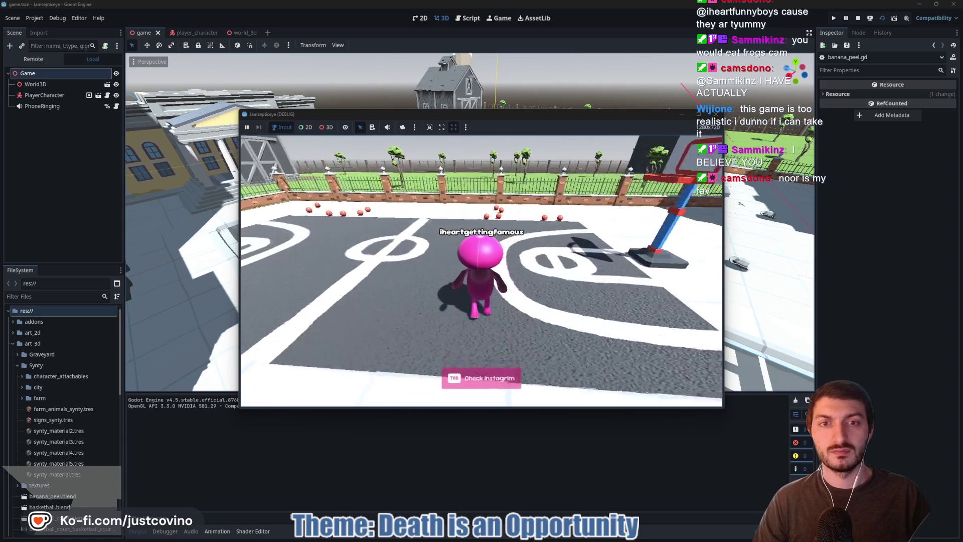
key(w)
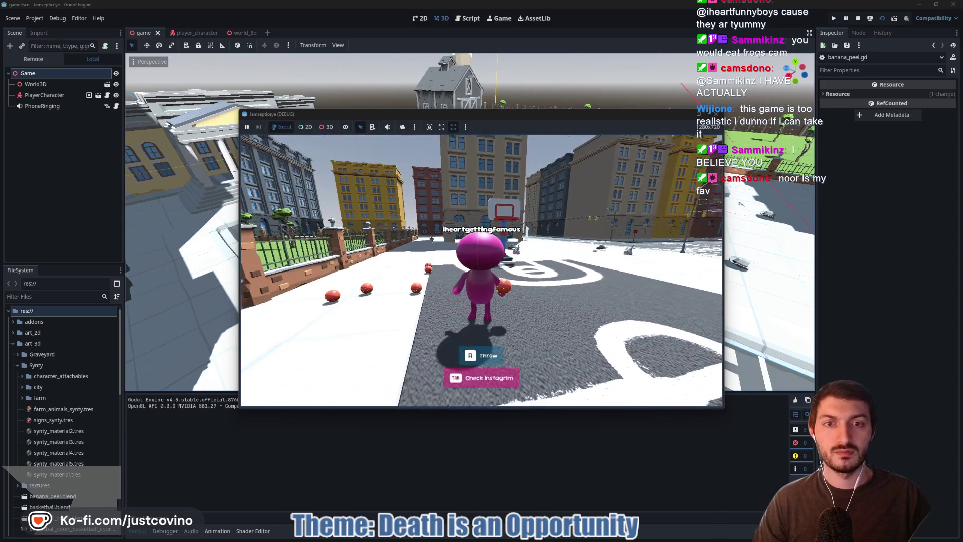
- Walk up to the basketballs by the hoop, throw one with R, and stop the game
key(w)
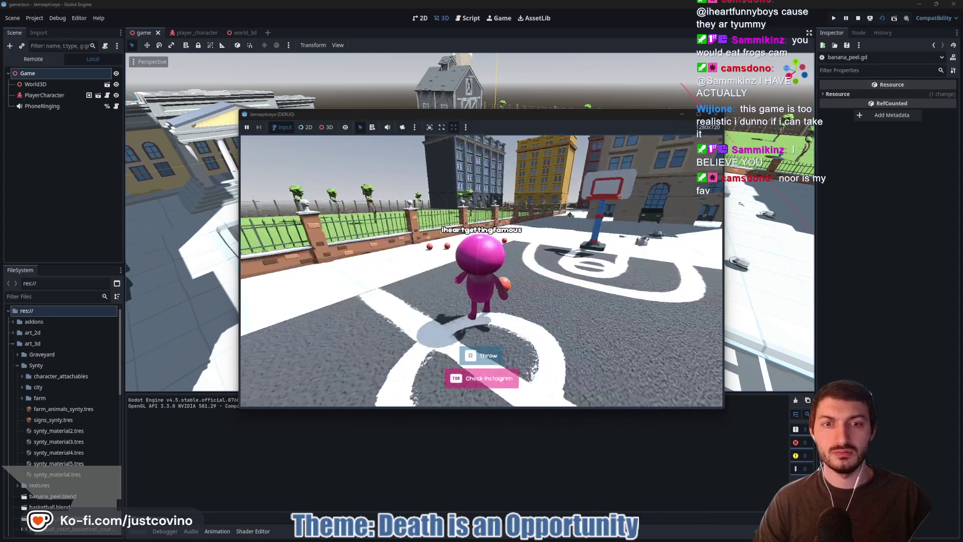
key(w)
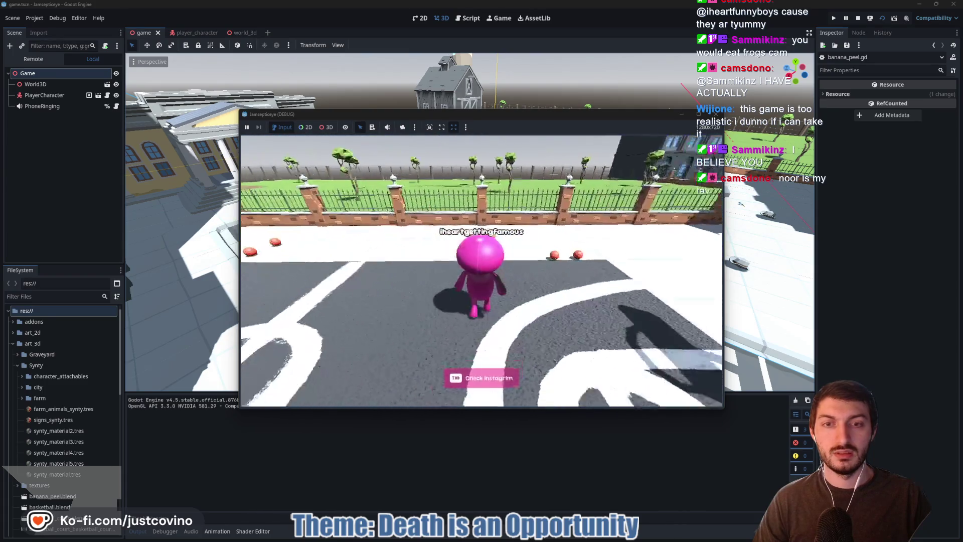
key(w)
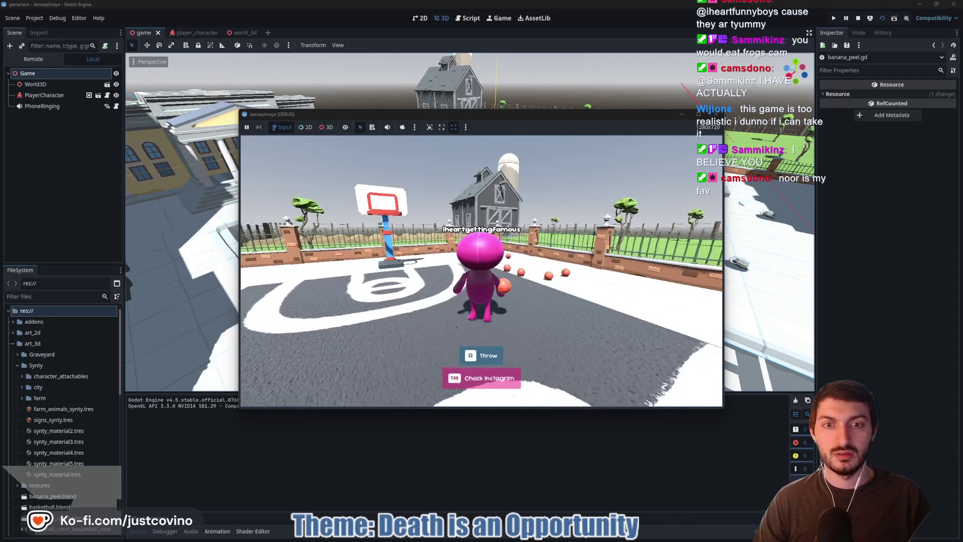
key(w)
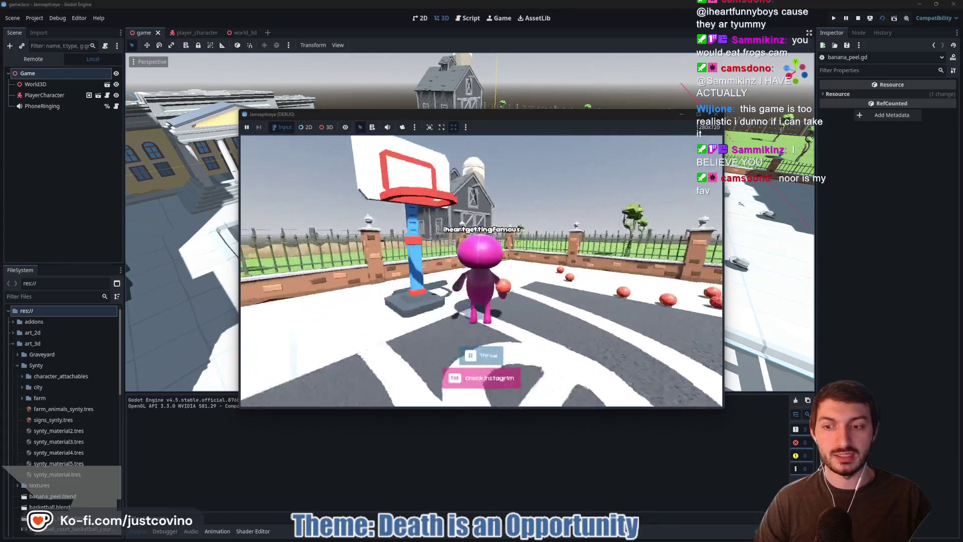
key(w)
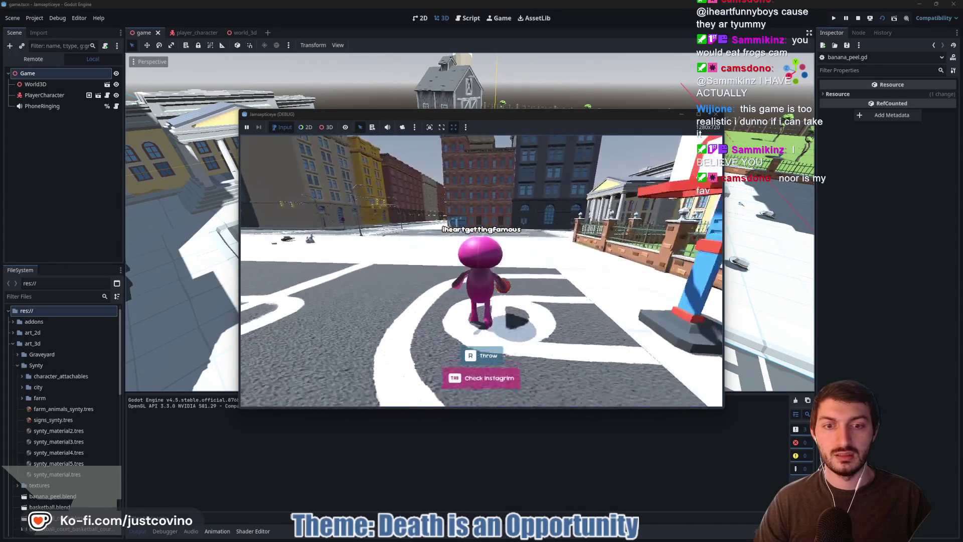
key(w)
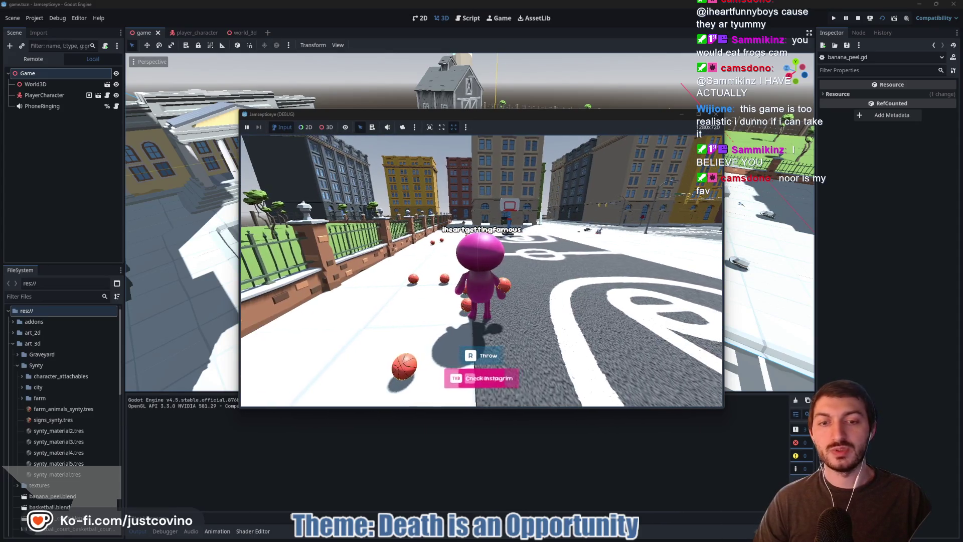
key(w)
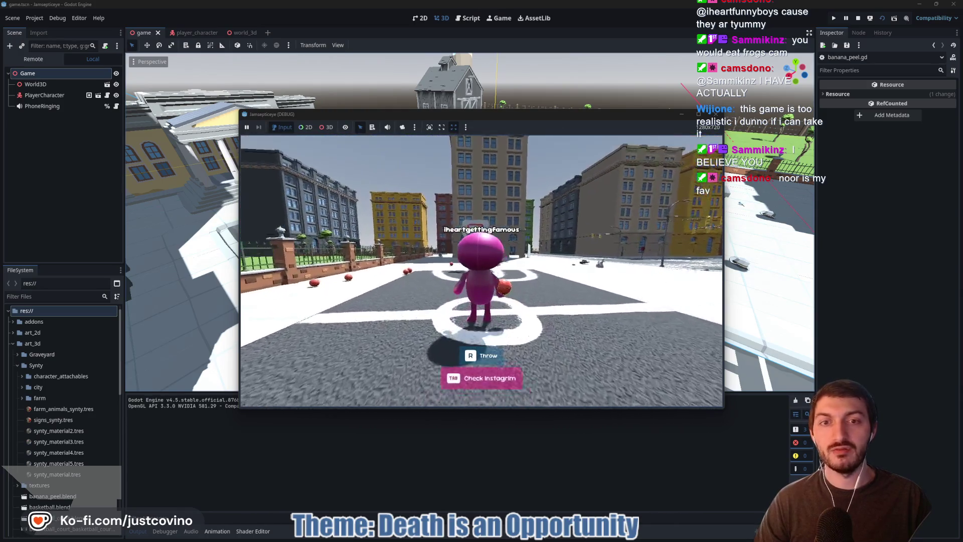
key(r)
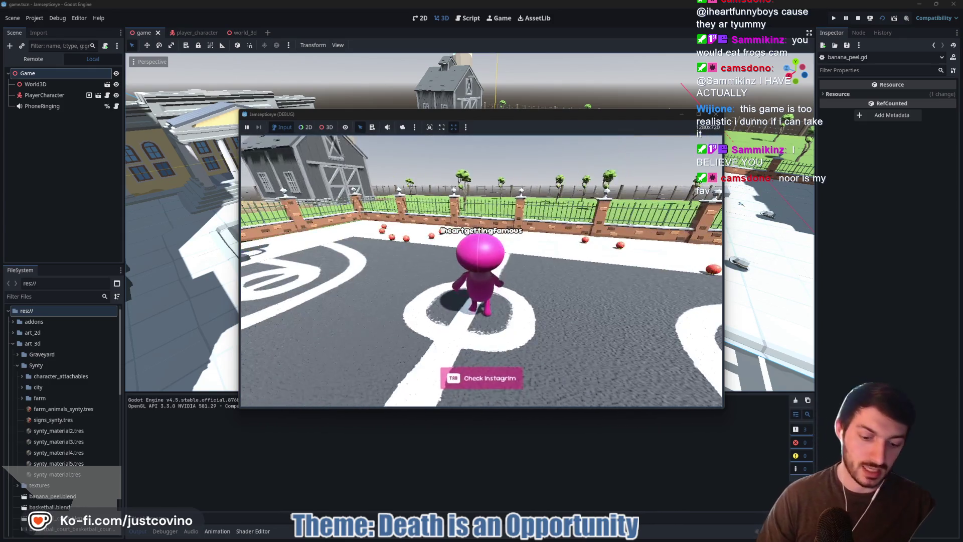
key(F8)
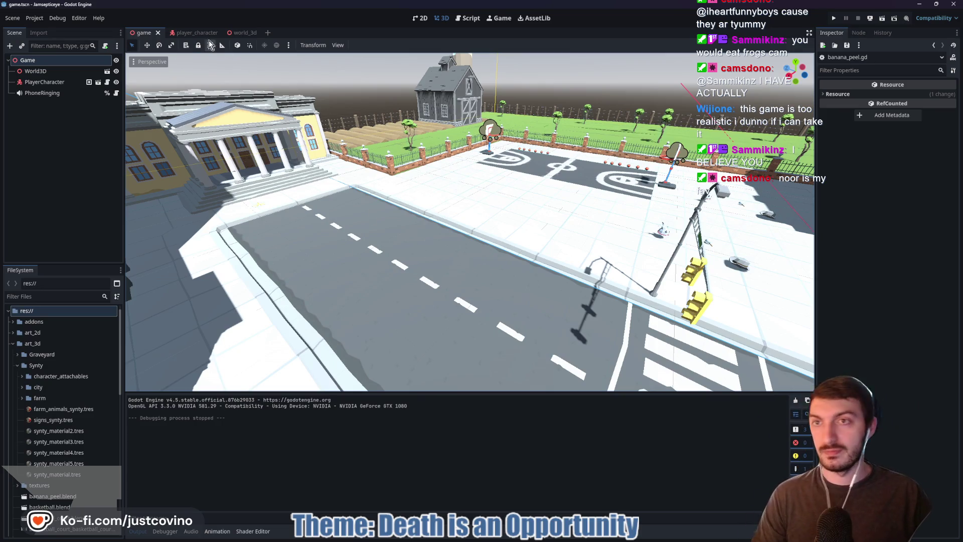
- Inspect the HatAnchor, FaceArea and its collision shape in the player_character scene
click(190, 32)
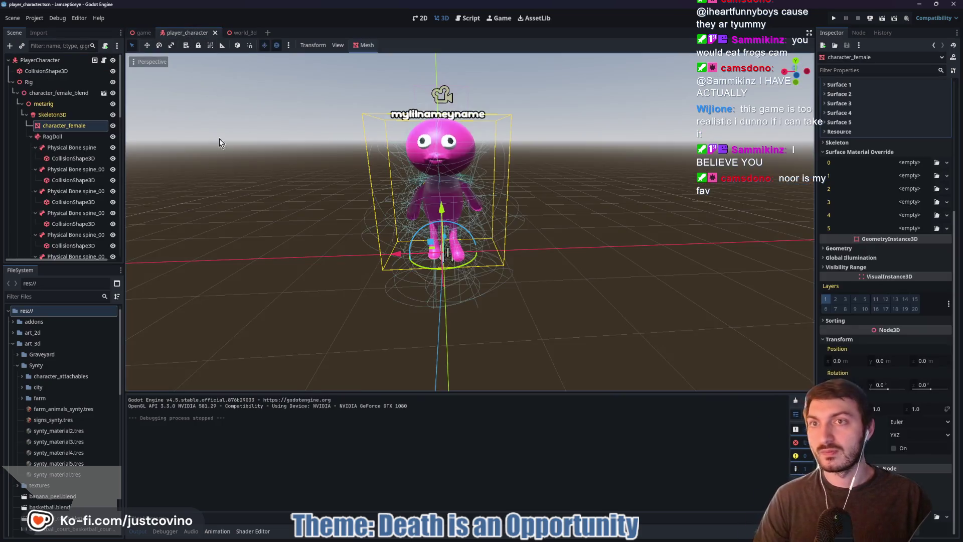
click(32, 137)
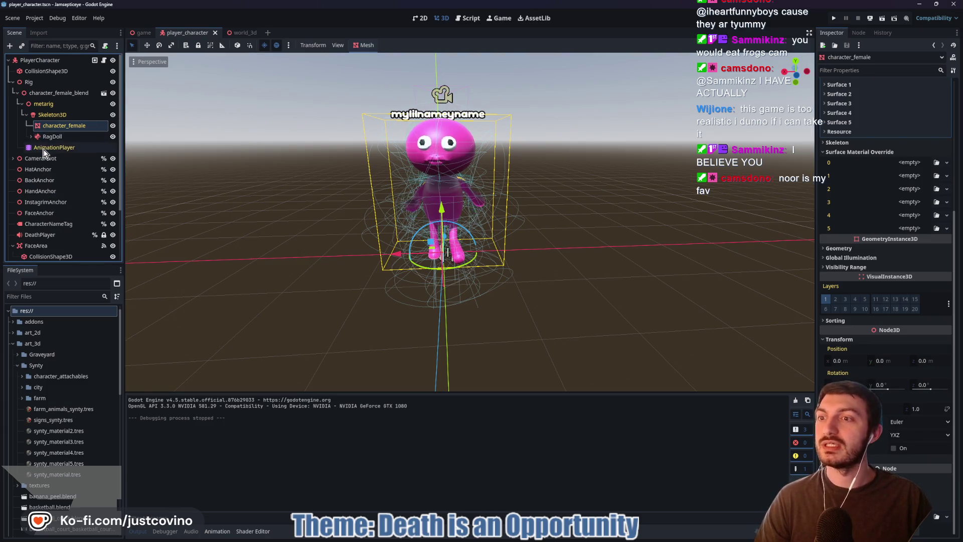
click(50, 169)
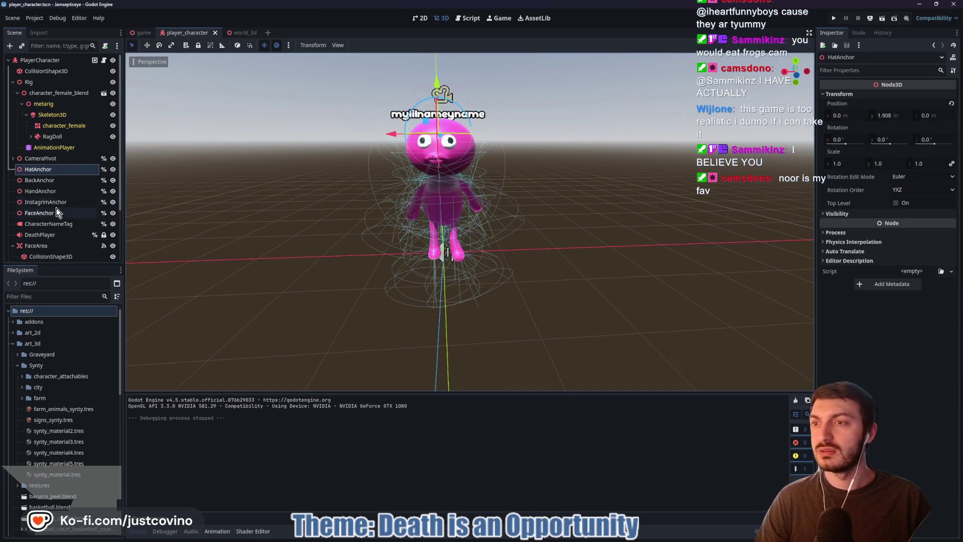
click(36, 246)
mouse_move(319, 194)
mouse_down()
mouse_move(460, 204)
mouse_move(386, 209)
mouse_move(518, 230)
mouse_move(216, 204)
mouse_up()
click(72, 256)
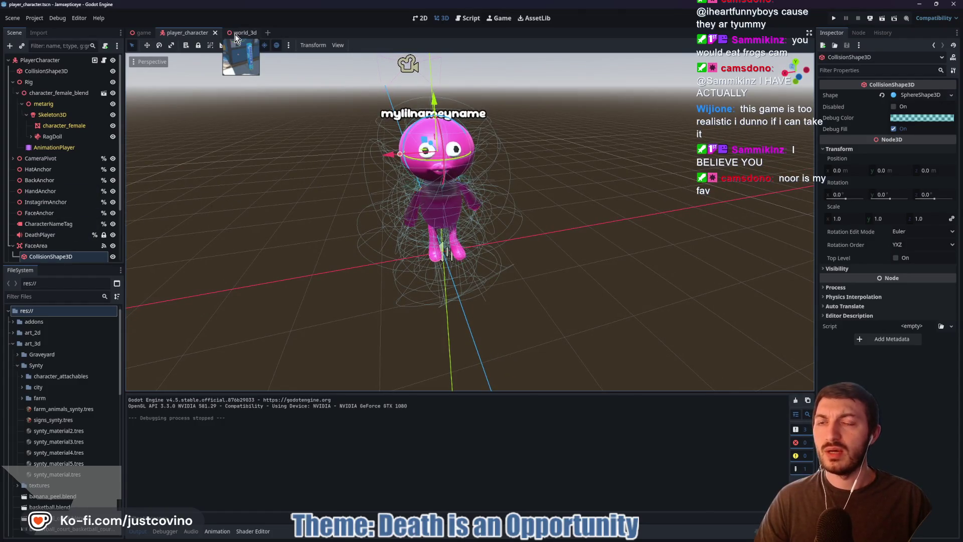
- Filter the FileSystem for 'basket' and open basket_ball.tscn
click(56, 296)
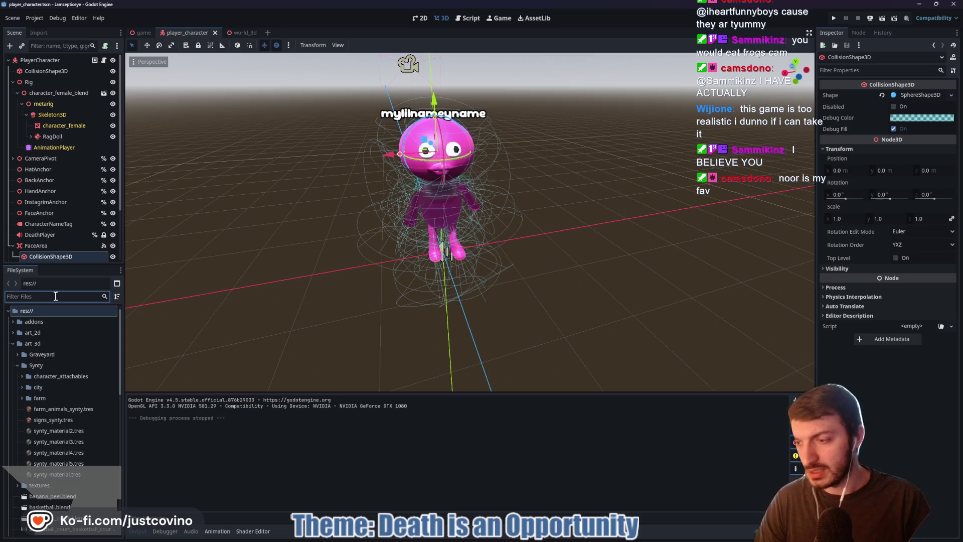
text(bat)
key(BackSpace)
text(sket)
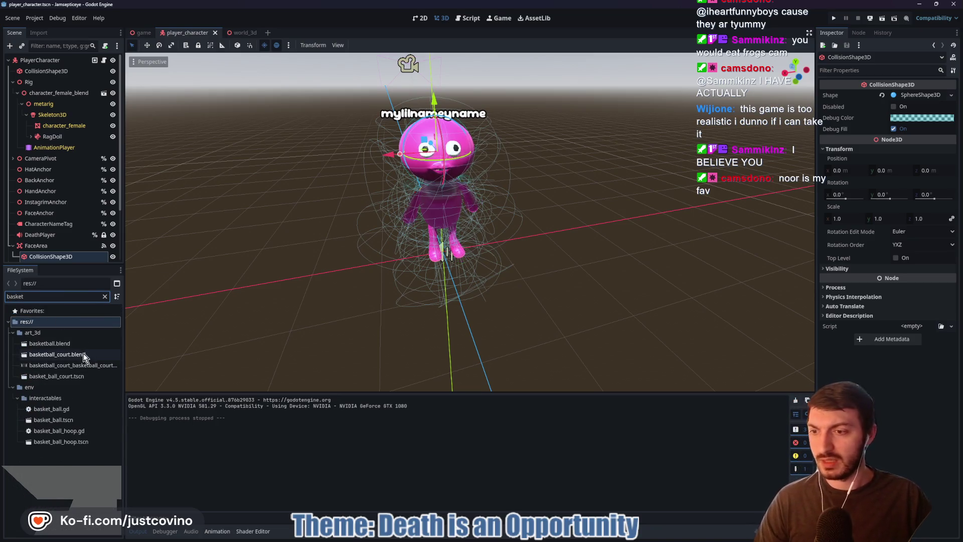
double_click(74, 416)
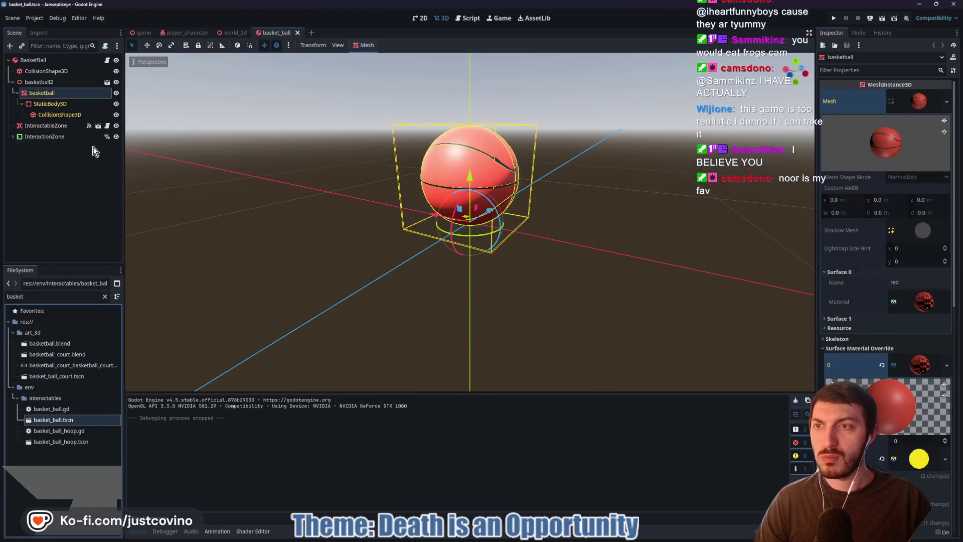
- Raise BALL_SPEED in basket_ball.gd from 35.0 to 45.0, save, and return to the game scene
click(107, 59)
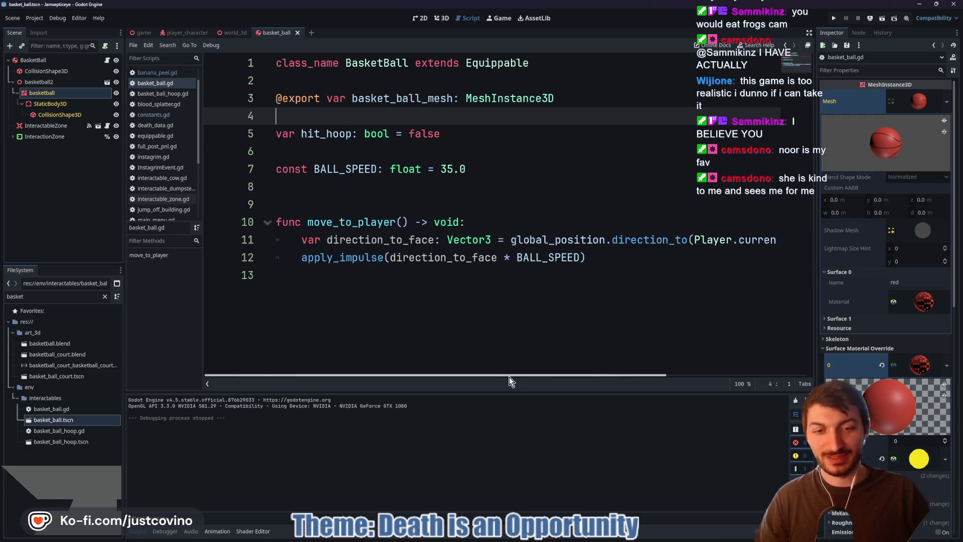
mouse_move(507, 375)
mouse_down()
mouse_move(654, 375)
mouse_move(507, 373)
mouse_up()
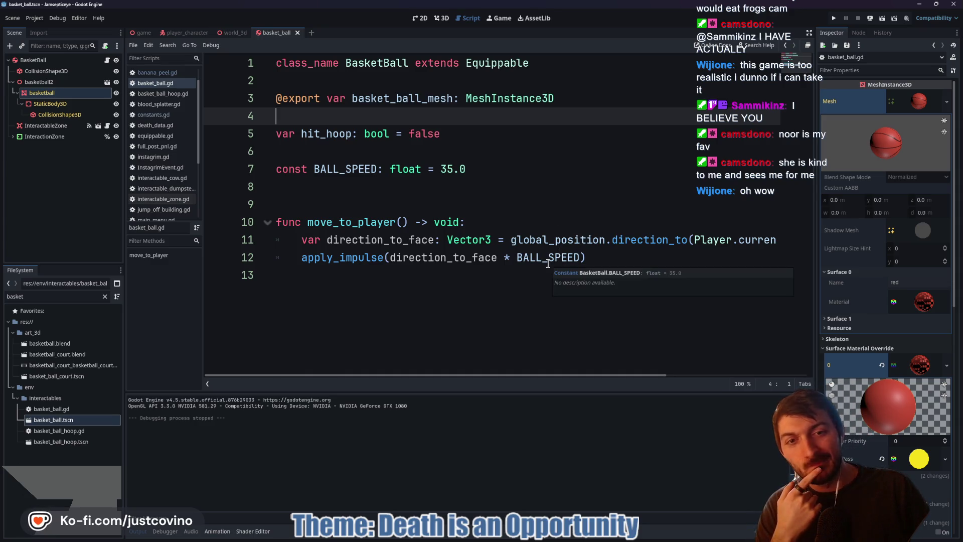
click(451, 171)
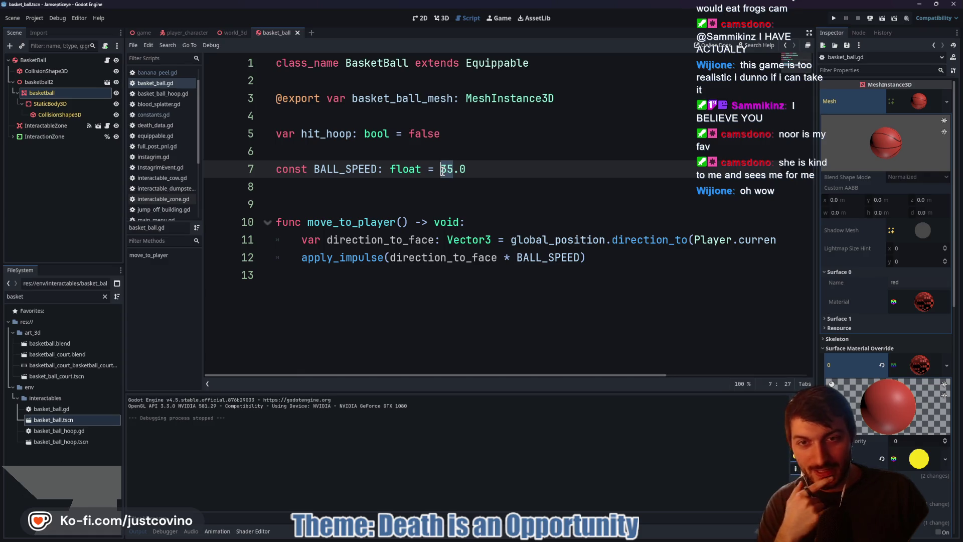
click(445, 168)
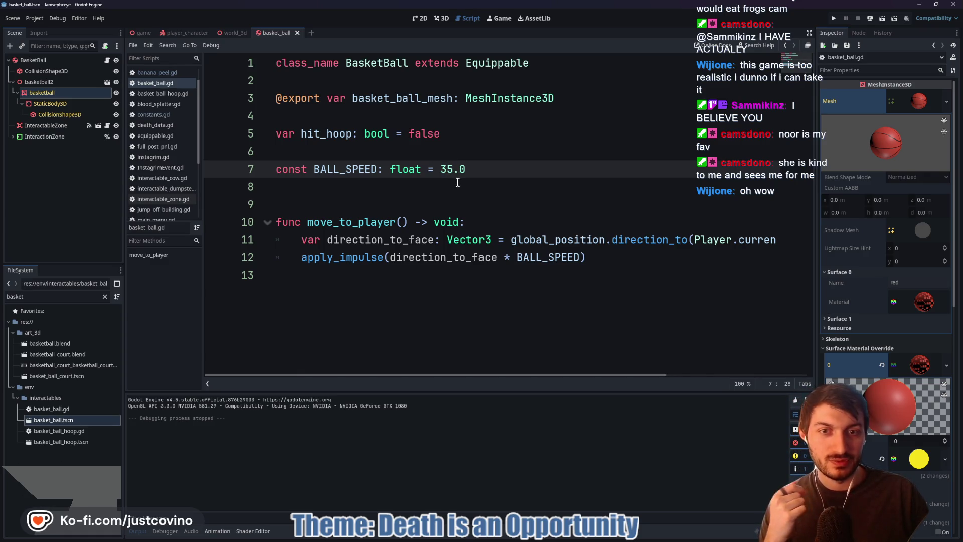
key(BackSpace)
text(4)
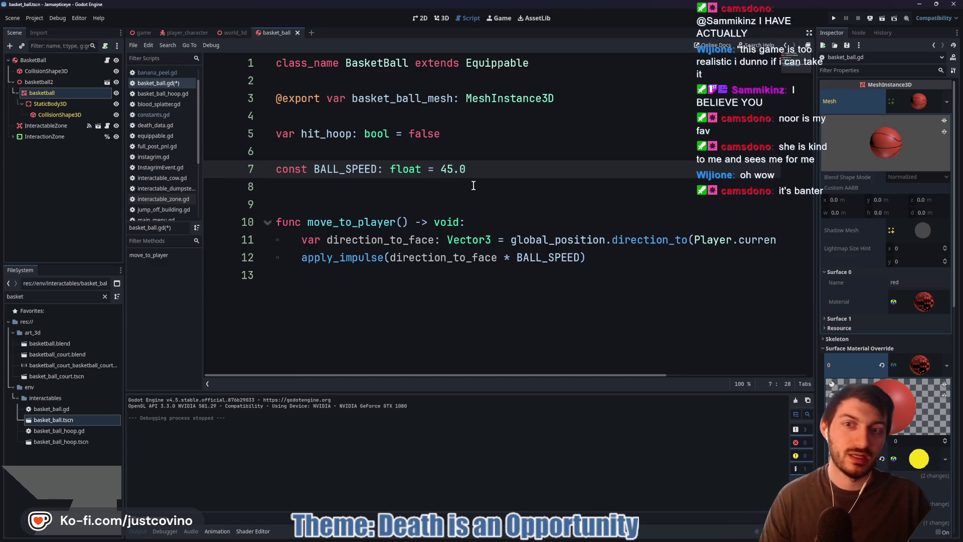
click(474, 186)
key(ctrl+s)
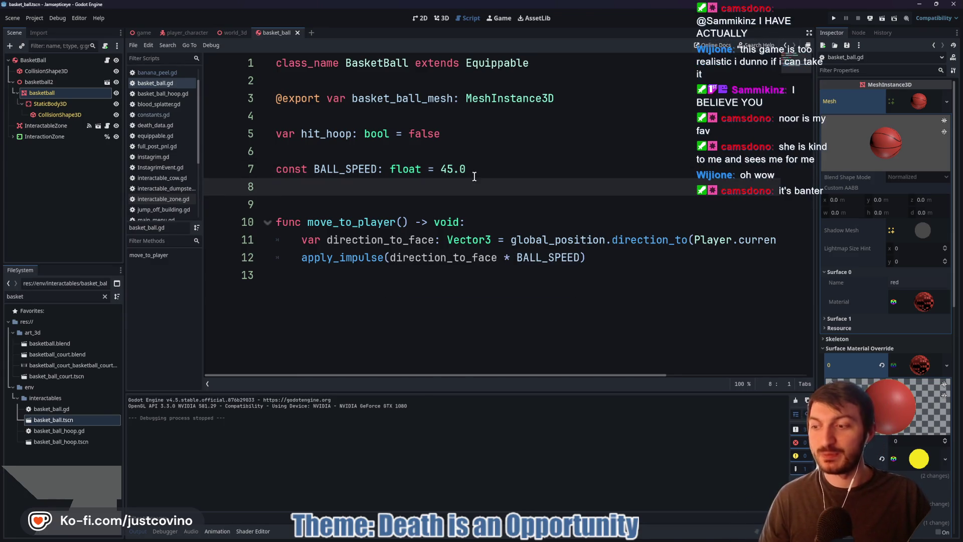
click(143, 32)
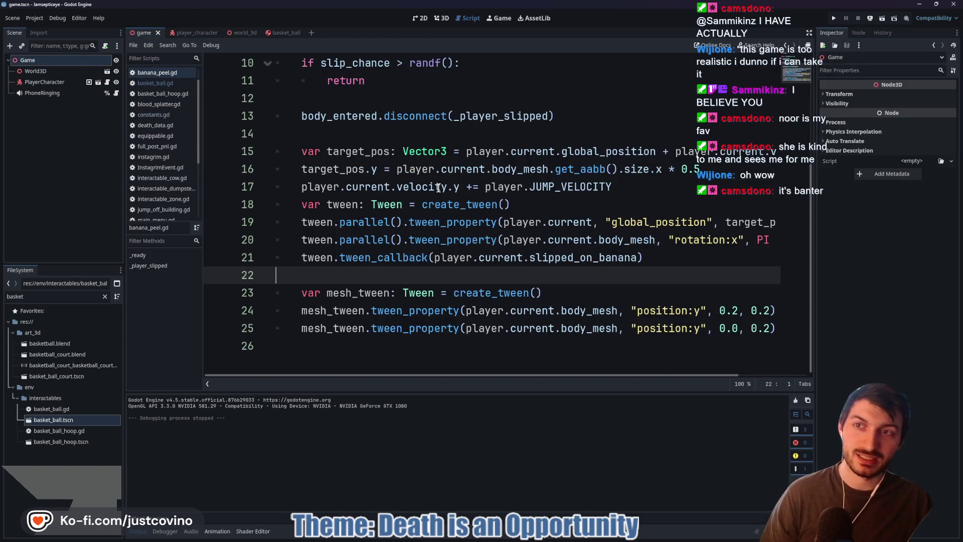
- Start a test run and run the character along the sidewalk past the hot dog cart
key(F5)
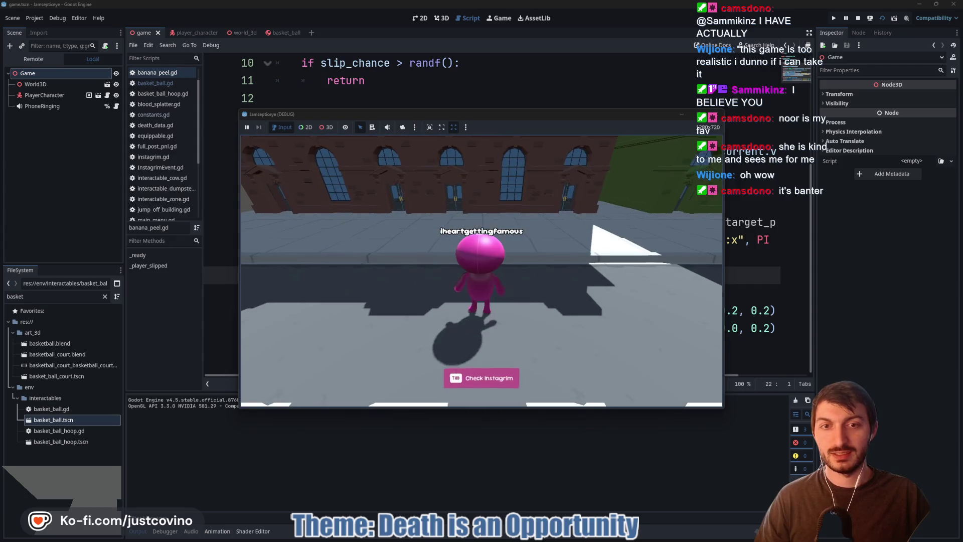
key(w)
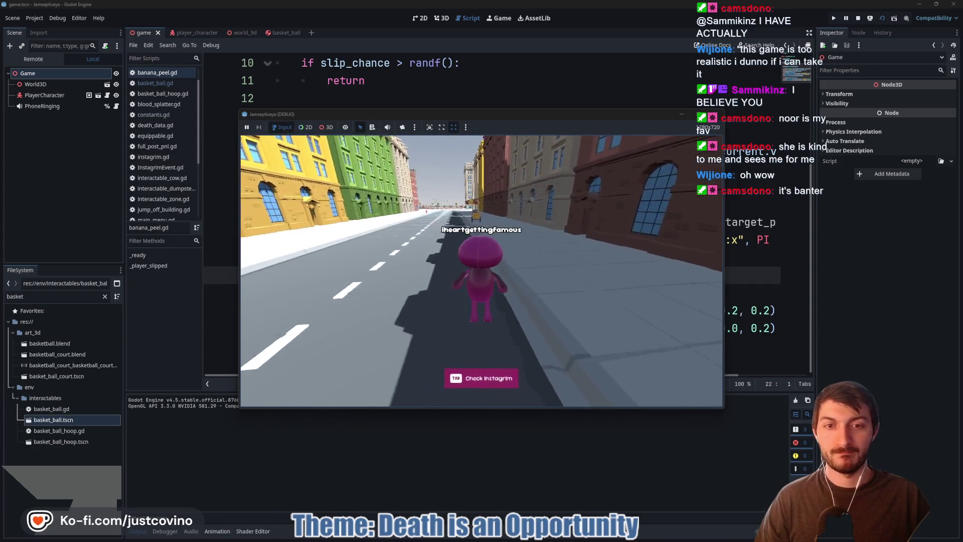
key(w)
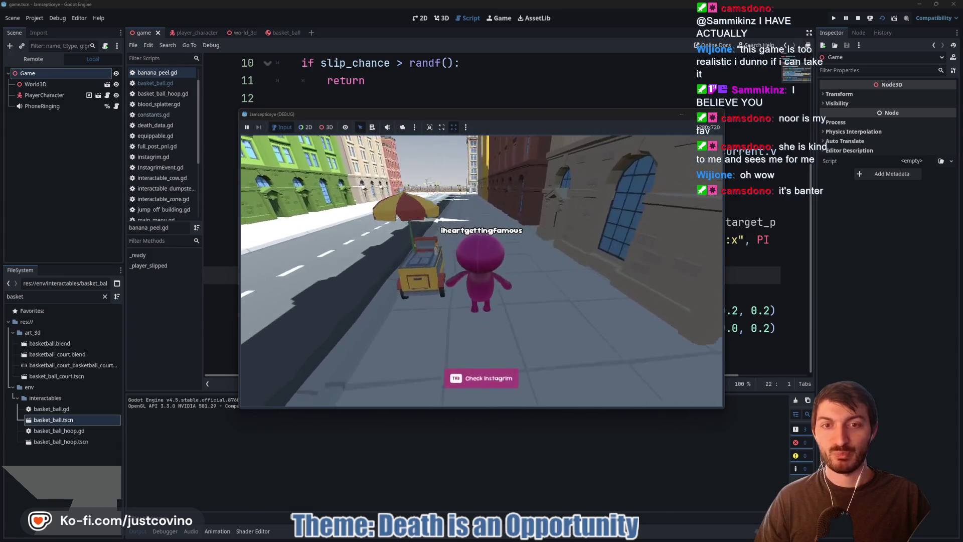
key(w)
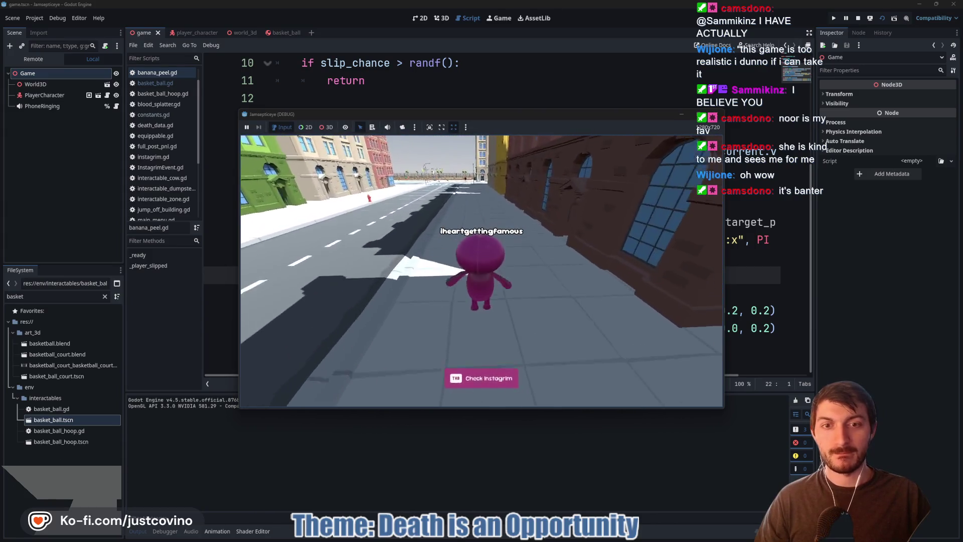
key(w)
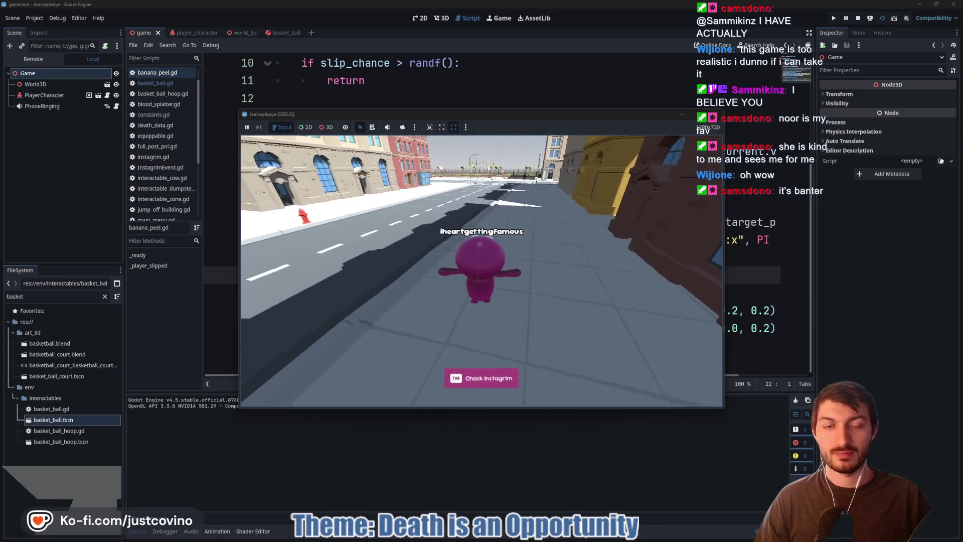
key(w)
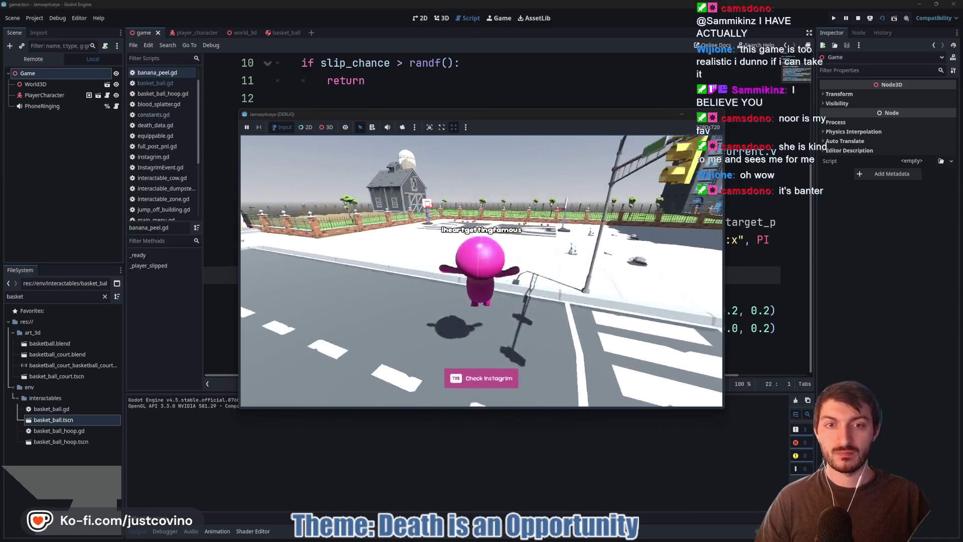
key(Tab)
key(Tab)
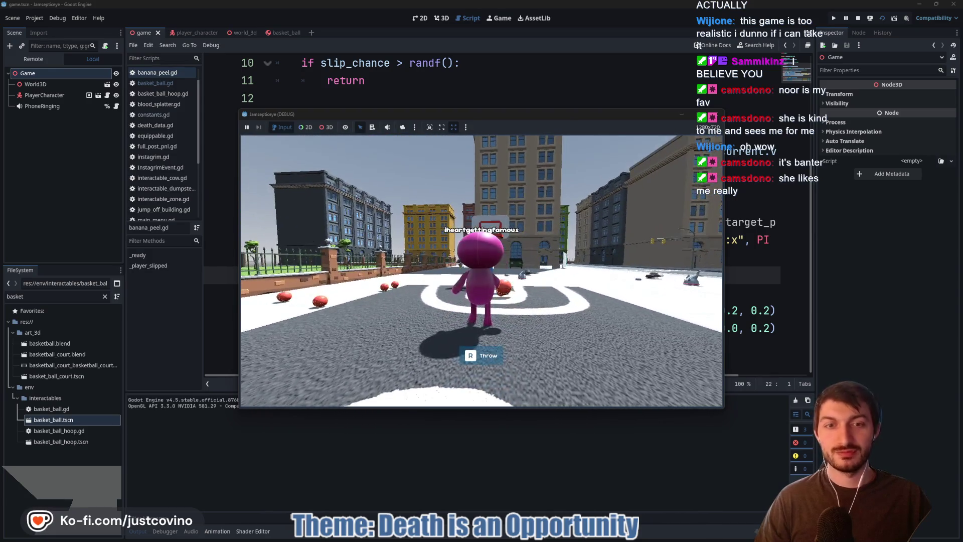
- Throw the basketball at the hoop, jump and throw again, then stop the game after BasketFAIL
key(r)
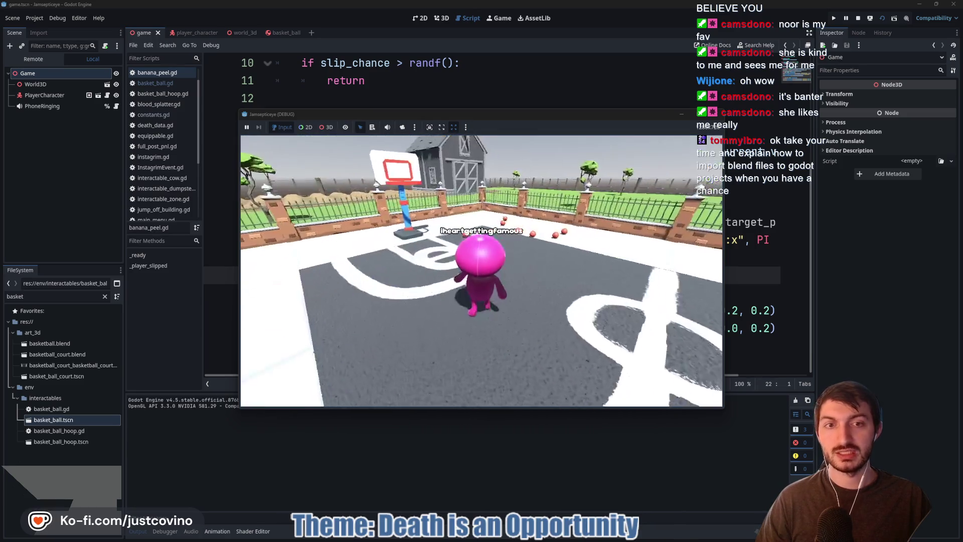
key(w)
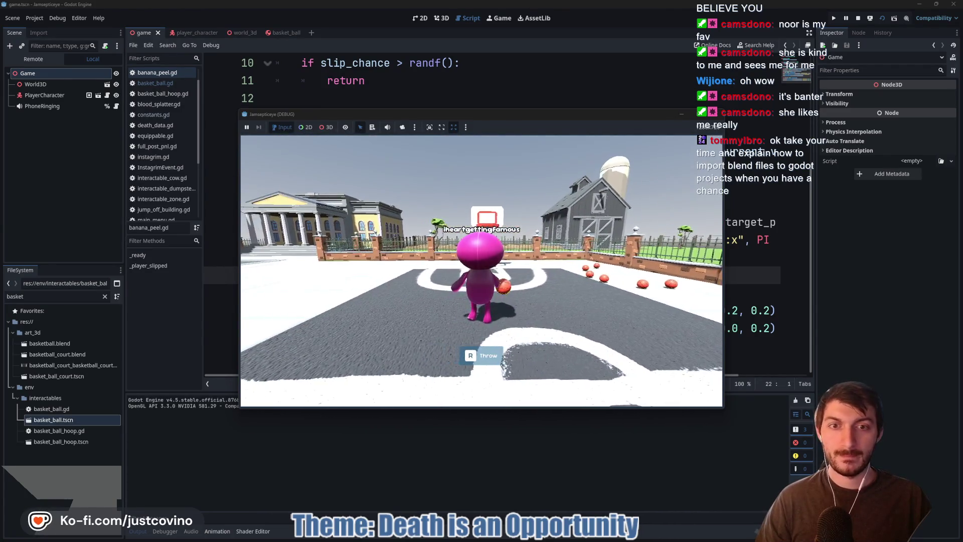
key(w)
key(space)
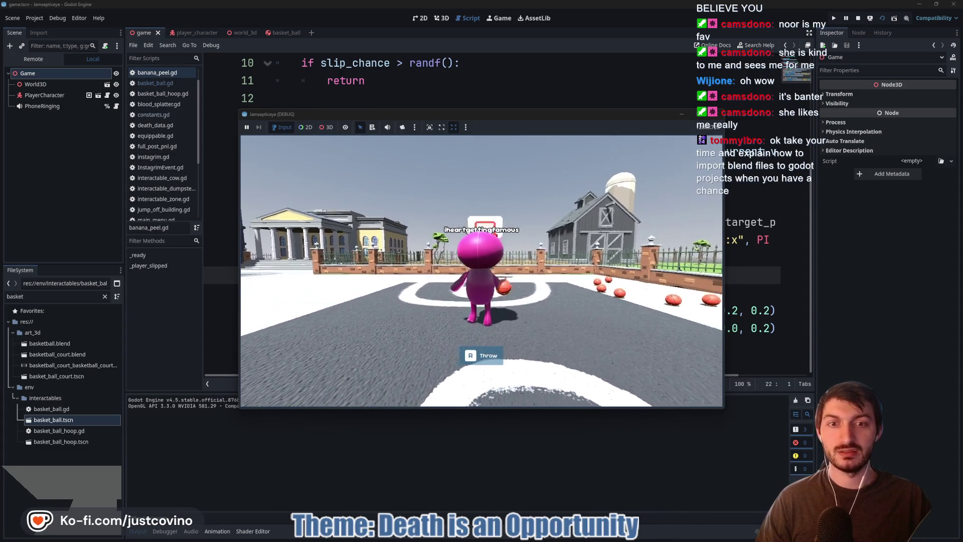
key(r)
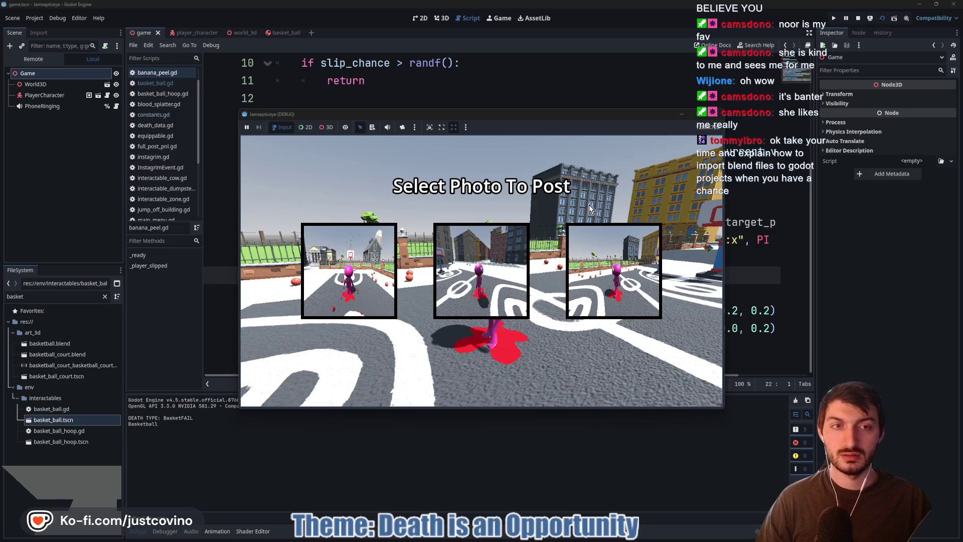
click(714, 115)
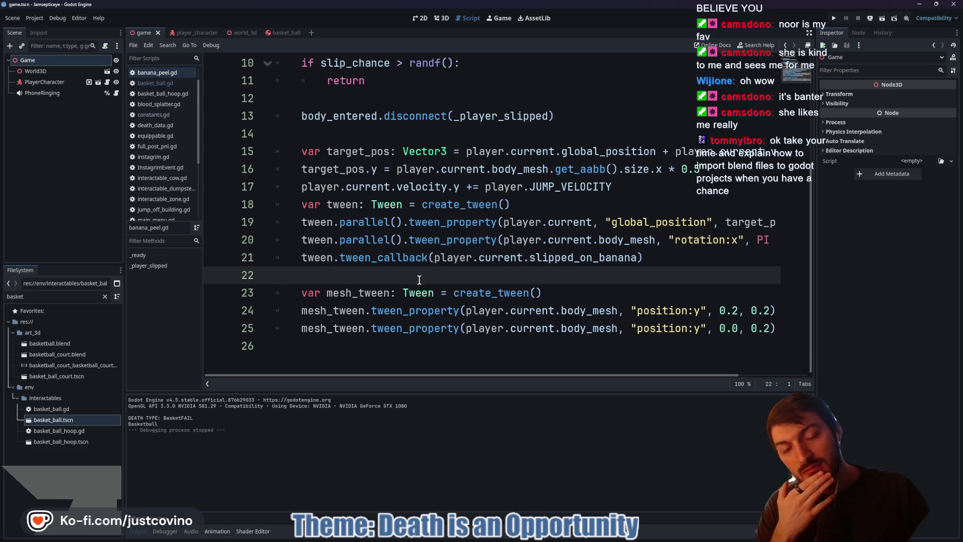
- Restore BALL_SPEED in basket_ball.gd to 35.0, save, and open File Explorer on the Godot folder
click(279, 33)
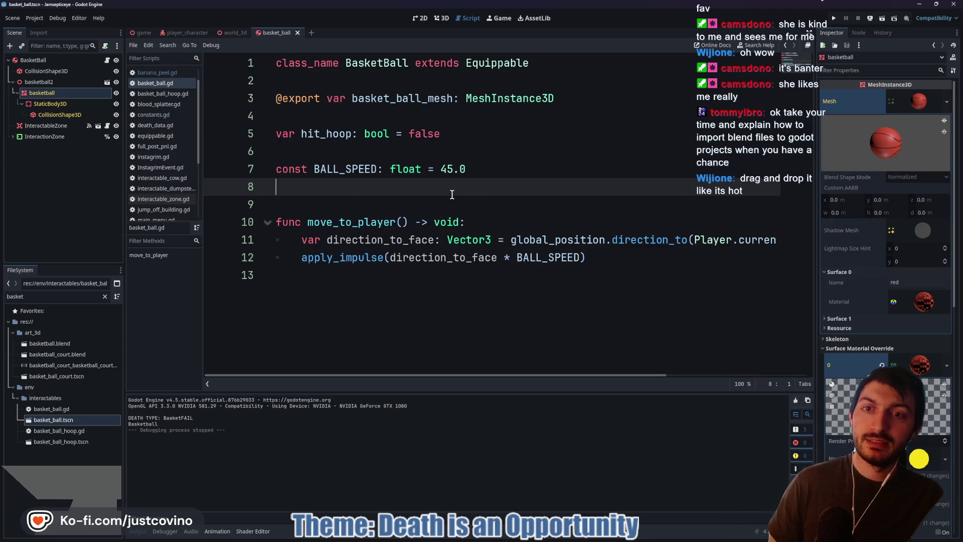
click(447, 171)
text(3)
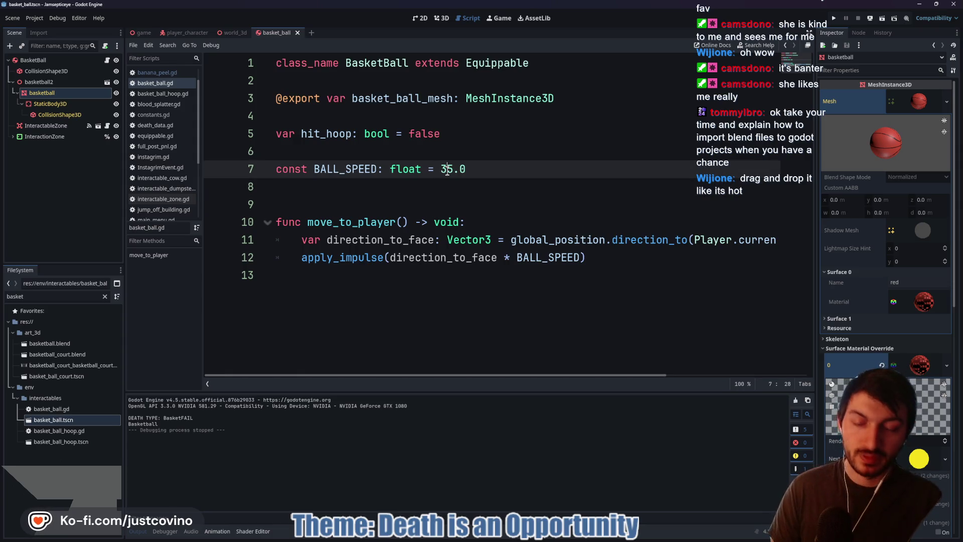
click(454, 209)
key(ctrl+s)
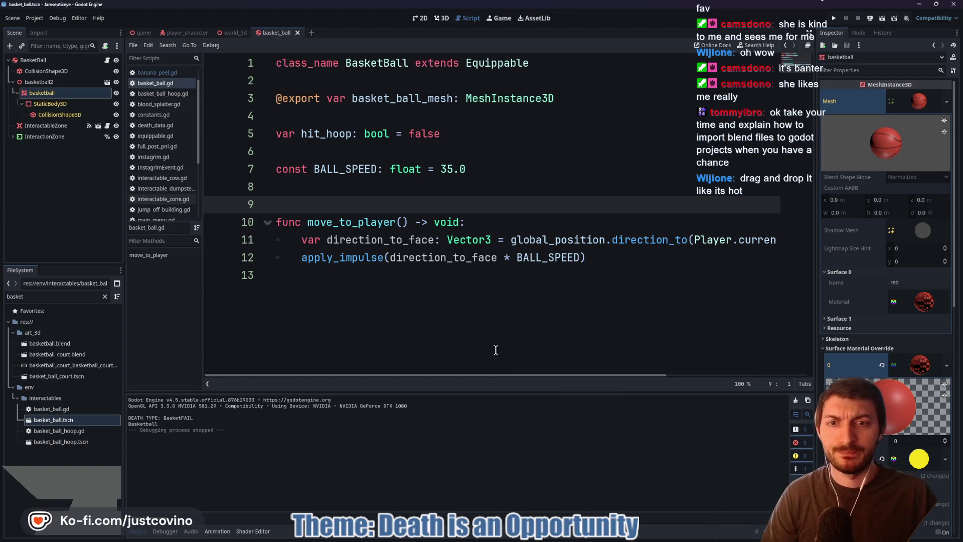
mouse_move(485, 375)
mouse_down()
mouse_move(628, 382)
mouse_move(477, 388)
mouse_move(673, 389)
mouse_move(460, 389)
mouse_up()
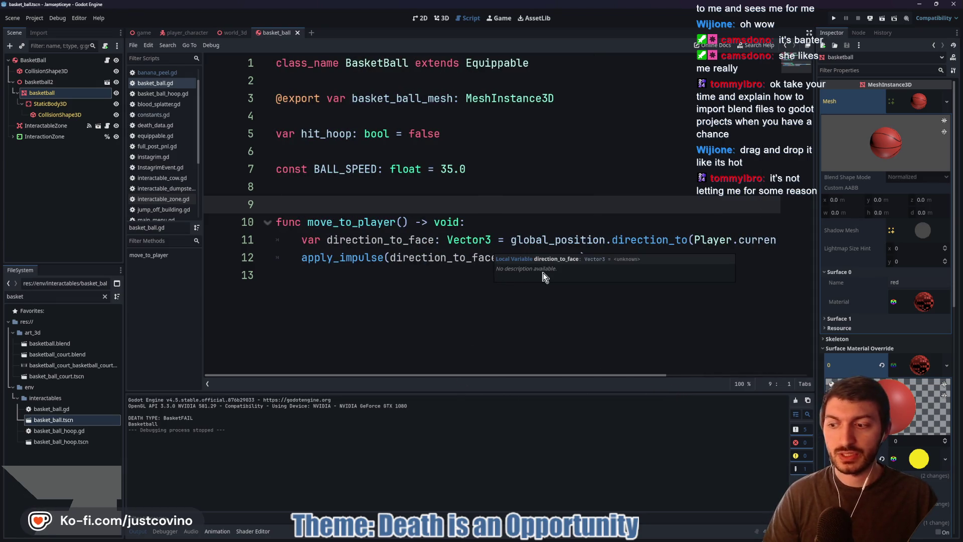
click(577, 281)
key(super+e)
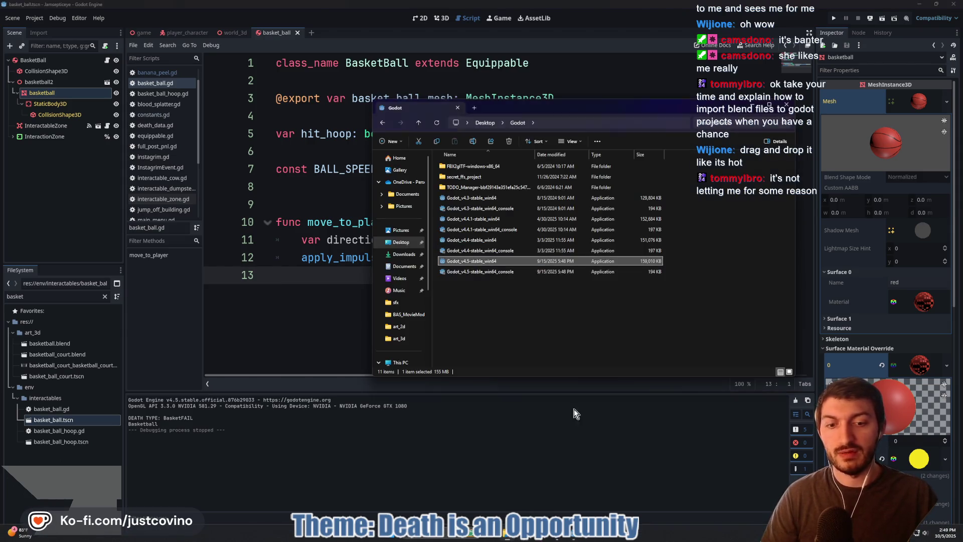
- Navigate from Desktop into Jamsepticeye > jamsepticeye > art_3d to see the basketball blend files
key(alt+Up)
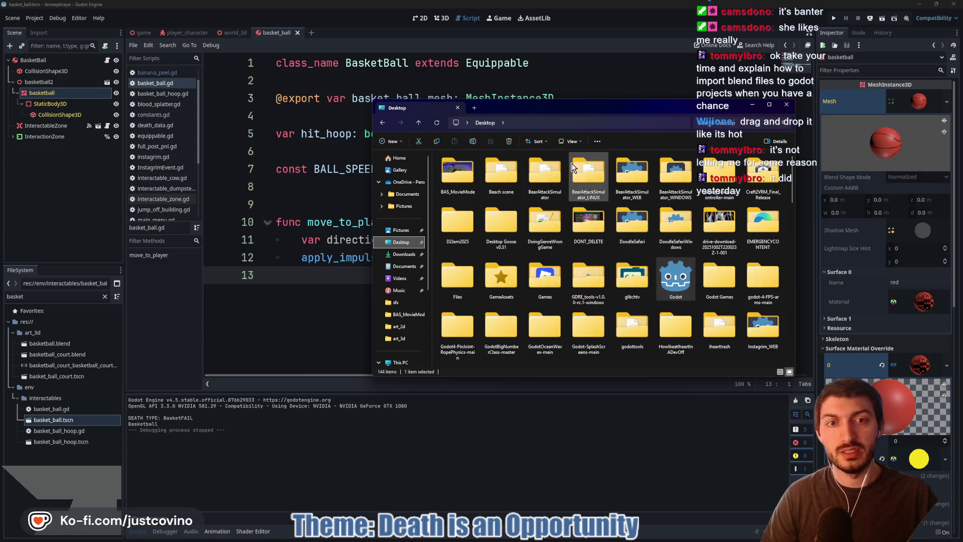
drag(601, 109, 440, 104)
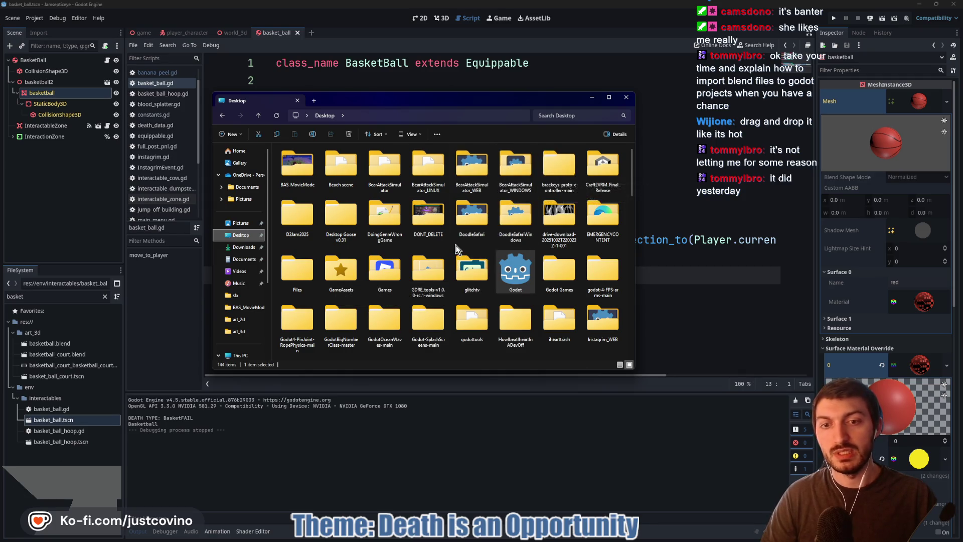
scroll(456, 249, down, 4)
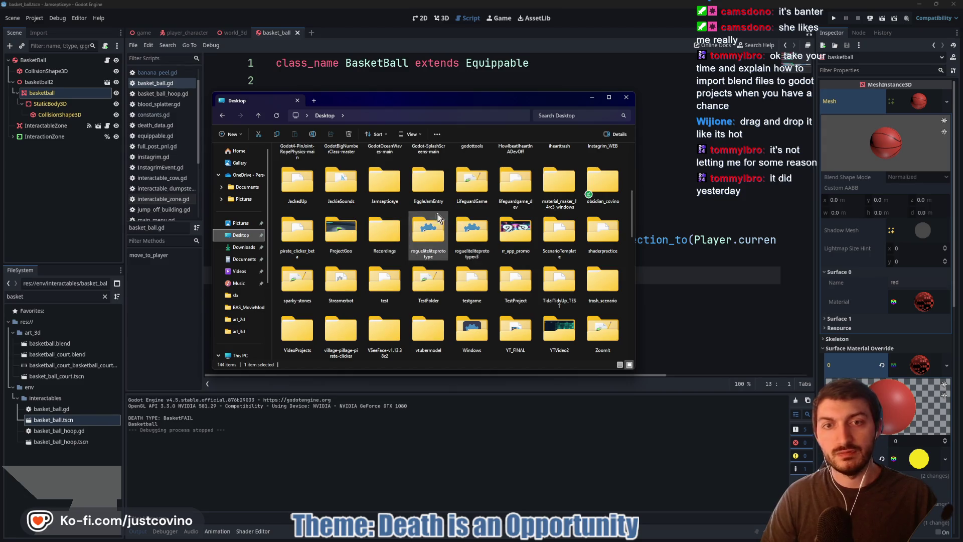
scroll(435, 206, up, 2)
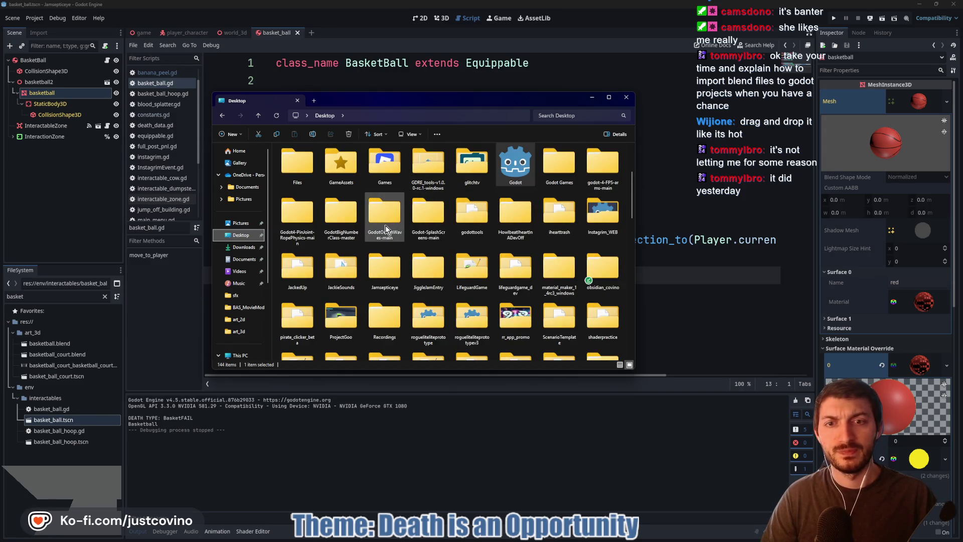
double_click(375, 276)
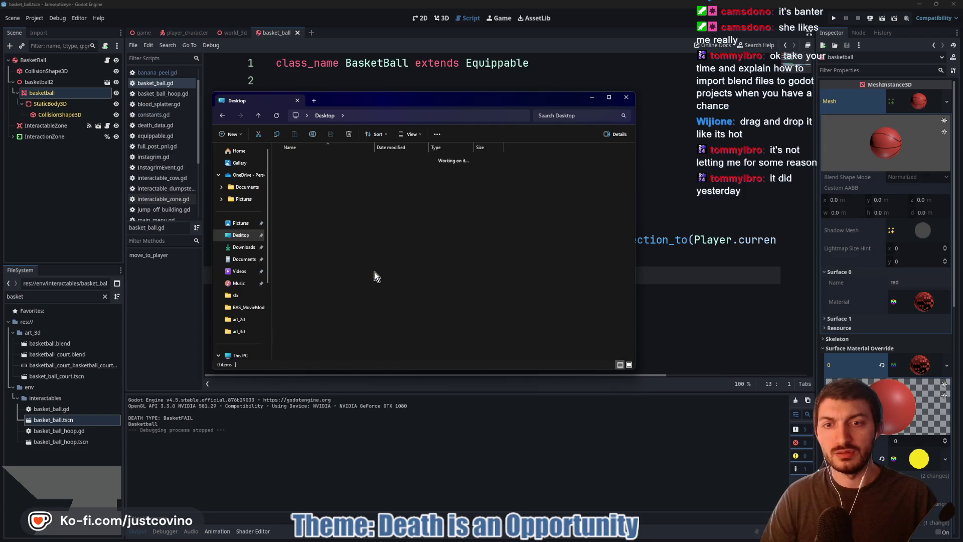
double_click(313, 159)
double_click(321, 201)
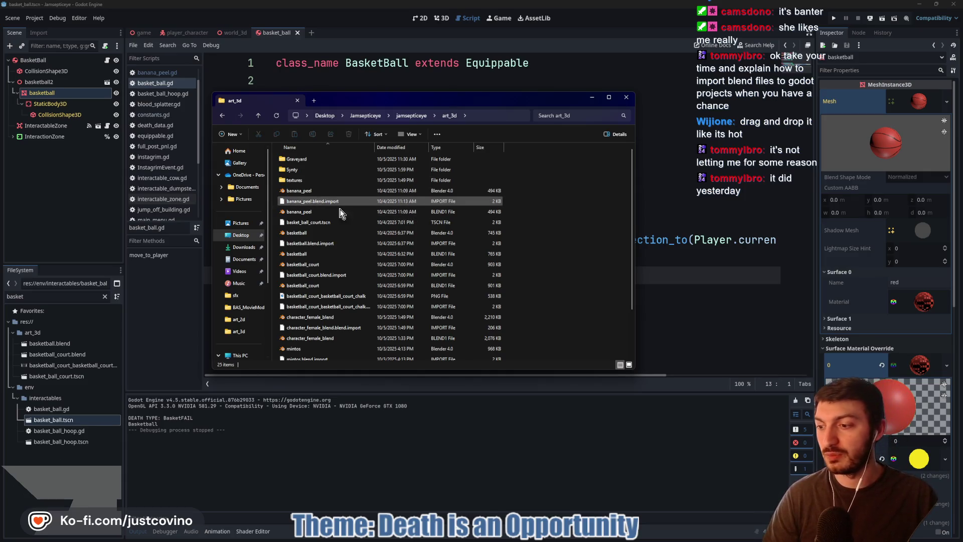
- Open Desktop in a new tab, pull it out into its own window, then return to Godot
right_click(237, 236)
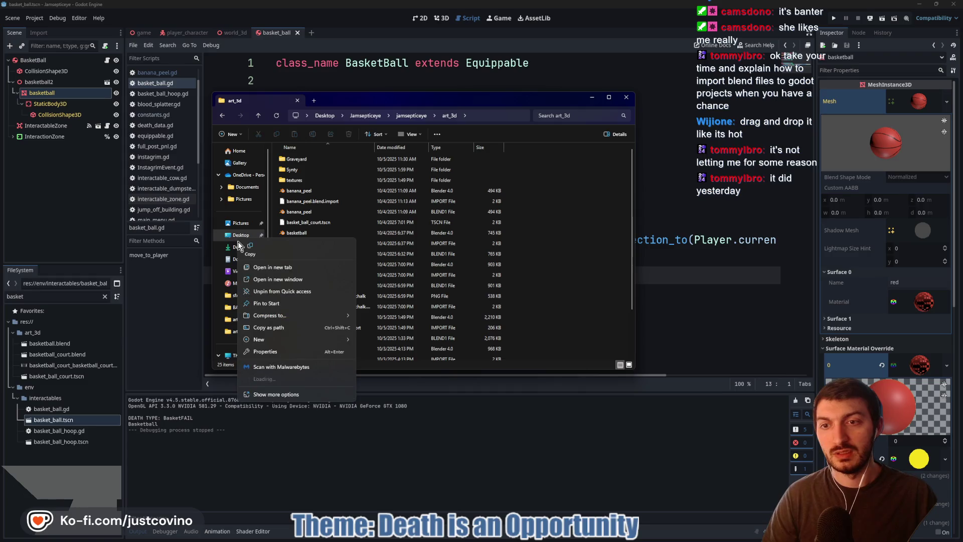
click(260, 269)
mouse_move(333, 98)
mouse_down()
mouse_move(631, 152)
mouse_move(602, 211)
mouse_move(567, 237)
mouse_up()
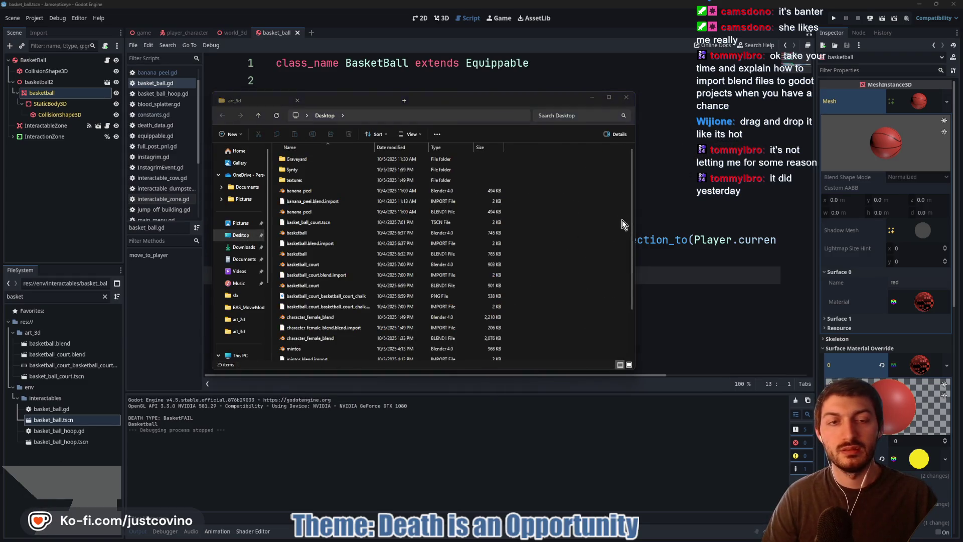
drag(669, 237, 610, 85)
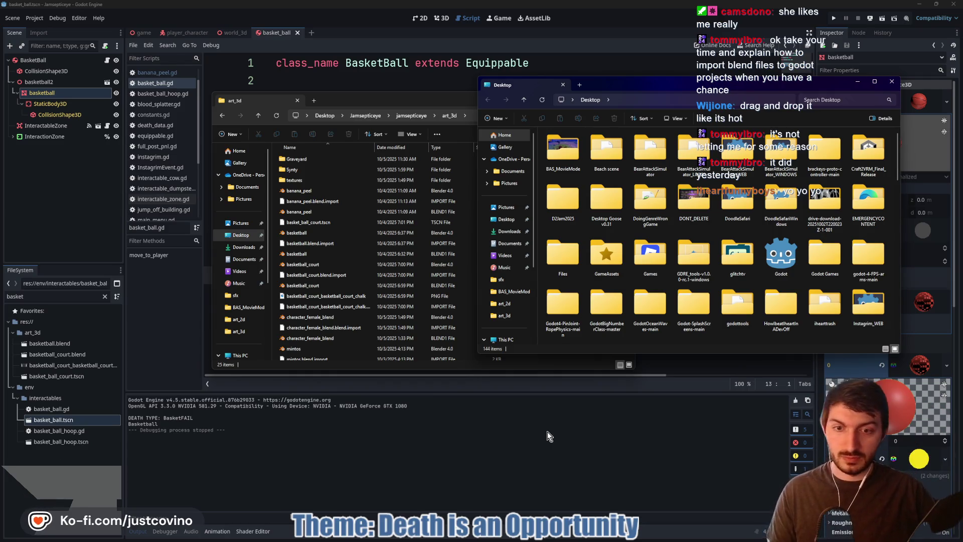
click(545, 432)
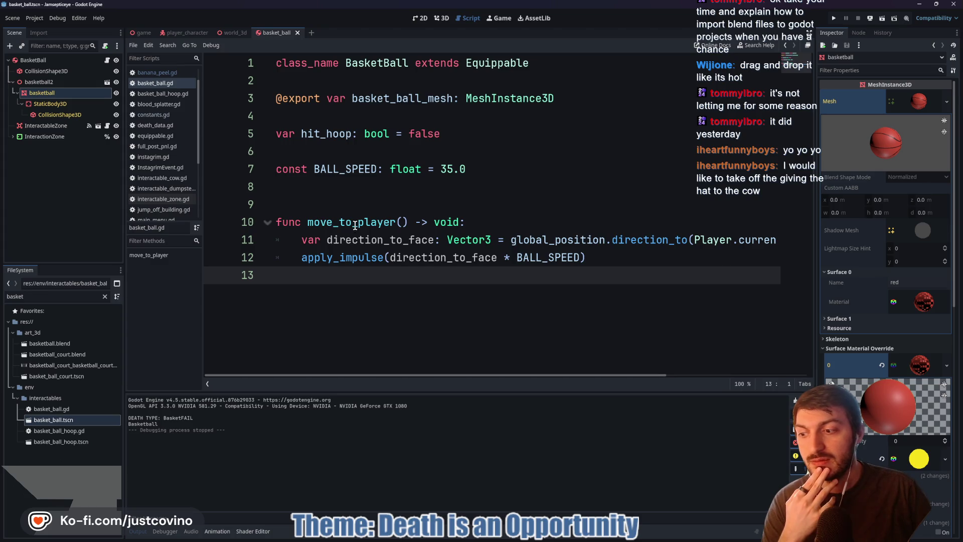
- Leave the caret on line 9, bring up the Trello board, and begin a new InProgress card
click(350, 196)
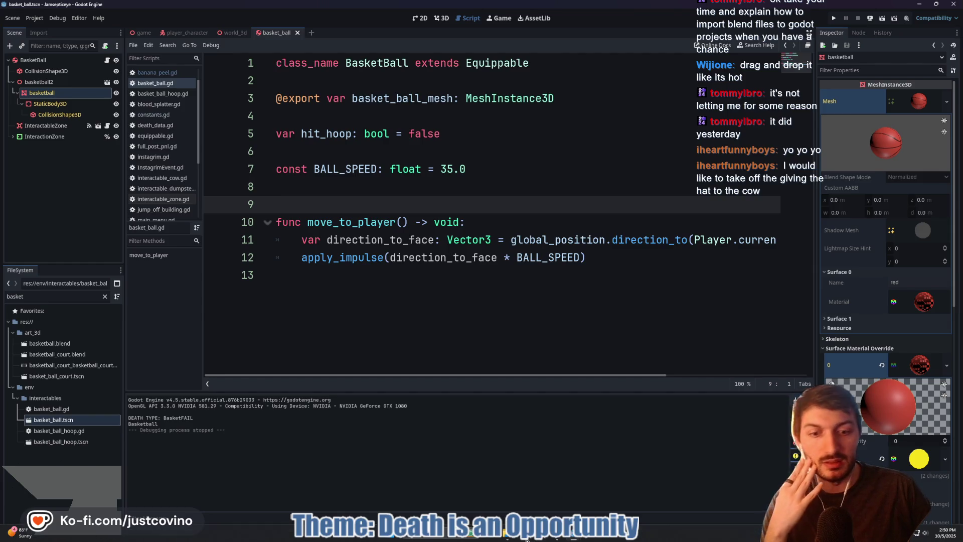
click(452, 533)
click(301, 175)
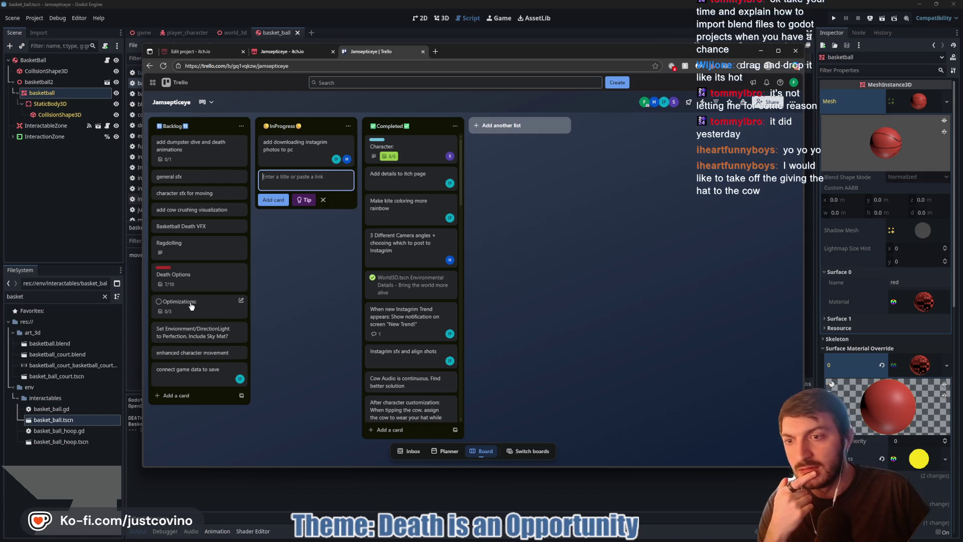
- Move Ragdolling to Completed, and cow crushing visualization and Basketball Death VFX to InProgress
mouse_move(206, 252)
mouse_down()
mouse_move(303, 193)
mouse_move(314, 258)
mouse_up()
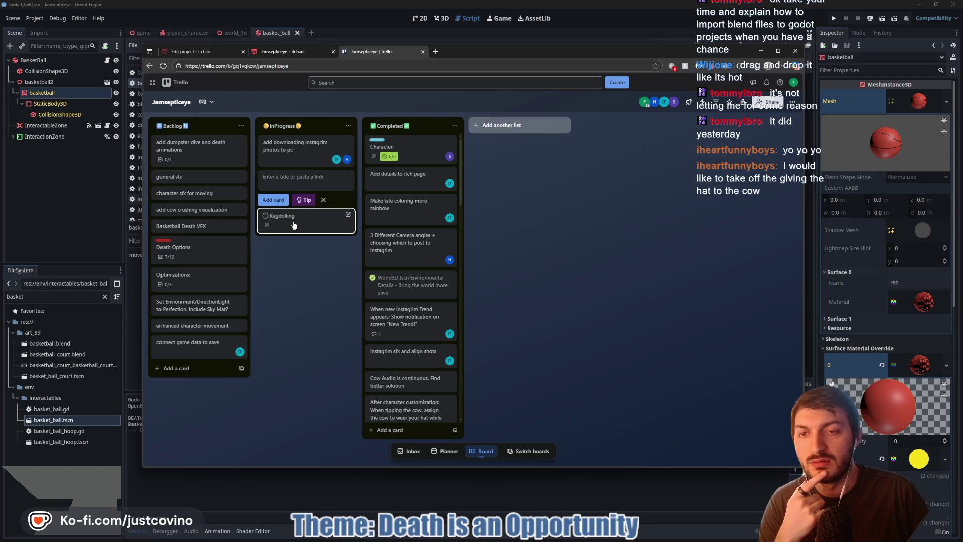
drag(294, 225, 396, 206)
mouse_move(195, 209)
mouse_down()
mouse_move(303, 190)
mouse_move(279, 236)
mouse_move(211, 233)
mouse_move(320, 261)
mouse_up()
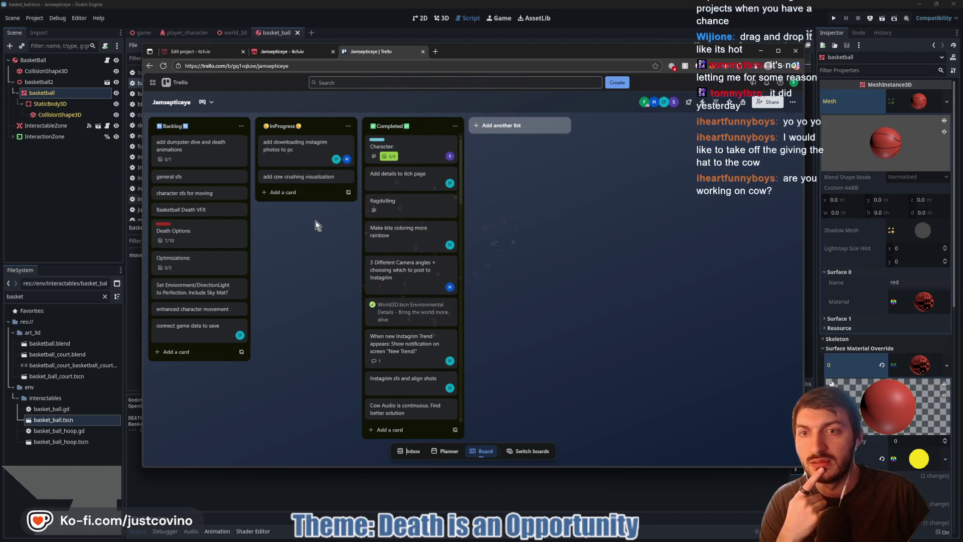
drag(195, 211, 308, 188)
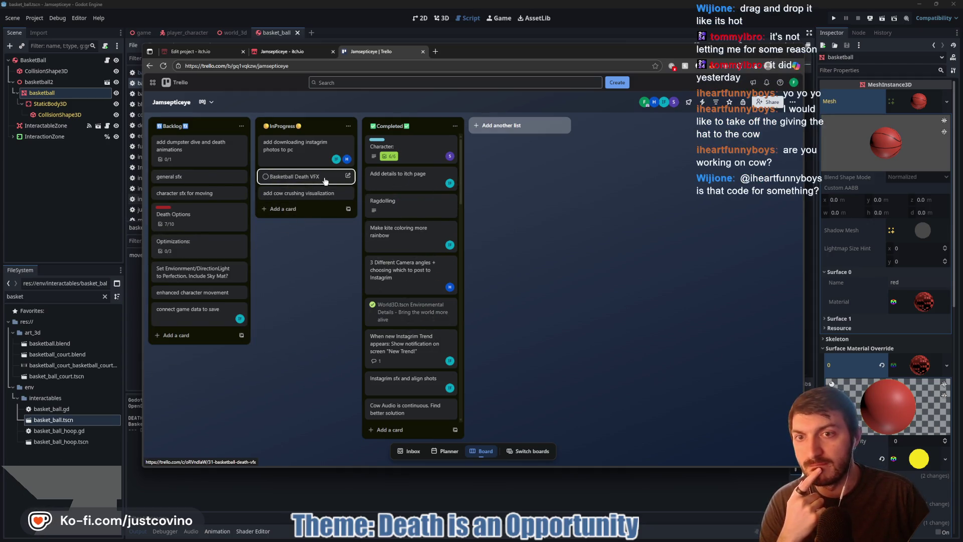
- Assign a member to both InProgress cards, raise Death Options in Backlog, then open GitHub Desktop
click(323, 177)
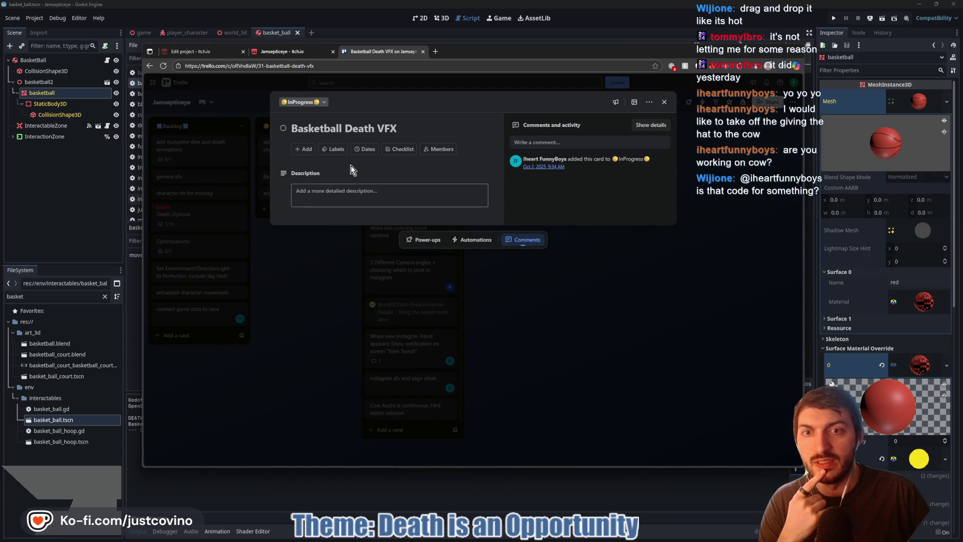
click(441, 149)
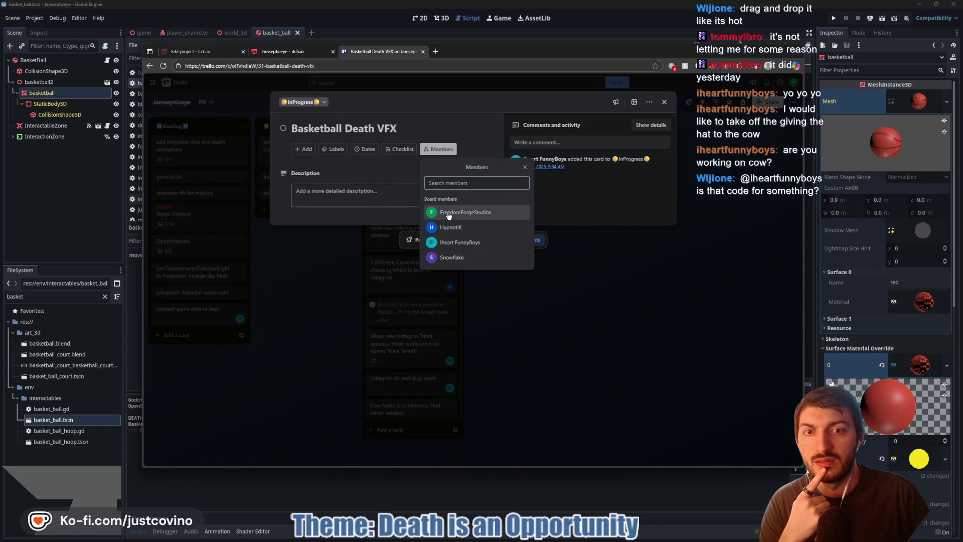
click(452, 213)
click(314, 281)
click(297, 203)
click(438, 149)
click(451, 212)
click(336, 272)
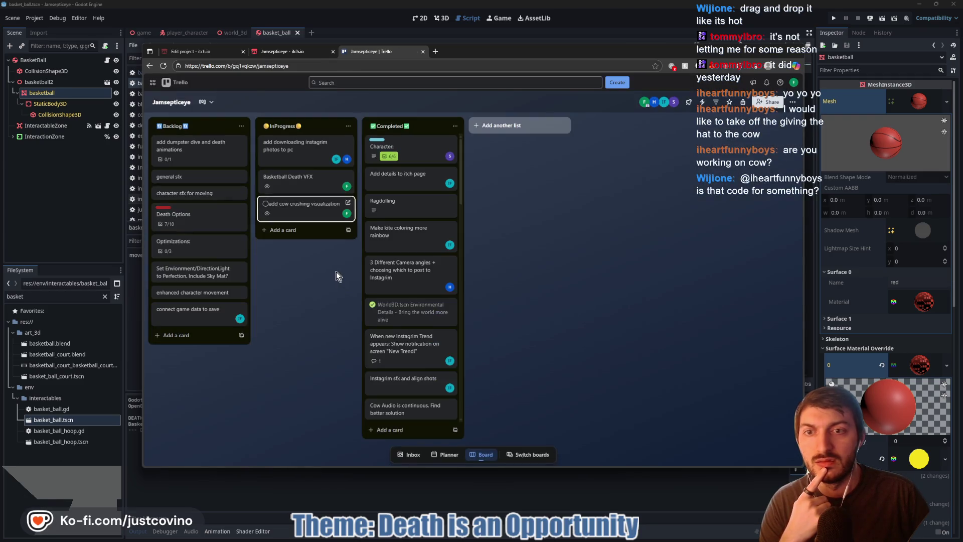
drag(215, 217, 203, 190)
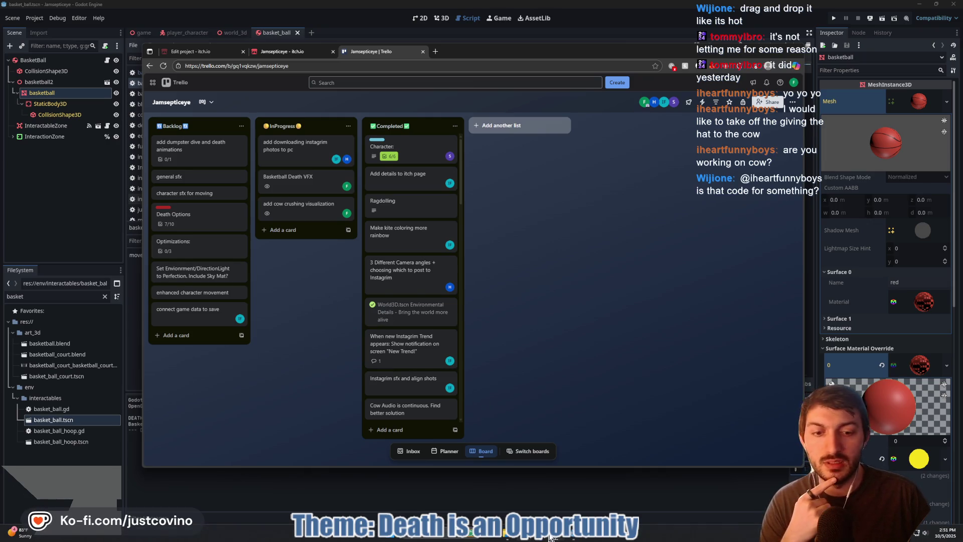
click(540, 500)
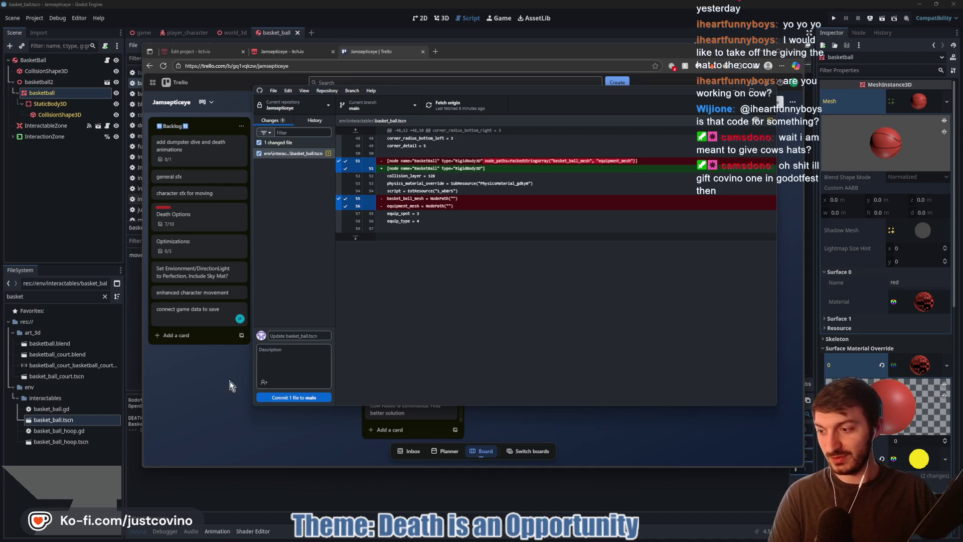
- Leave the basket_ball.tscn diff in GitHub Desktop and return to the Godot editor
click(74, 200)
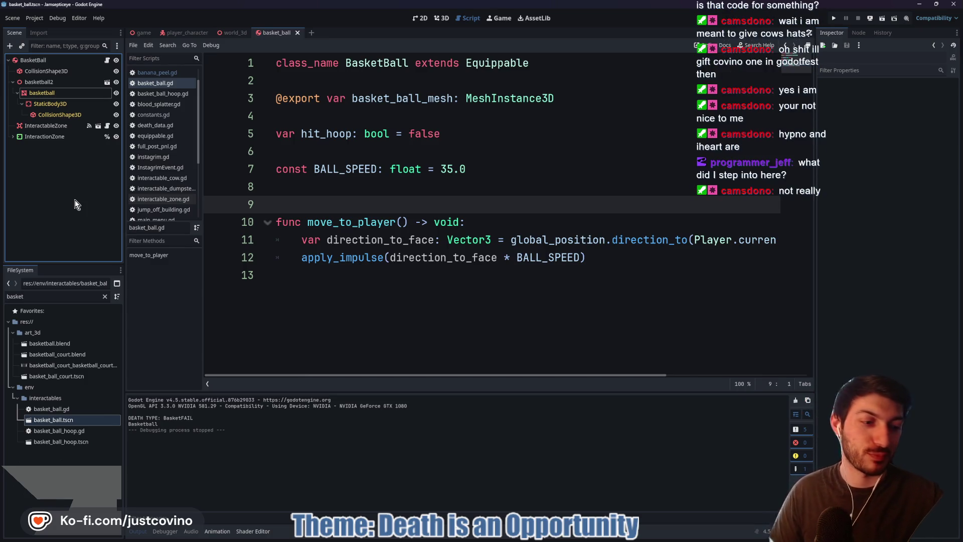
click(354, 168)
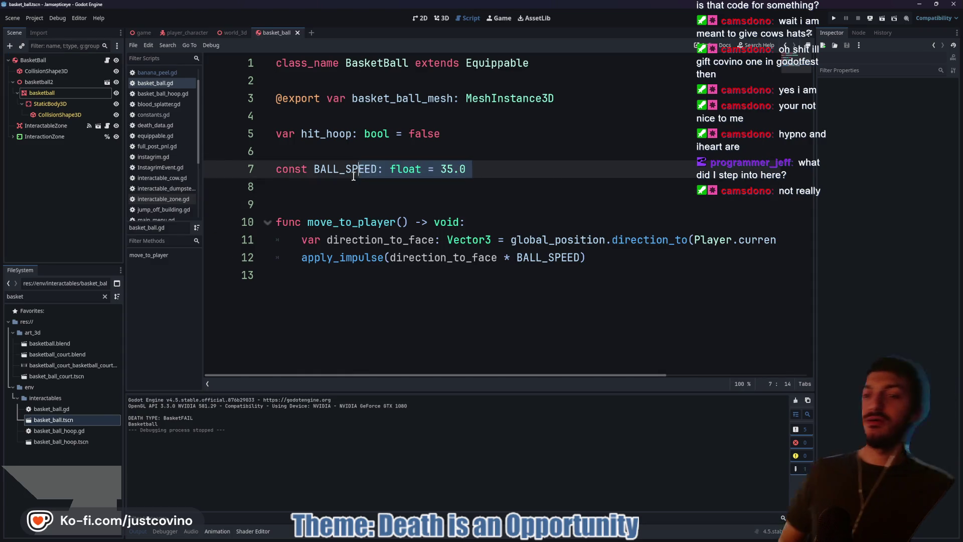
click(338, 194)
click(318, 219)
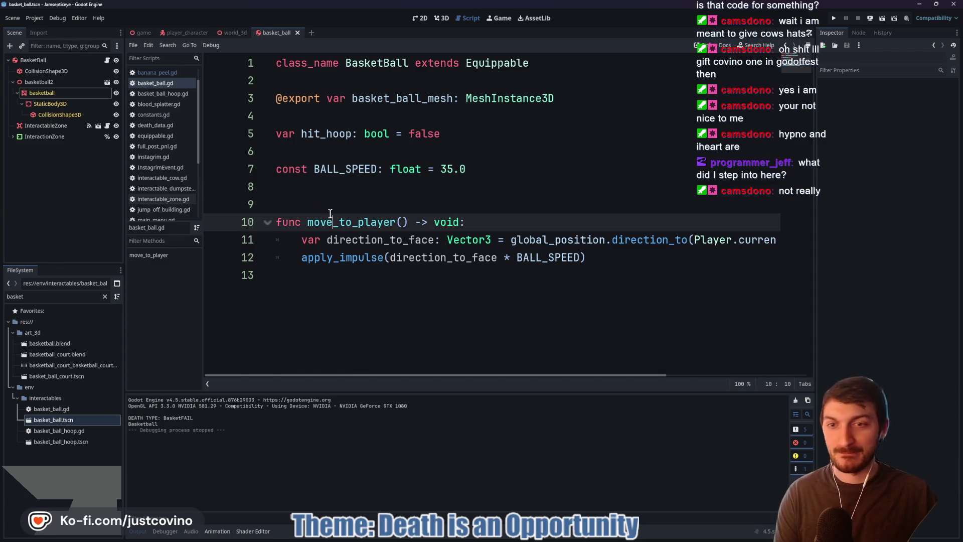
click(329, 202)
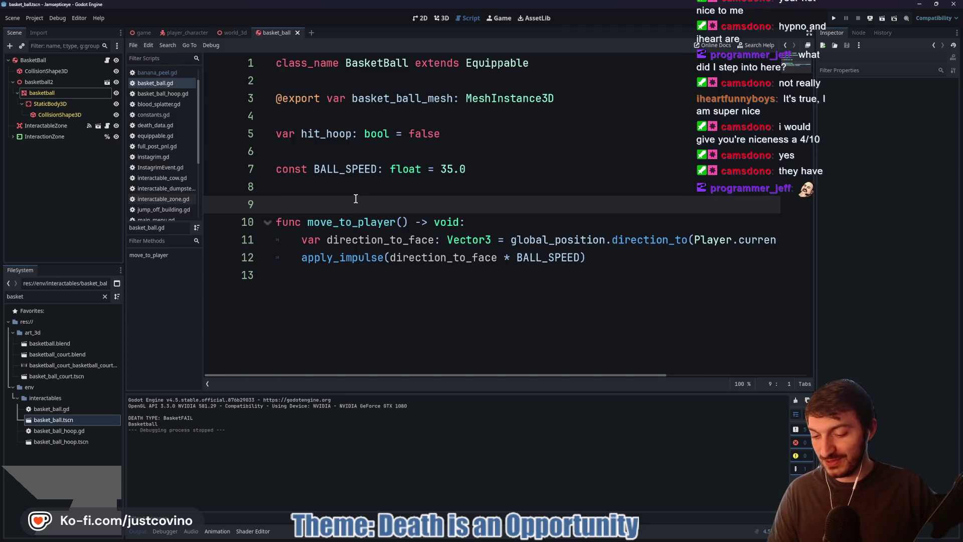
click(351, 153)
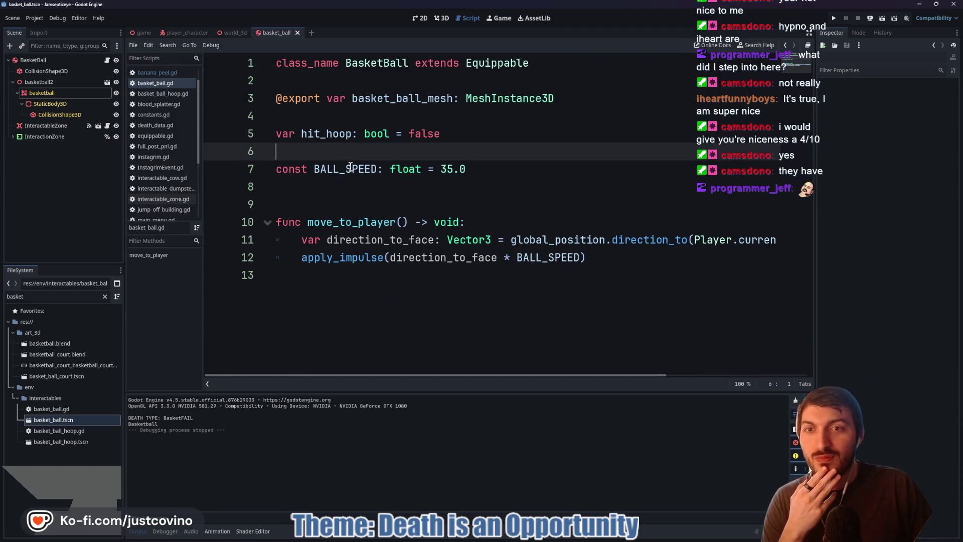
click(321, 192)
click(319, 202)
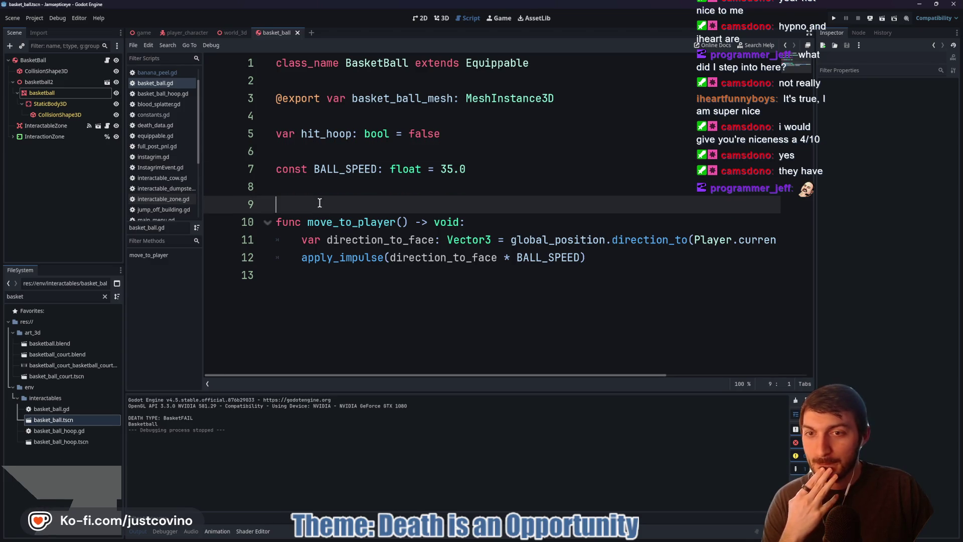
click(315, 194)
click(314, 200)
click(314, 195)
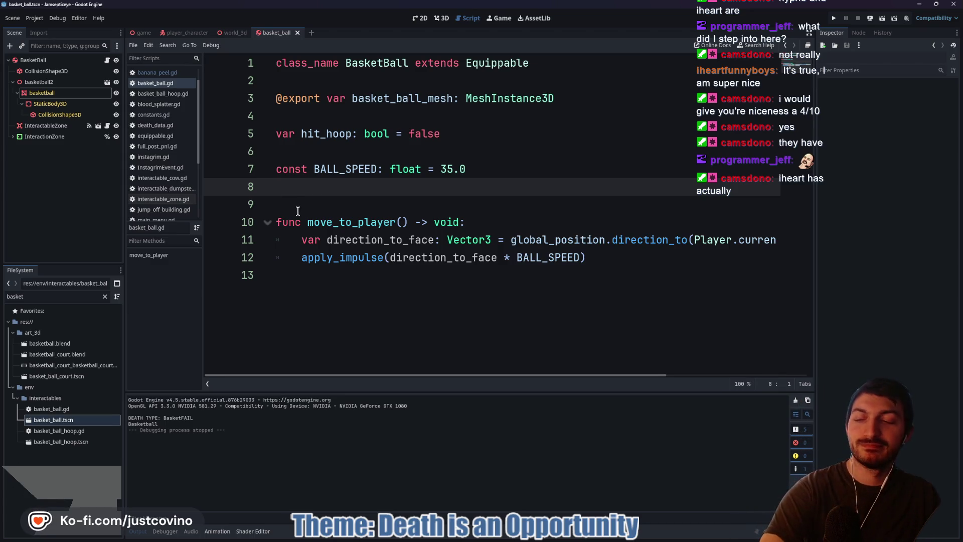
click(298, 211)
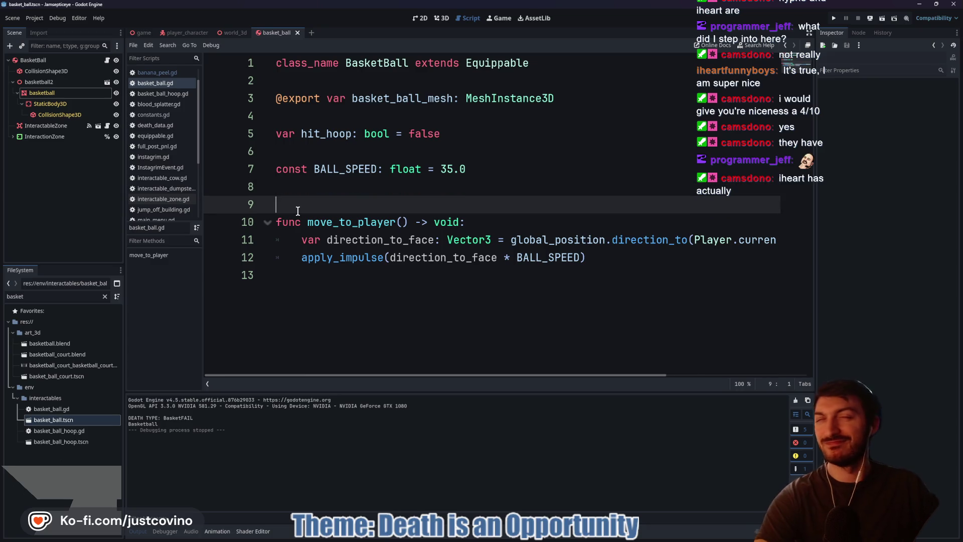
click(315, 191)
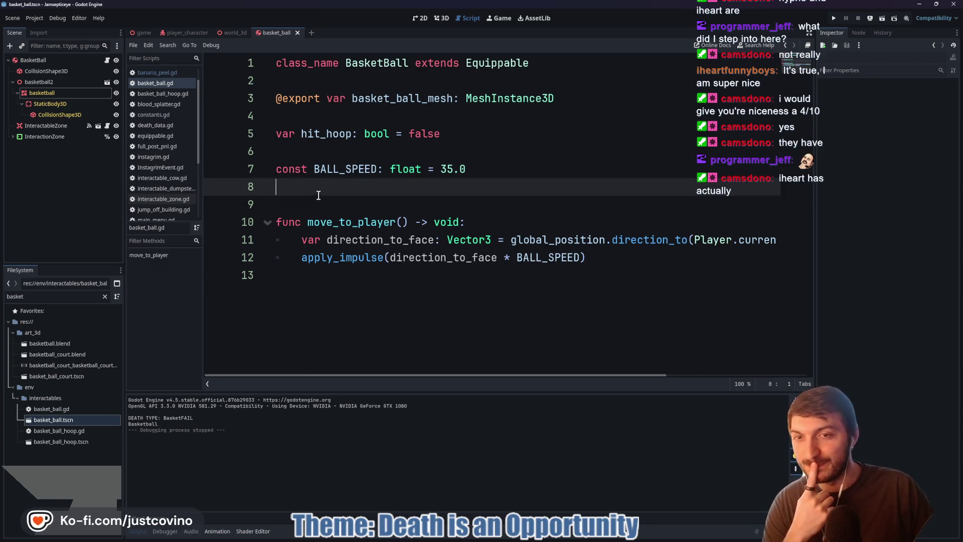
click(376, 208)
click(371, 220)
click(336, 205)
click(332, 194)
click(331, 205)
click(330, 194)
click(330, 205)
click(327, 194)
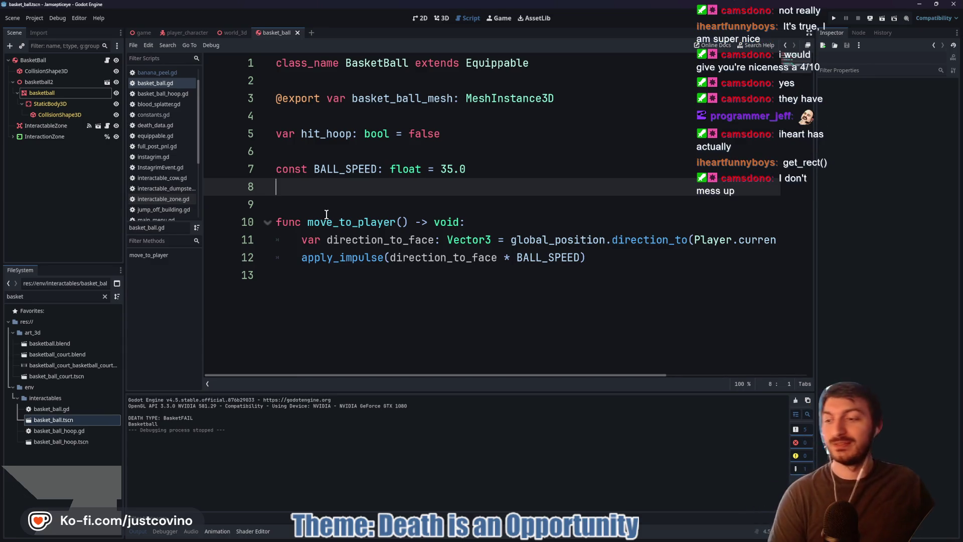
click(320, 200)
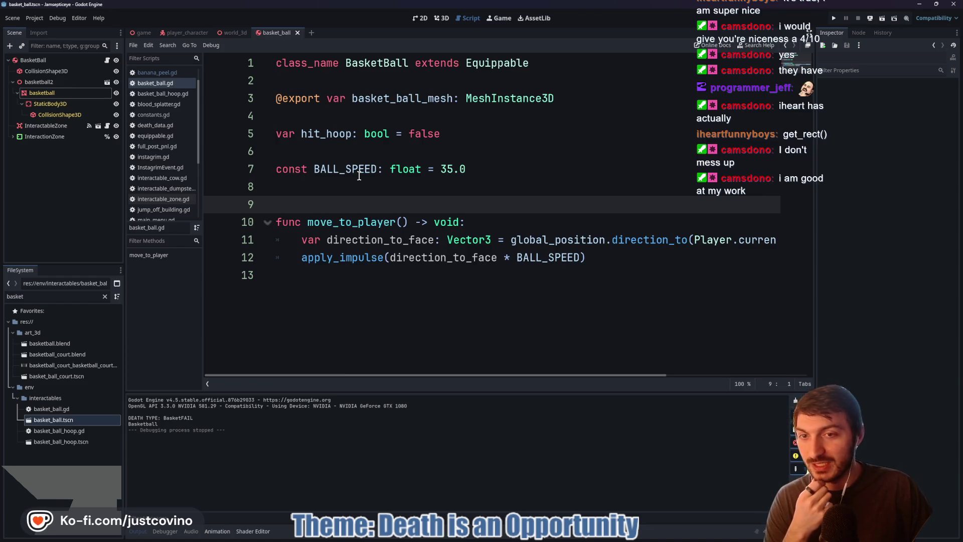
click(349, 188)
click(325, 153)
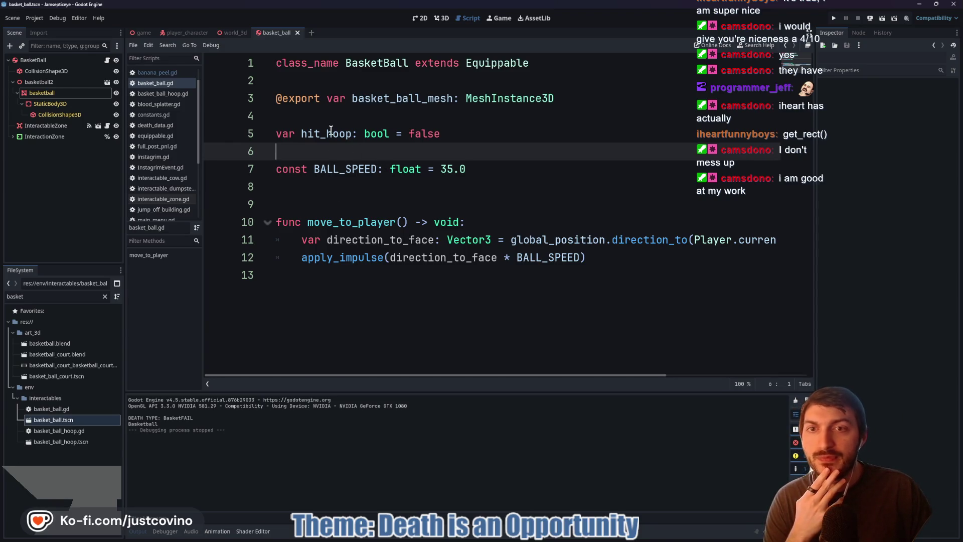
click(311, 201)
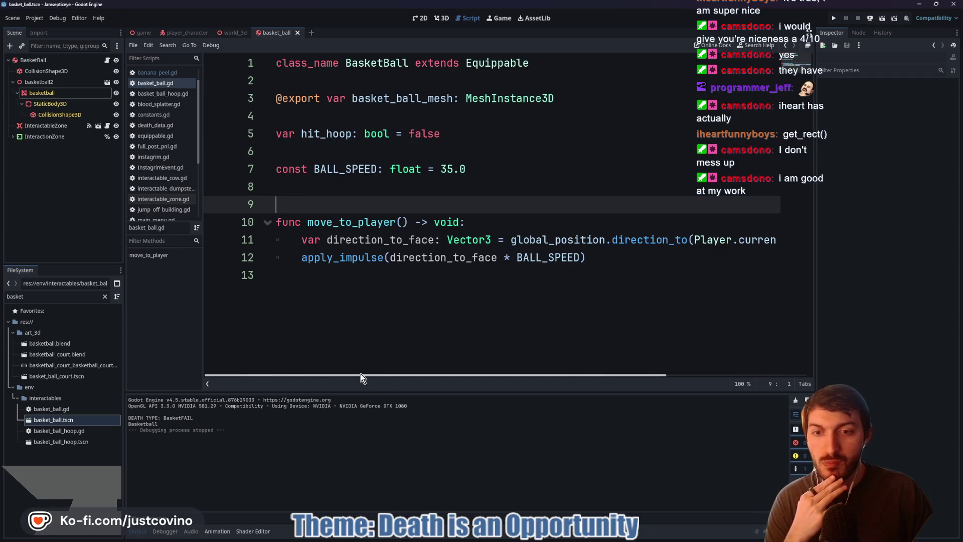
scroll(381, 377, right, 3)
scroll(419, 380, right, 5)
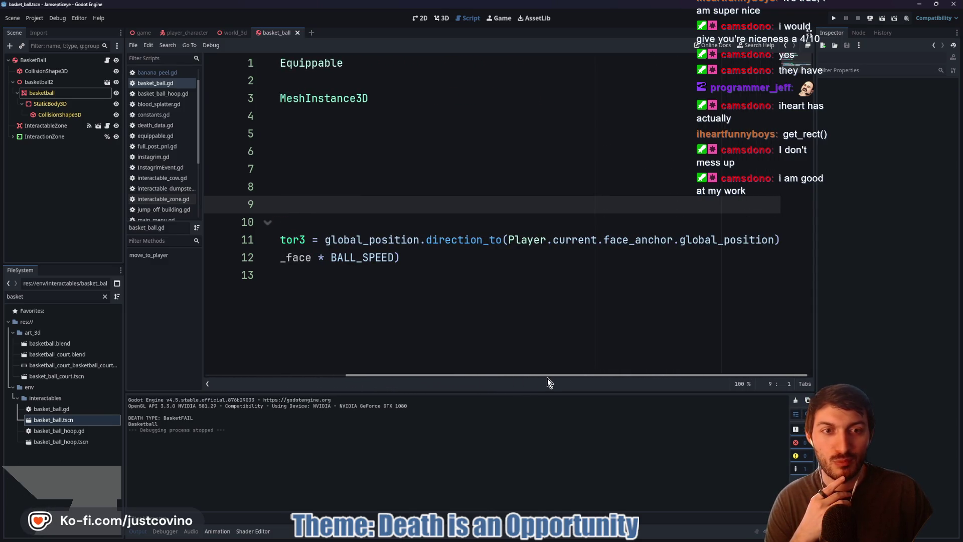
drag(513, 378, 370, 377)
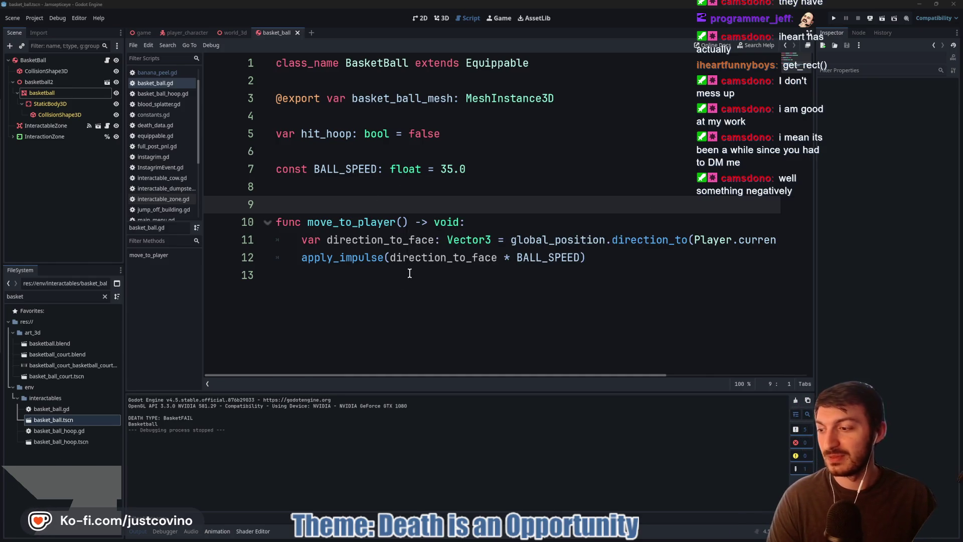
- Look over basket_ball.gd and save the basket_ball scene and its script
mouse_move(395, 261)
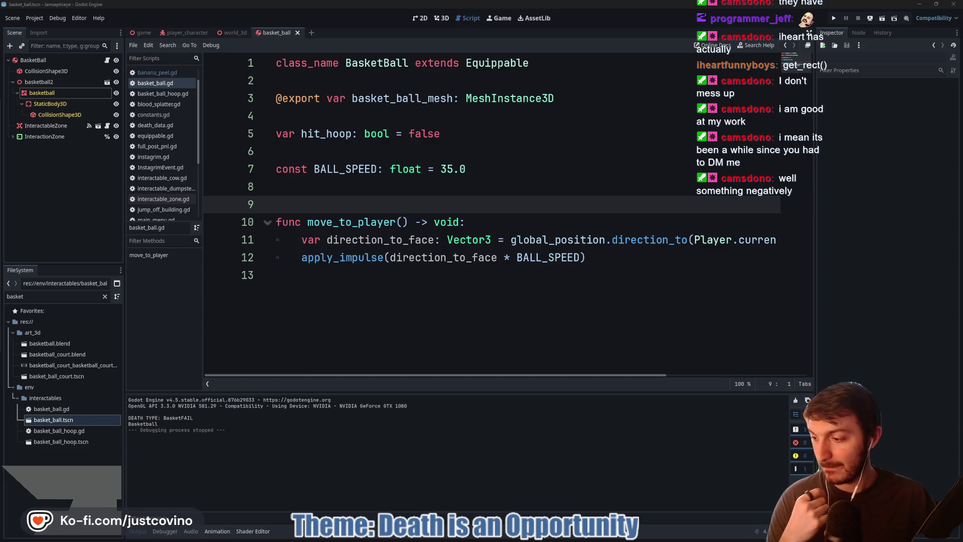
click(402, 277)
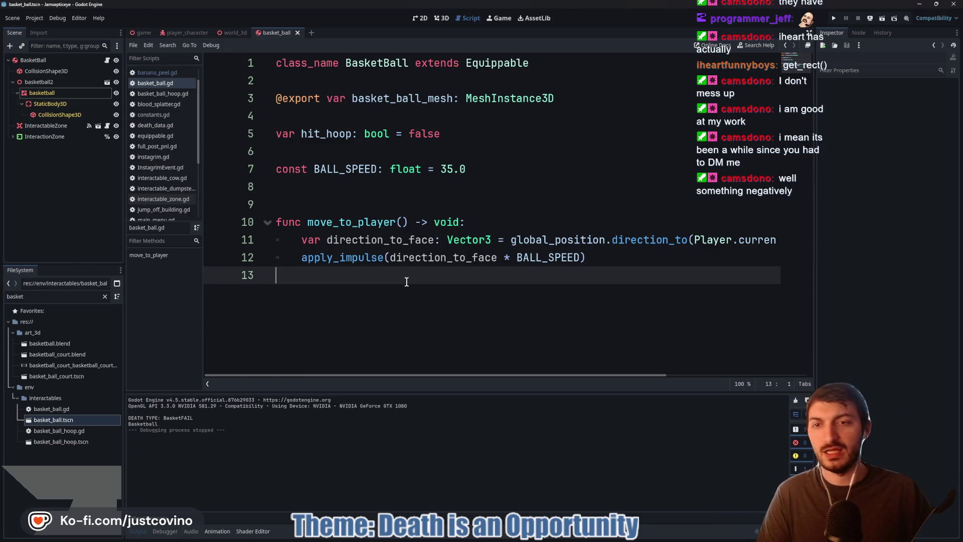
click(351, 189)
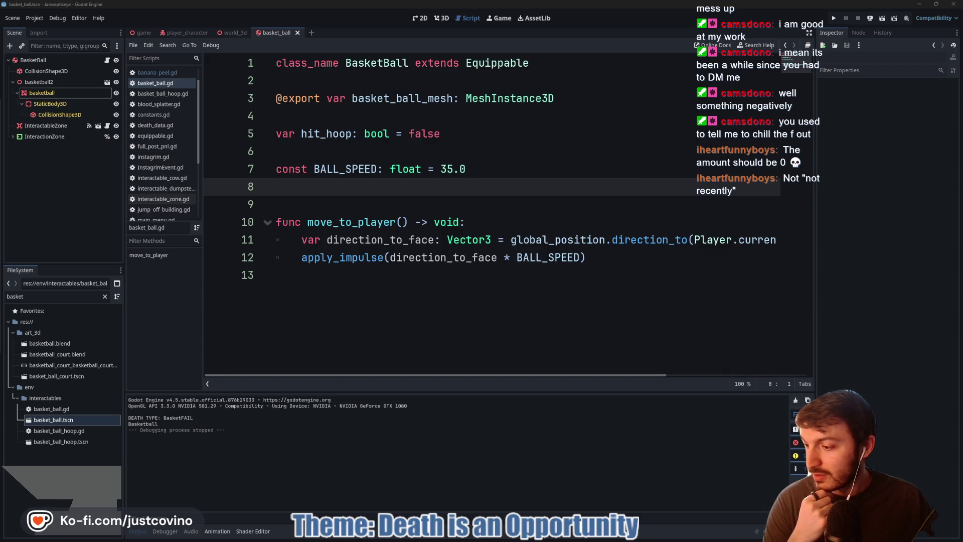
click(422, 275)
key(ctrl+s)
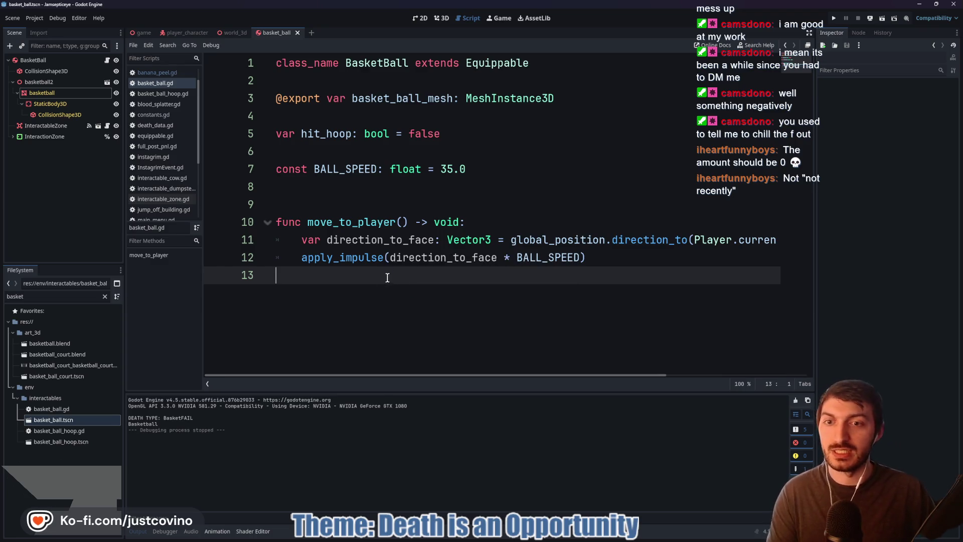
- Examine move_to_player, apply_impulse and direction_to_face in the code, then switch to player_character
click(353, 198)
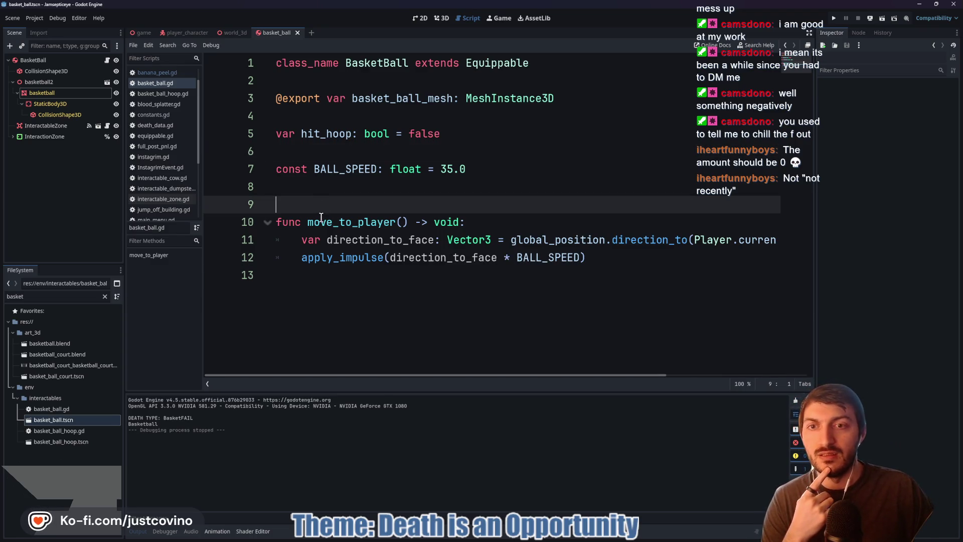
click(372, 275)
double_click(334, 223)
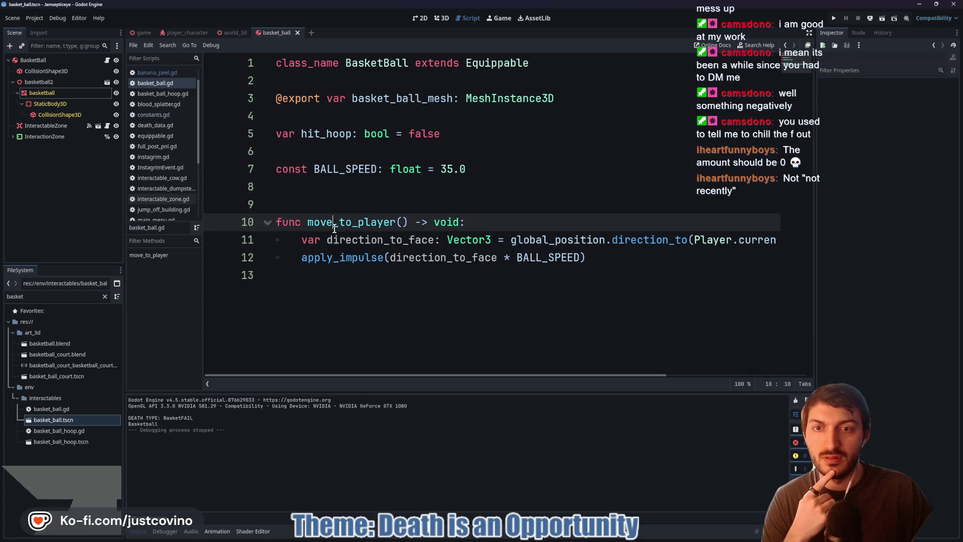
click(332, 280)
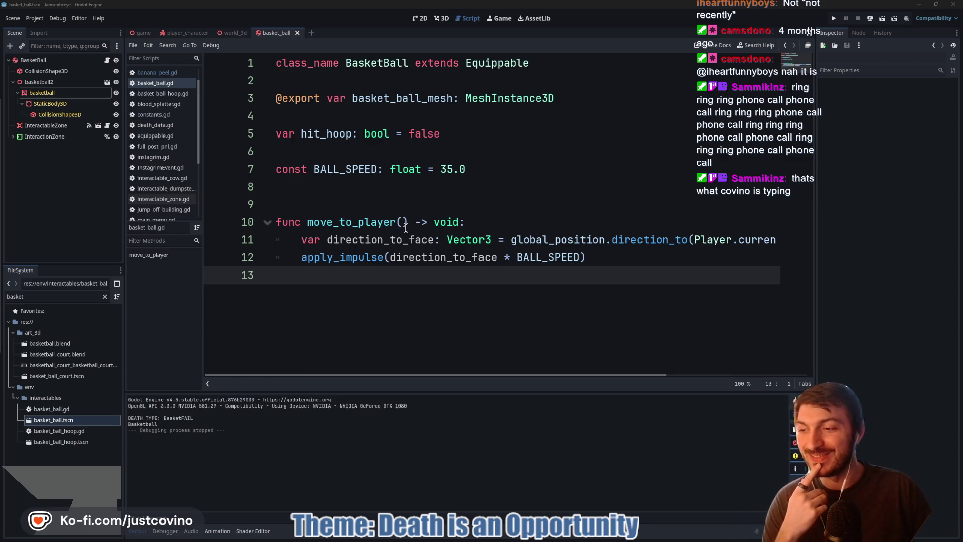
double_click(339, 258)
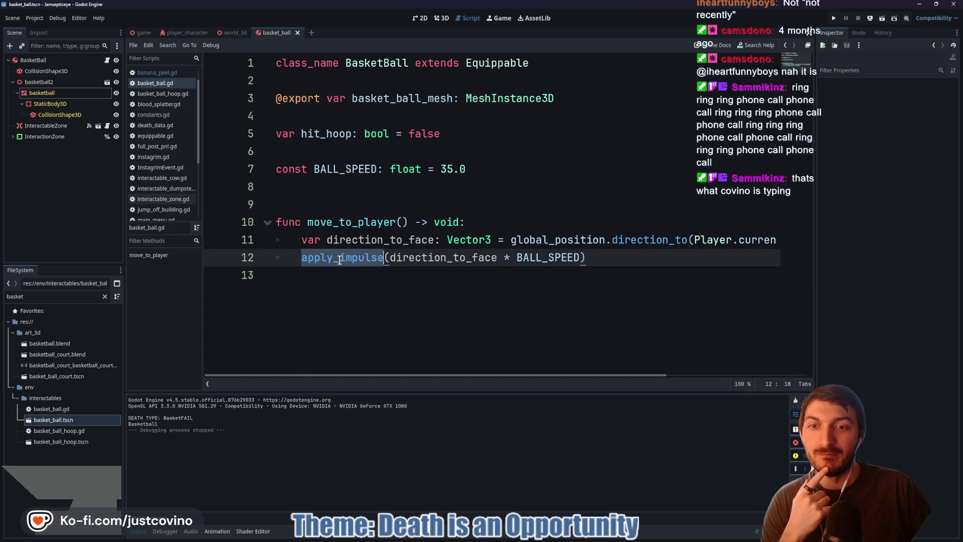
click(333, 276)
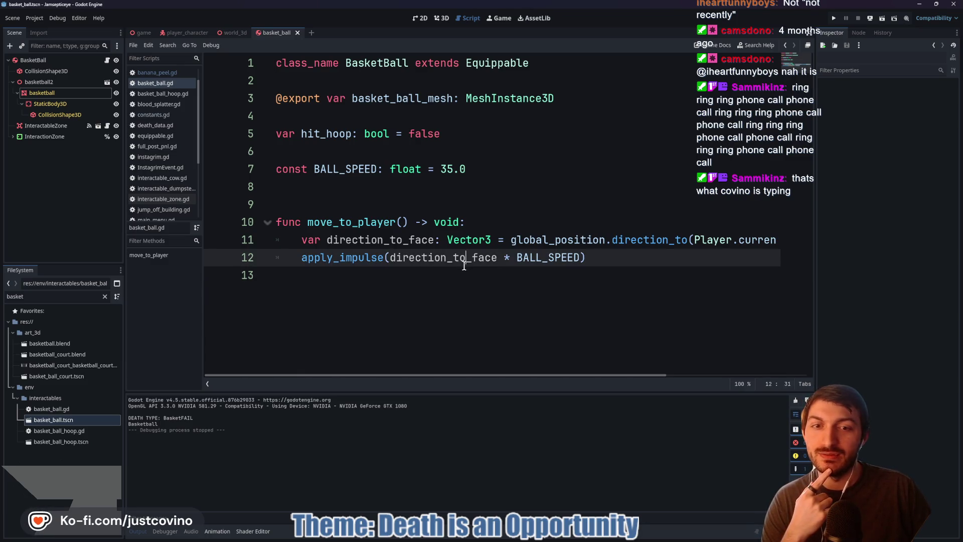
double_click(400, 258)
click(185, 33)
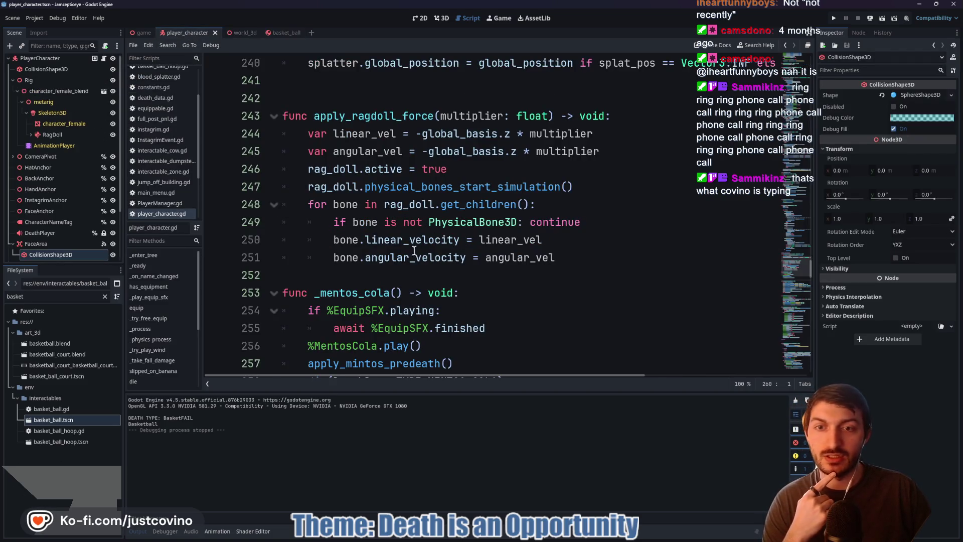
- Add a blank line above func _mentos_cola in player_character.gd and save the script
click(371, 275)
key(Return)
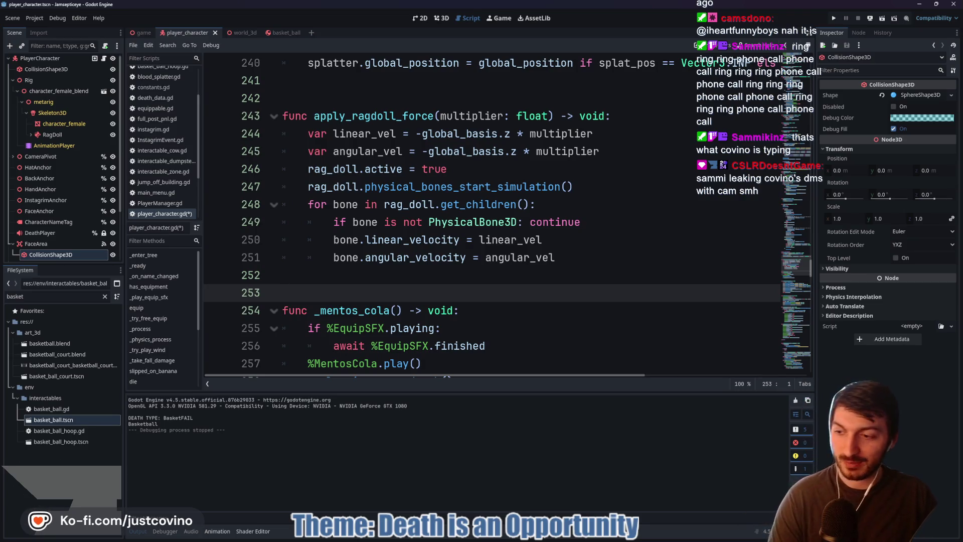
click(331, 277)
key(ctrl+s)
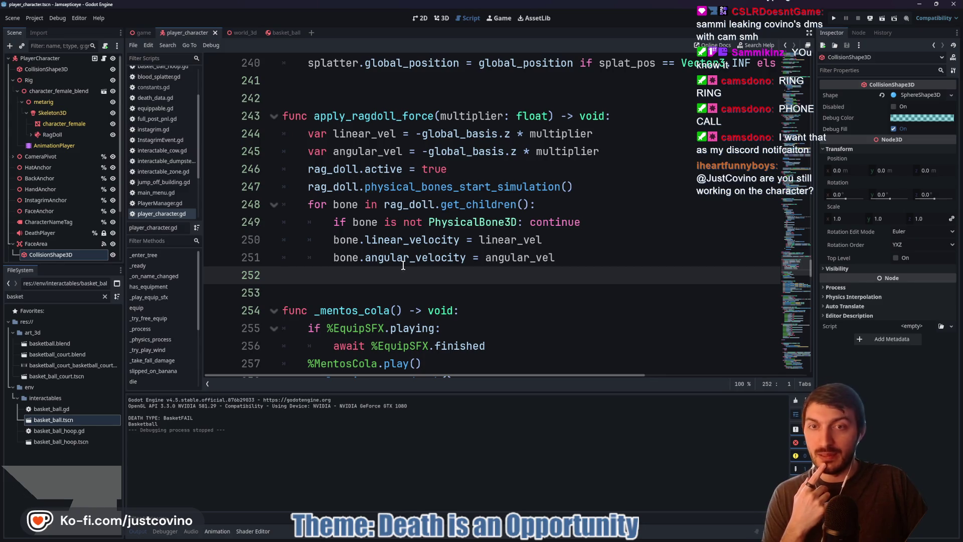
click(281, 32)
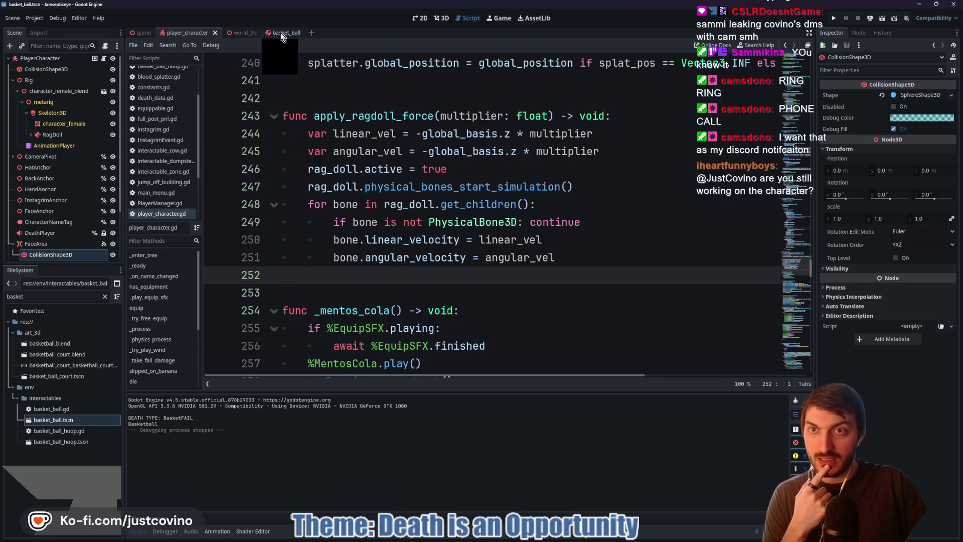
- Raise the player's FaceAnchor from Y 1.657 m to 1.688 m in the 3D view
click(197, 31)
click(441, 19)
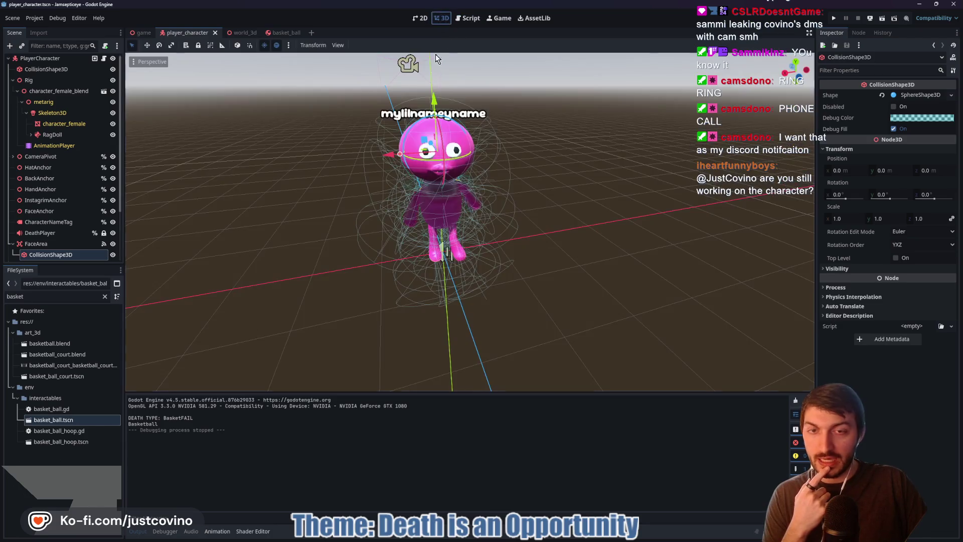
click(49, 245)
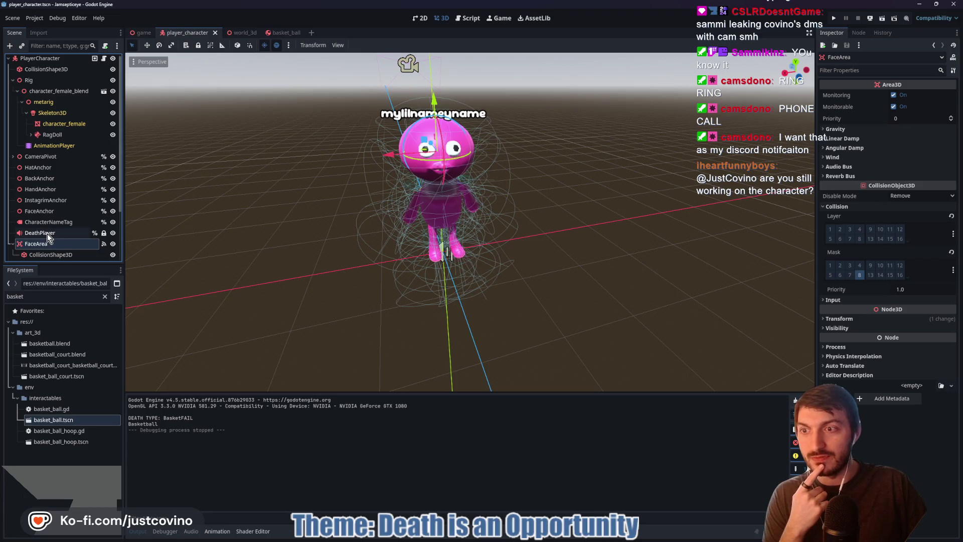
click(51, 211)
mouse_move(341, 182)
mouse_down()
mouse_move(386, 179)
mouse_move(381, 165)
mouse_move(332, 160)
mouse_up()
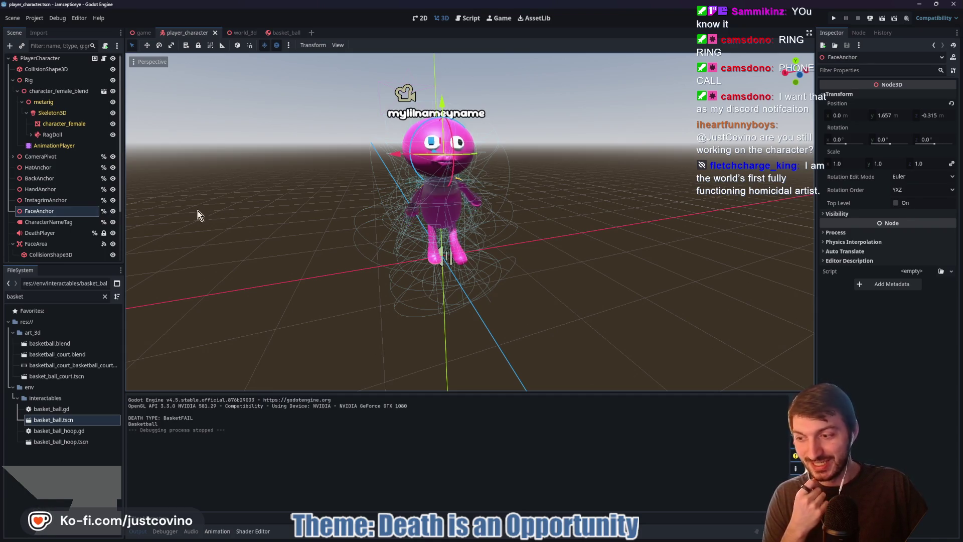
drag(452, 110, 457, 135)
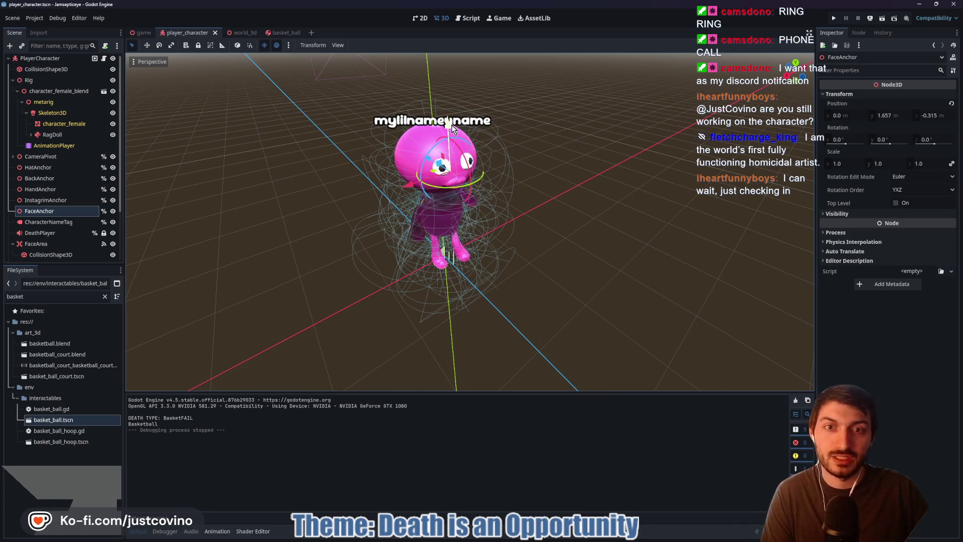
mouse_move(452, 128)
mouse_down()
mouse_move(507, 144)
mouse_move(458, 114)
mouse_move(460, 103)
mouse_up()
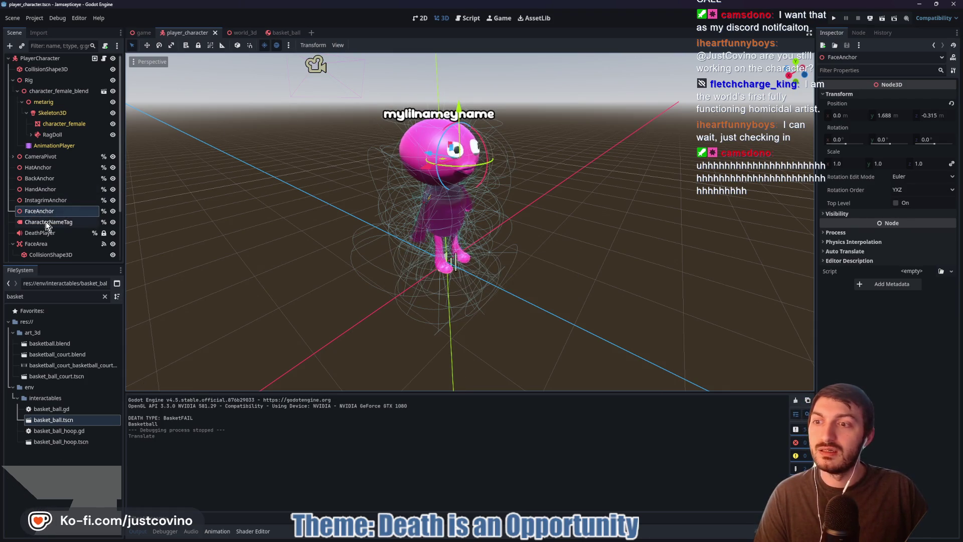
click(55, 245)
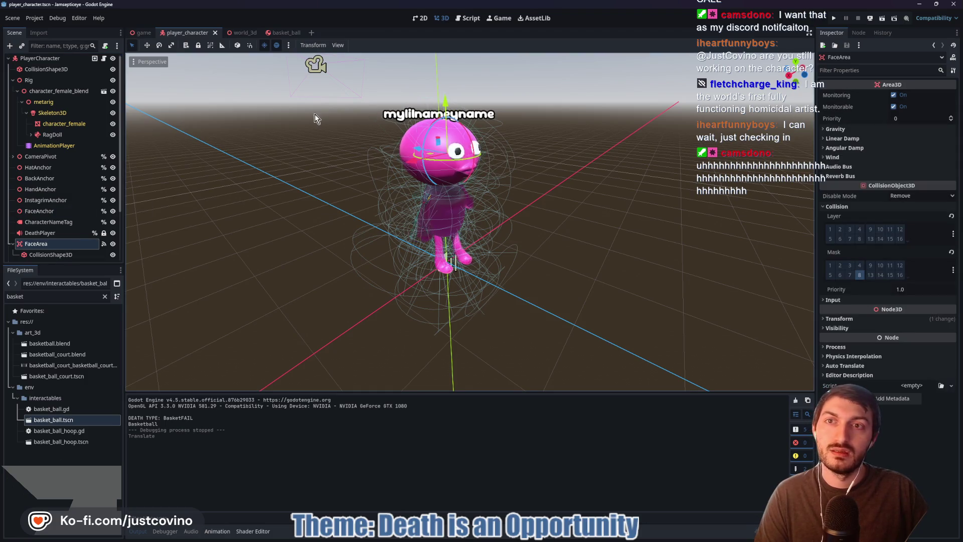
click(282, 33)
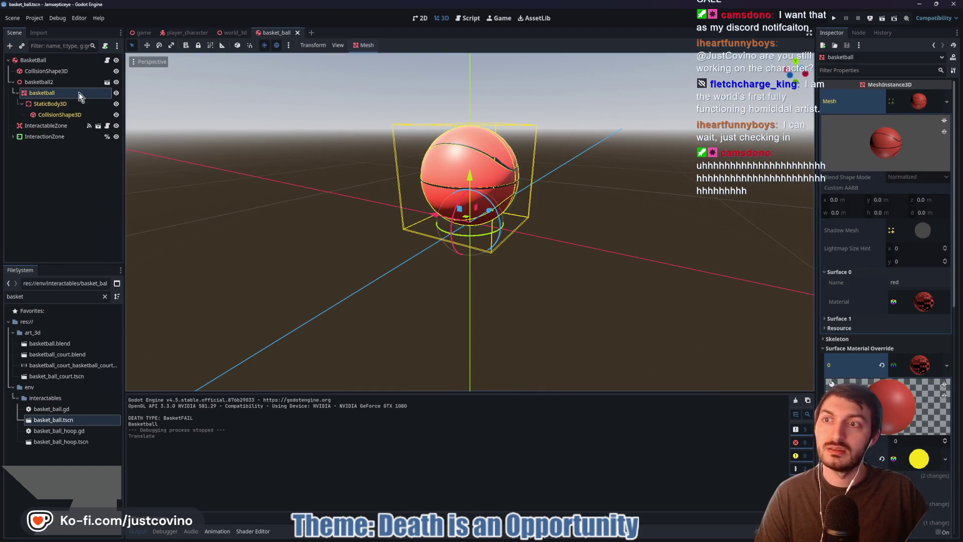
- Open basket_ball.gd and scroll sideways to review line 11 of move_to_player
click(107, 59)
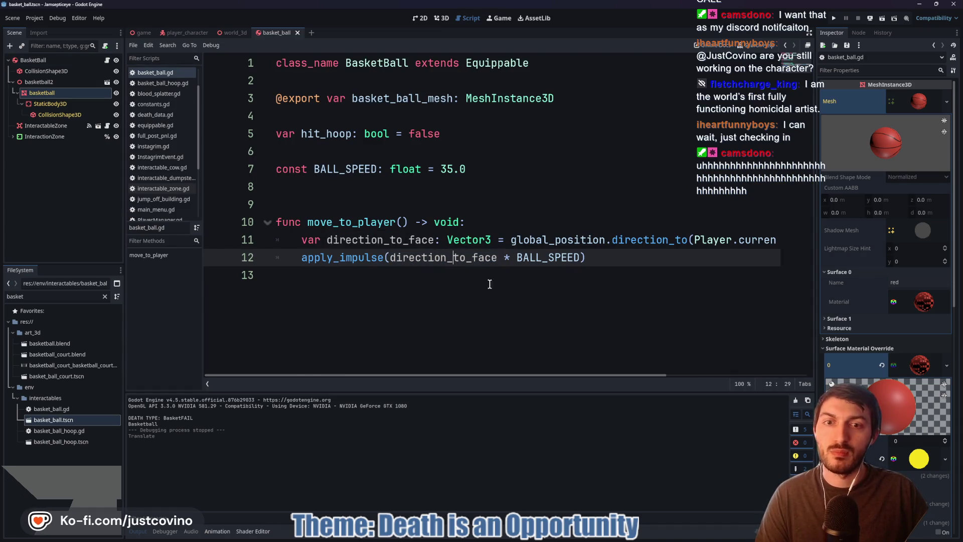
mouse_move(505, 375)
mouse_down()
mouse_move(676, 379)
mouse_move(421, 384)
mouse_move(709, 362)
mouse_up()
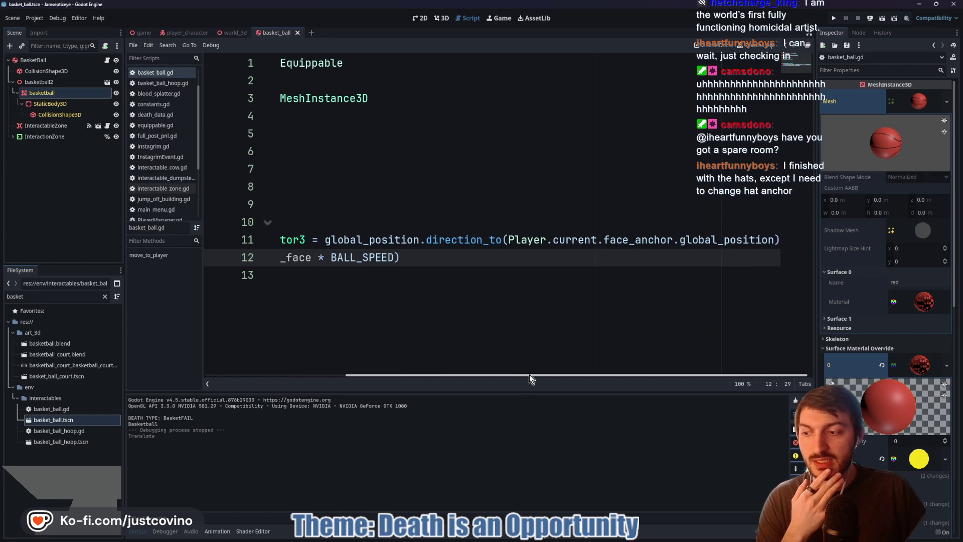
scroll(444, 375, left, 5)
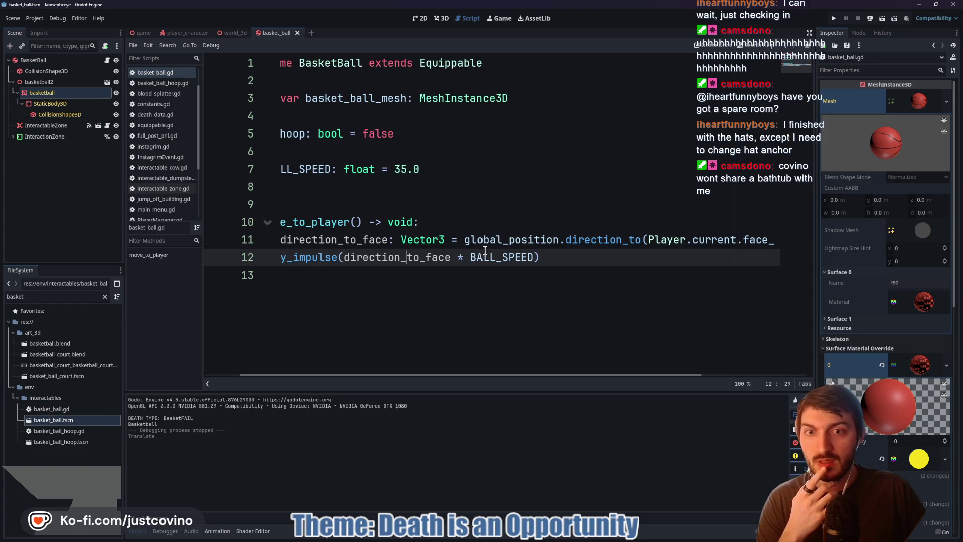
click(579, 539)
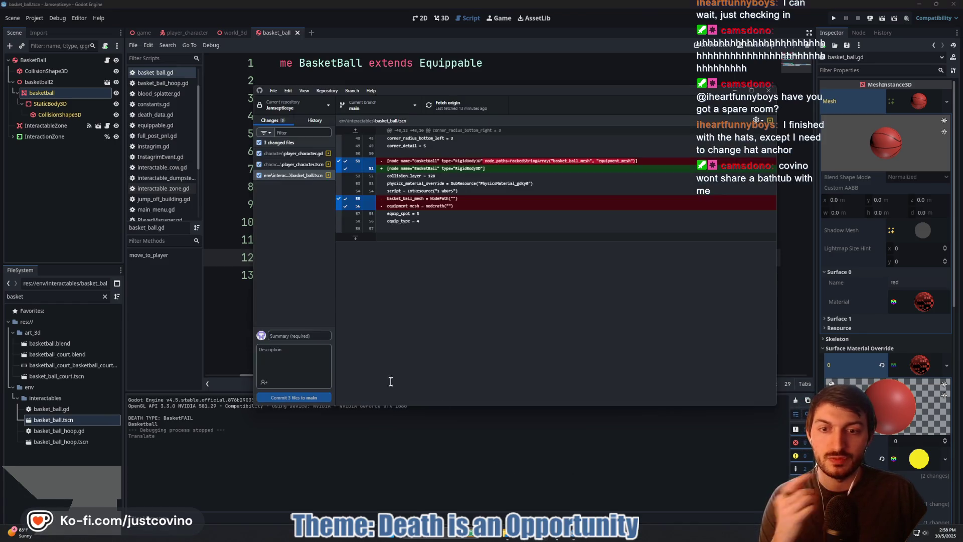
- Commit the three changed files to main as 'moved player face anchor' and sync with origin
text(moved player)
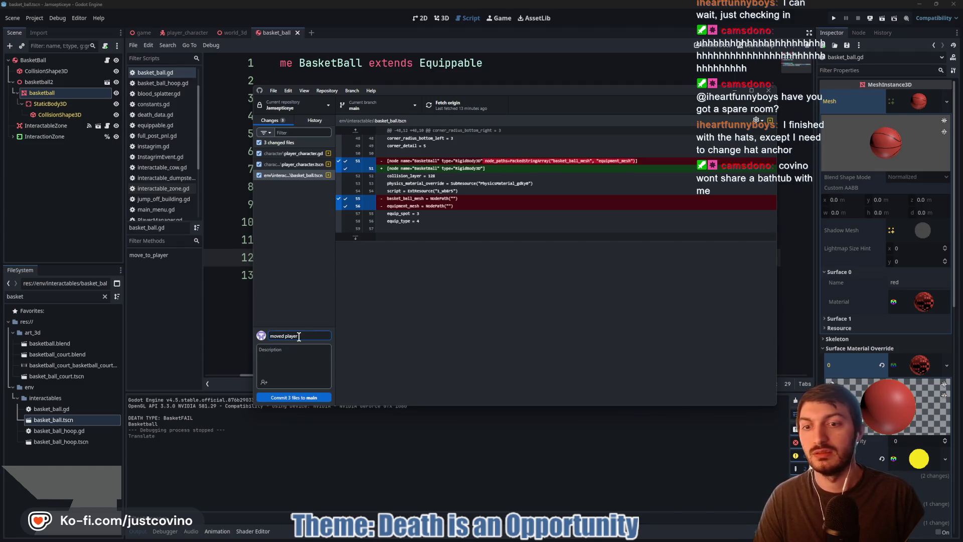
text( anchor)
click(315, 399)
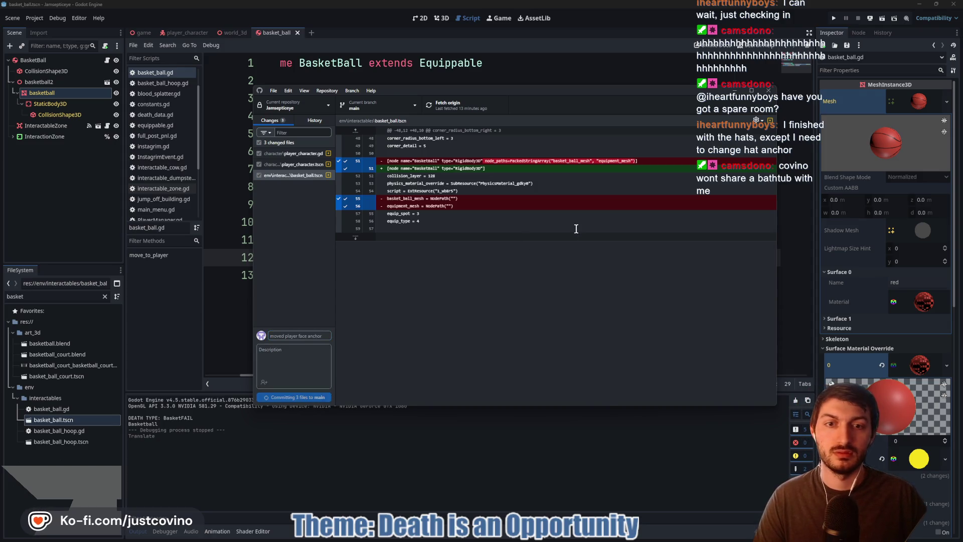
click(639, 194)
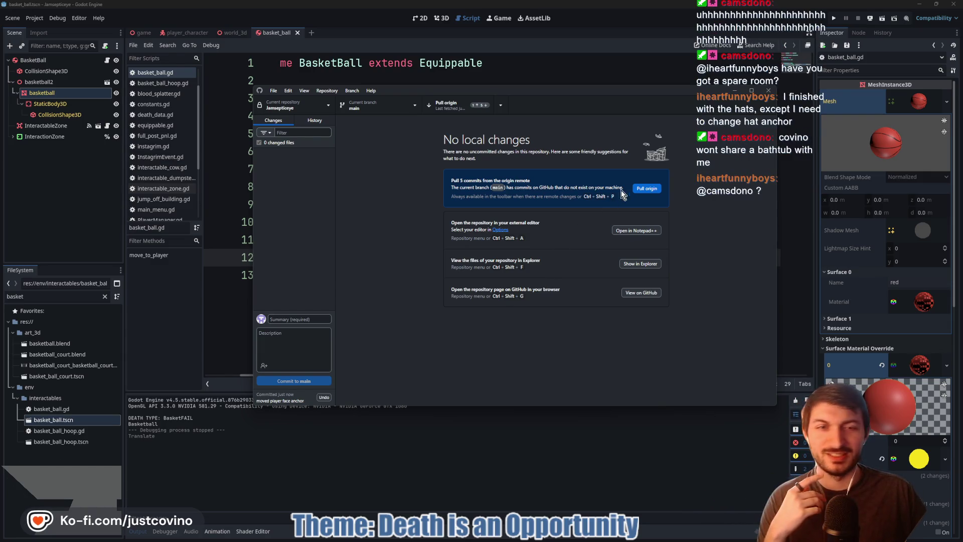
click(648, 189)
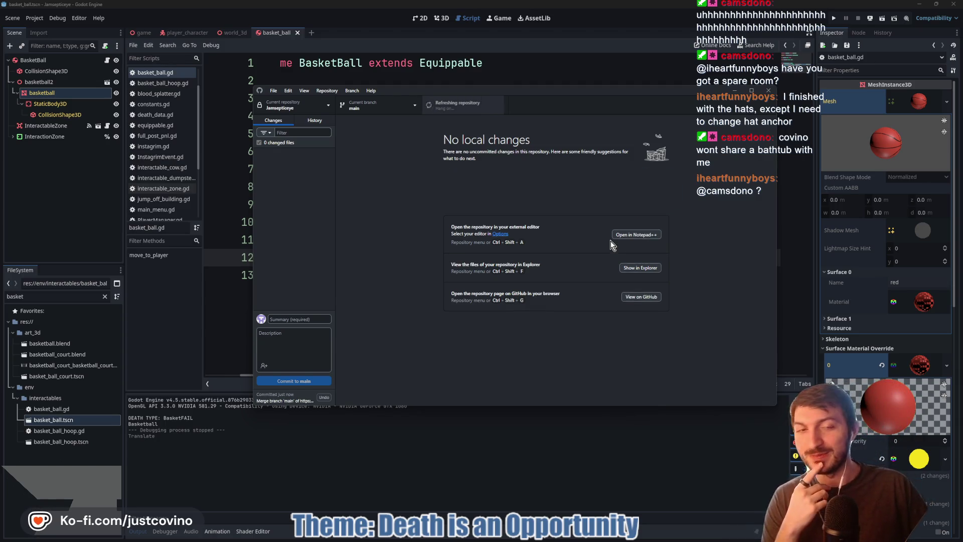
click(646, 192)
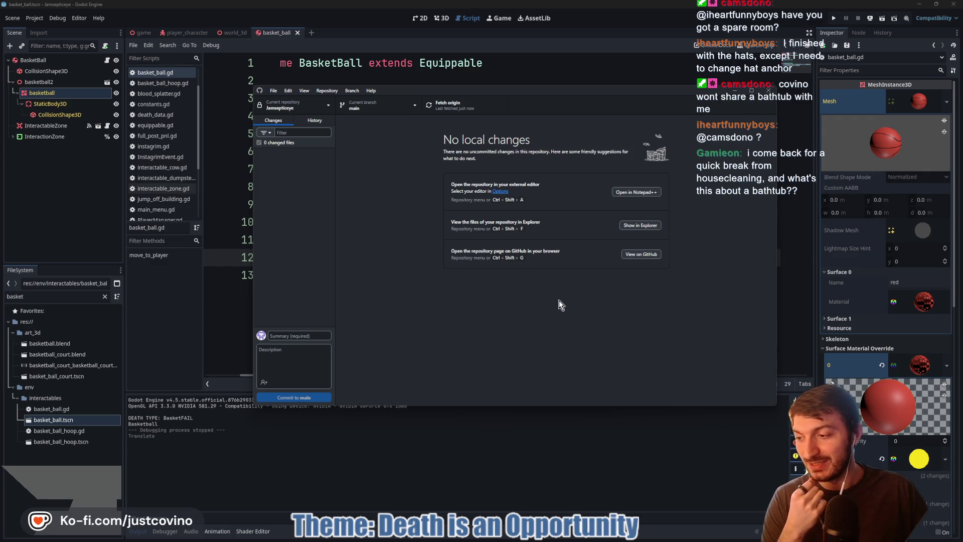
click(486, 413)
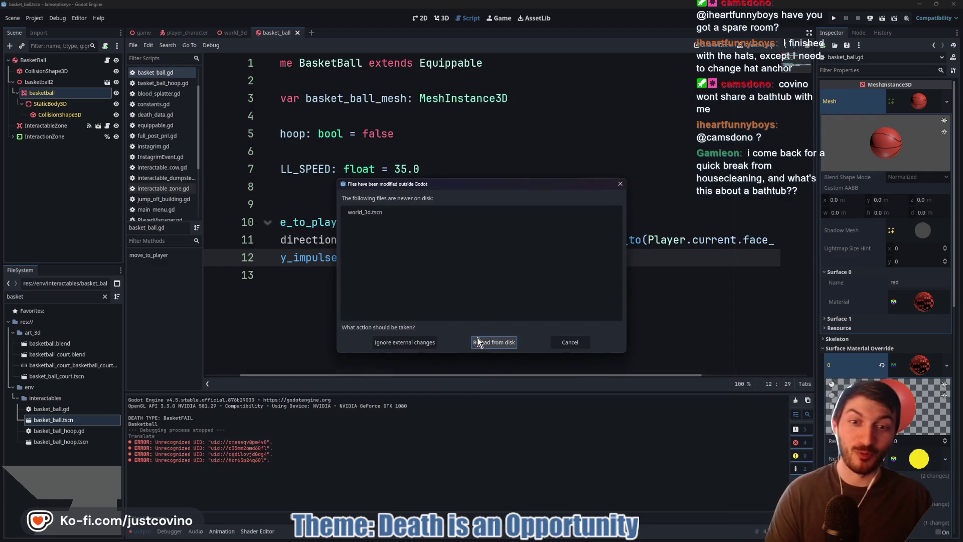
- Reload world_3d.tscn from disk and close the Bear Attack Simulator editor without saving
click(486, 345)
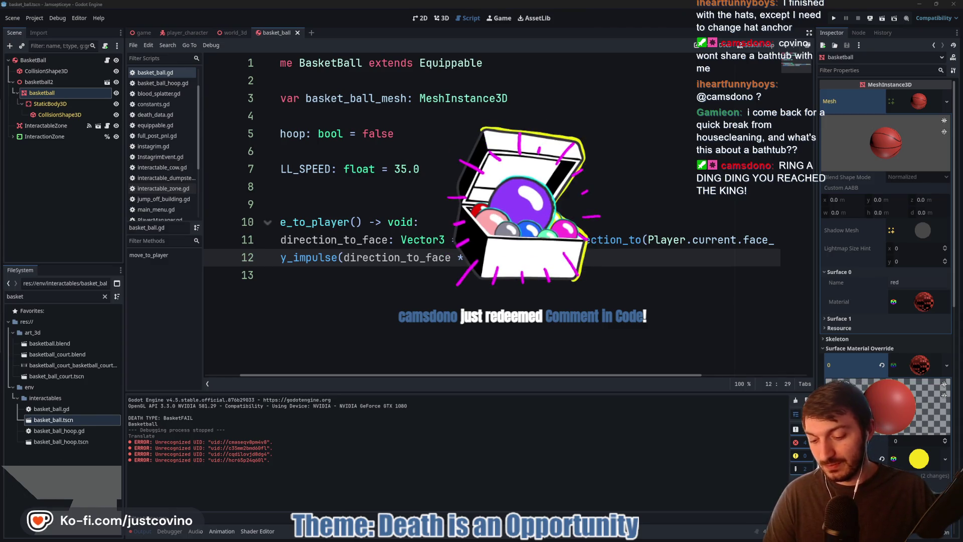
click(511, 279)
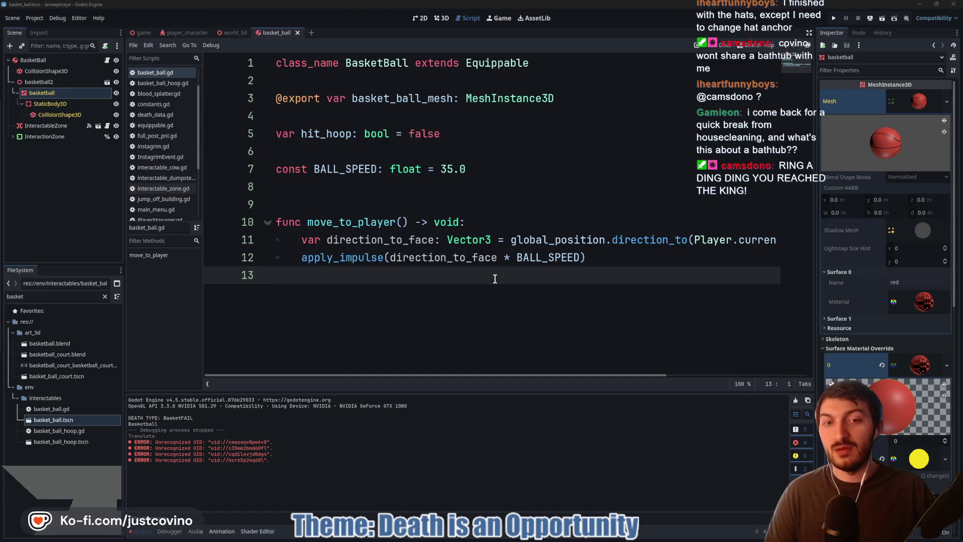
mouse_move(509, 538)
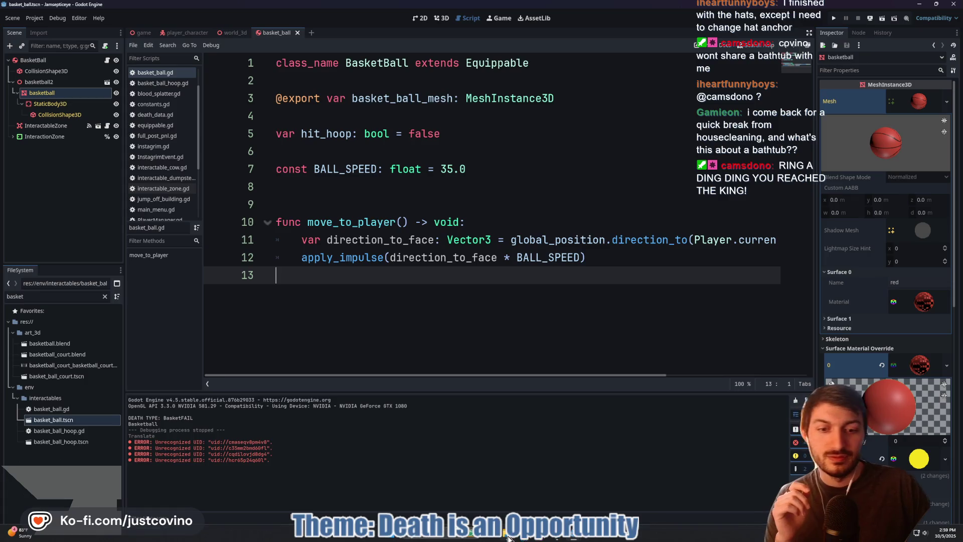
mouse_move(547, 538)
click(609, 482)
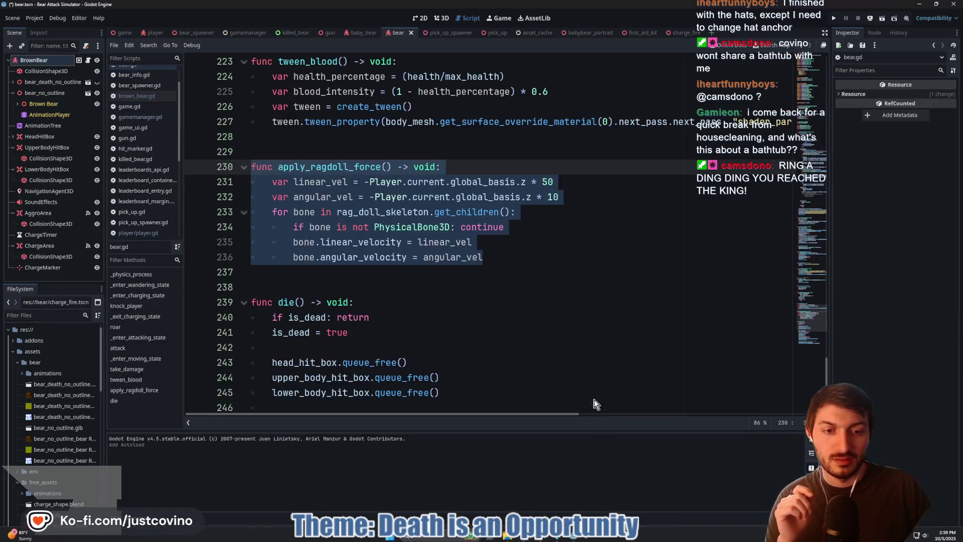
click(391, 274)
click(953, 4)
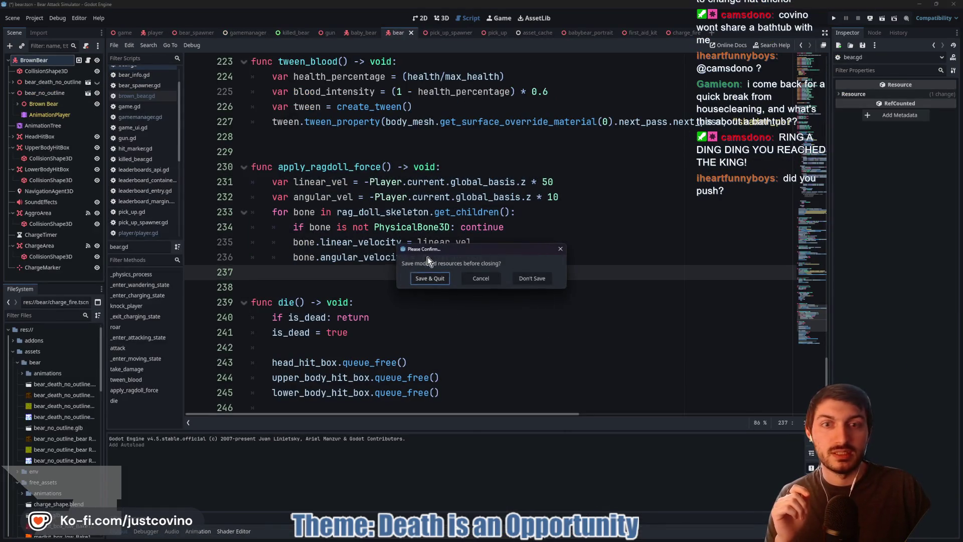
click(522, 278)
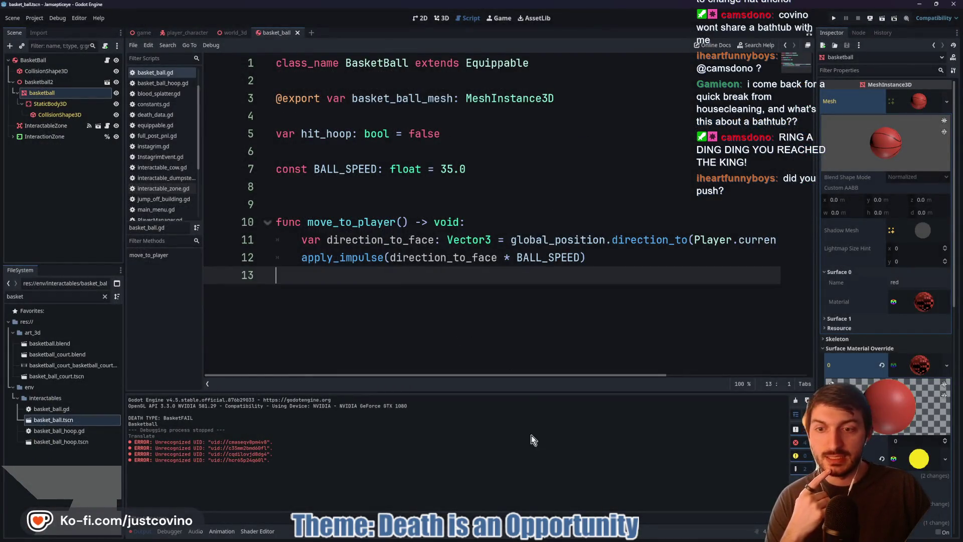
- Launch Godot_v4.5-stable_win64 from Desktop > Godot and open Project Goo
mouse_move(509, 534)
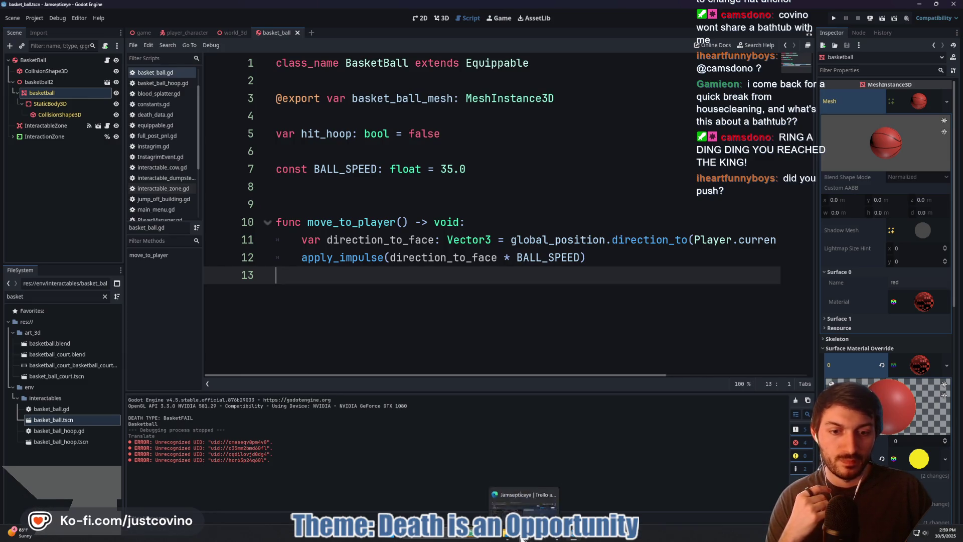
click(468, 495)
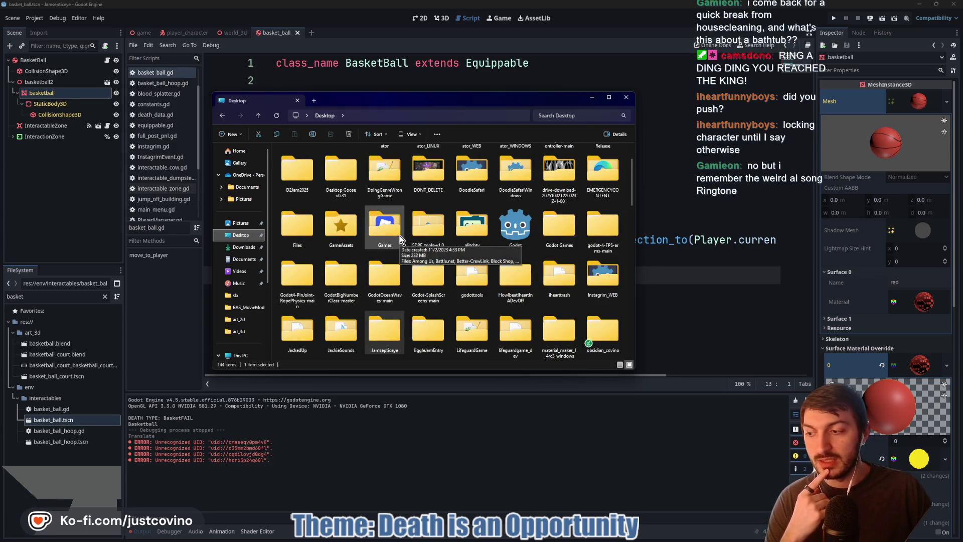
double_click(515, 224)
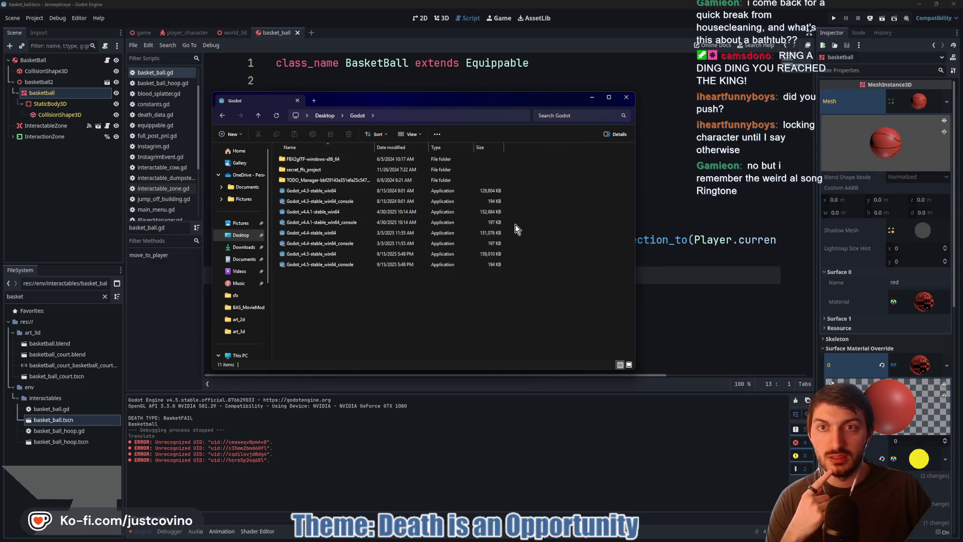
click(321, 256)
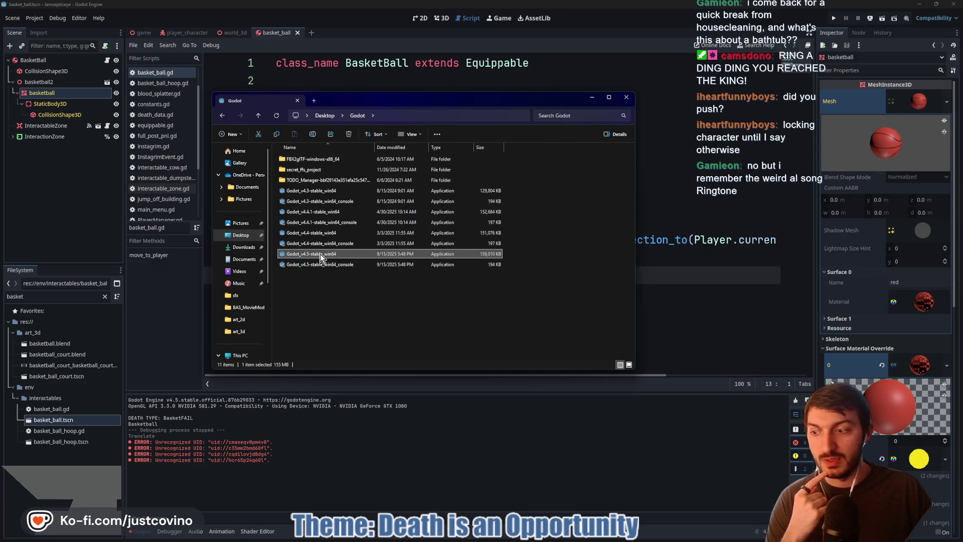
double_click(321, 256)
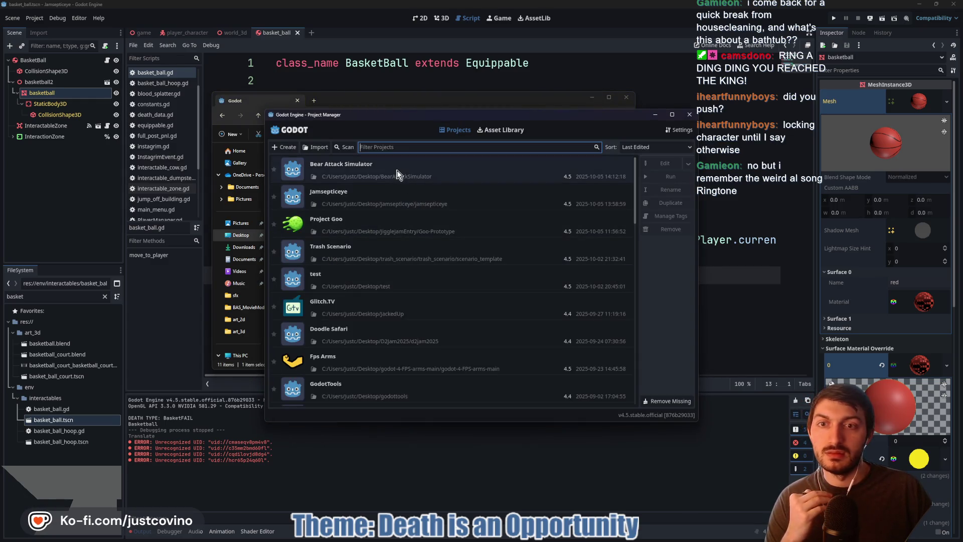
double_click(384, 225)
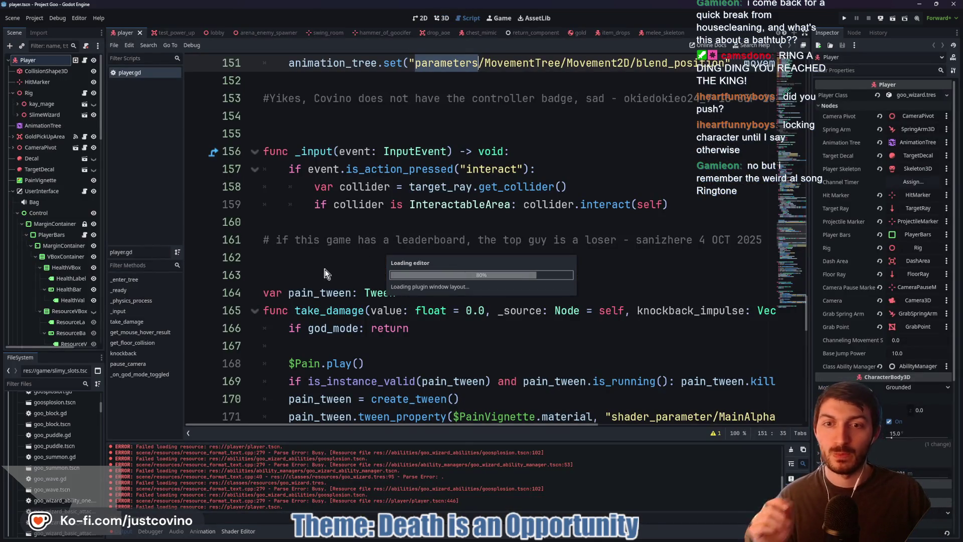
- Add '#RING A DING DING YOU REACHED THE KING!' below line 54 of arena_enemy_spawner, save, and close Project Goo
click(276, 33)
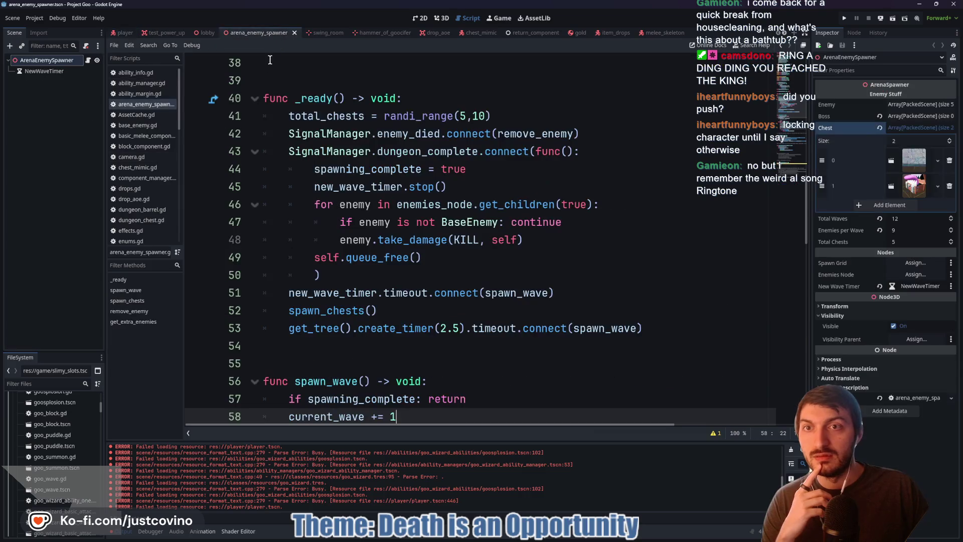
scroll(282, 254, down, 2)
click(283, 241)
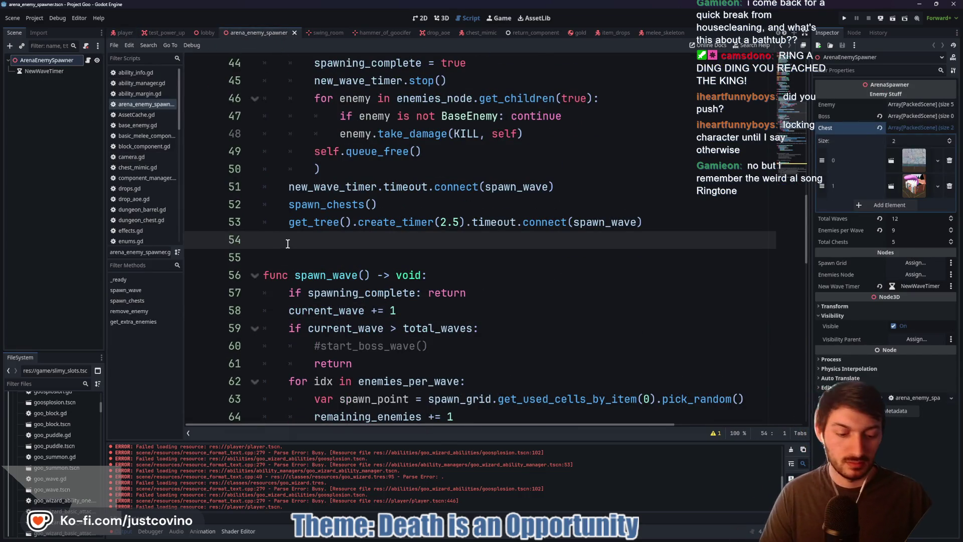
key(Return)
key(Return)
key(Up)
text(#RING A DING DING YOU REACHED THE KING!)
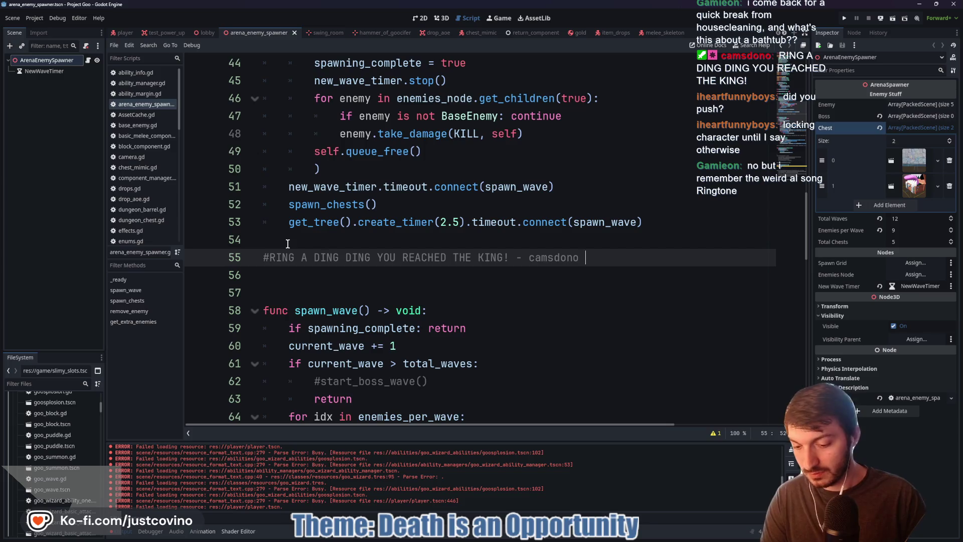
key(ctrl+s)
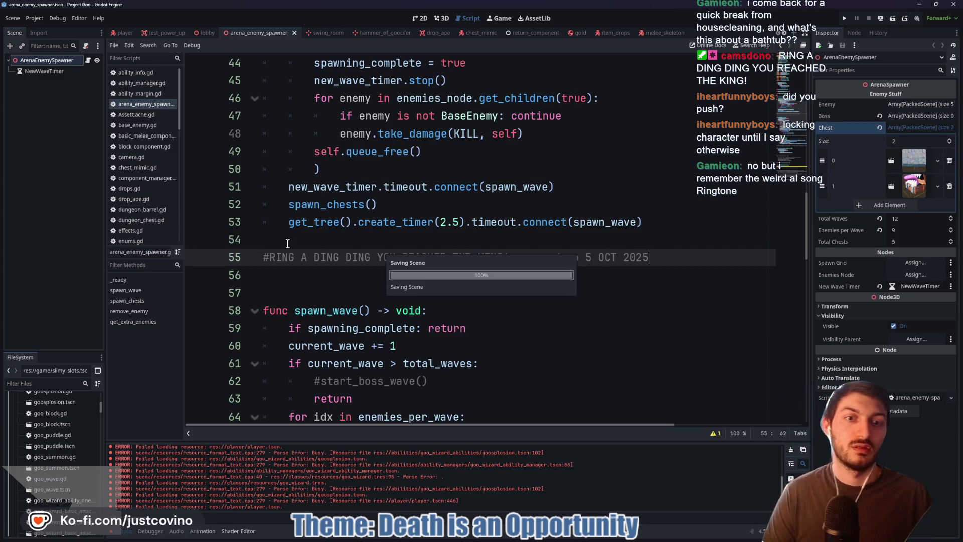
click(953, 5)
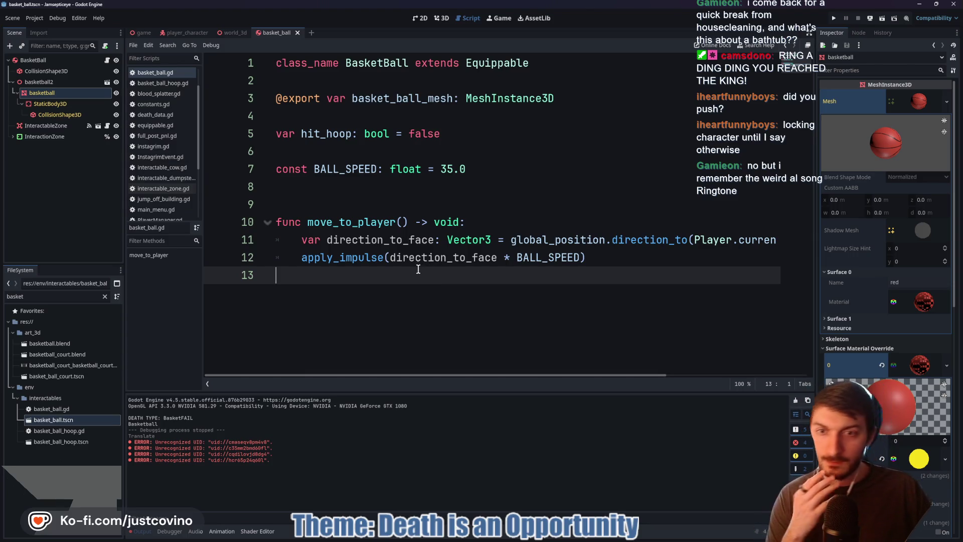
mouse_move(356, 261)
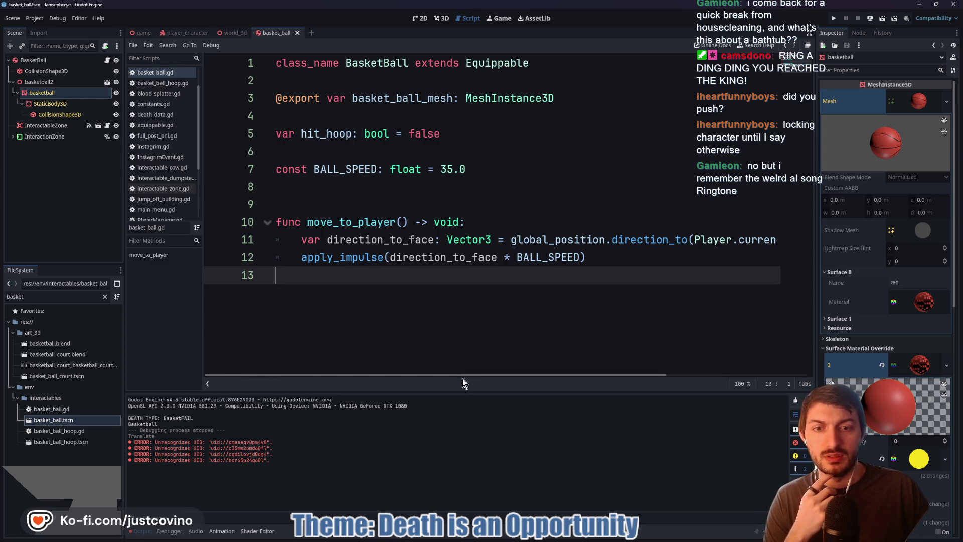
- Append '+ Vector3.UP' after face_anchor.global_position) on line 11 of basket_ball.gd
mouse_move(456, 375)
mouse_down()
mouse_move(660, 377)
mouse_move(443, 386)
mouse_up()
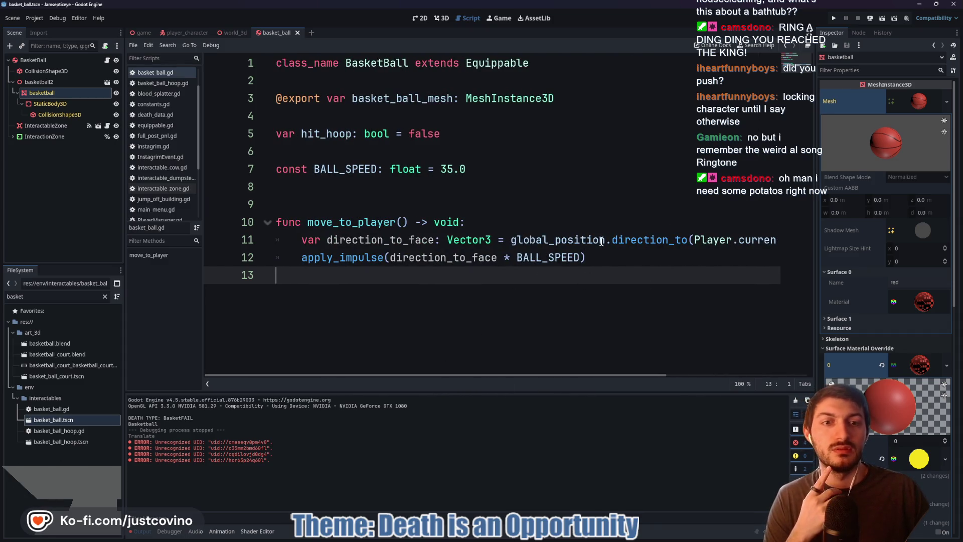
mouse_move(604, 240)
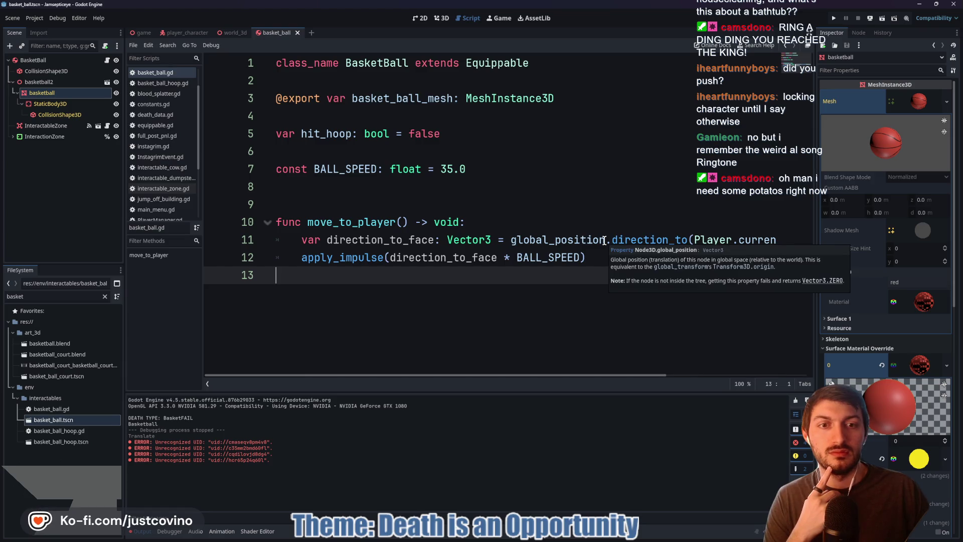
drag(481, 375, 668, 379)
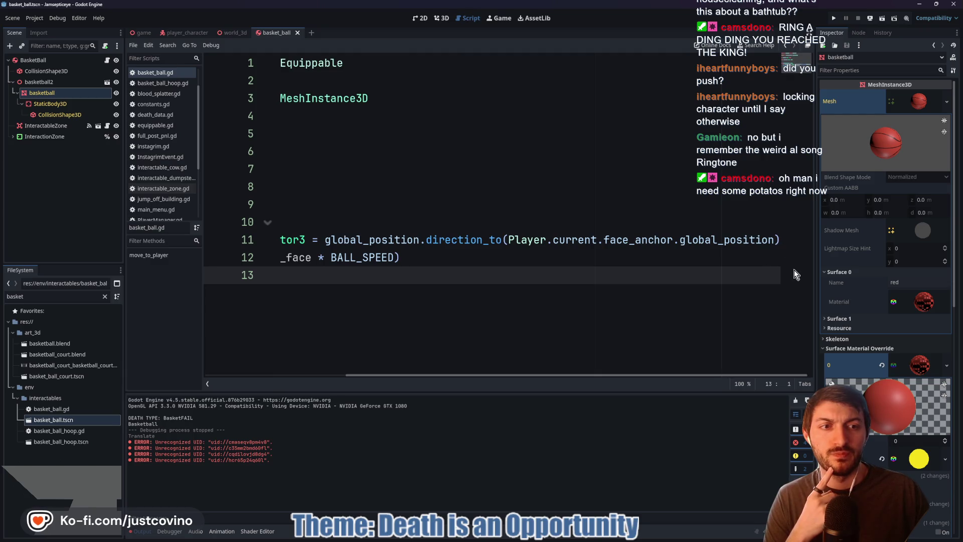
click(777, 240)
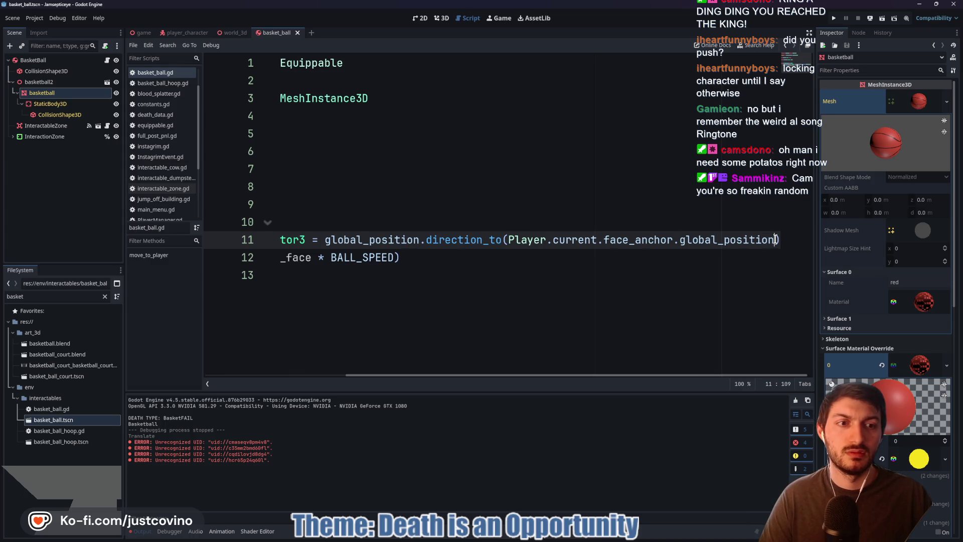
scroll(480, 385, left, 5)
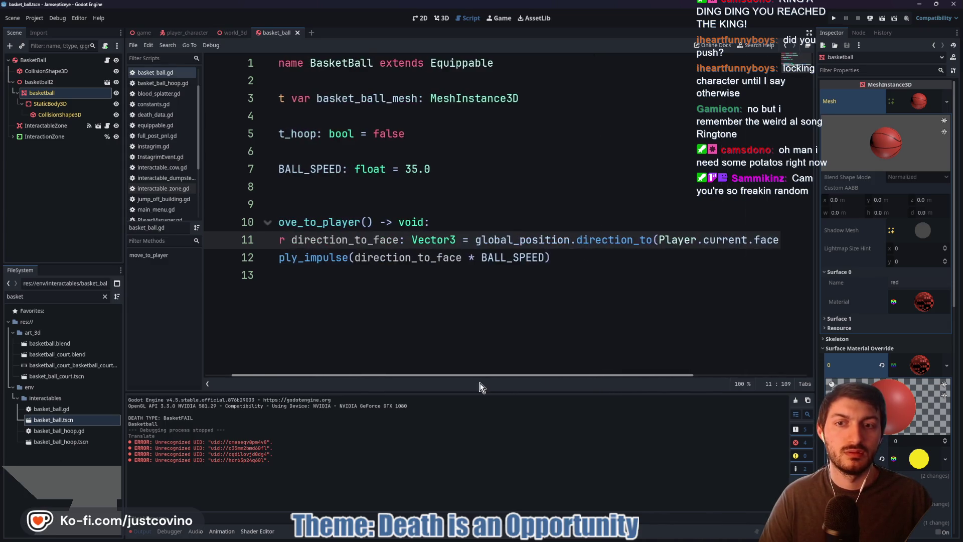
scroll(432, 383, right, 3)
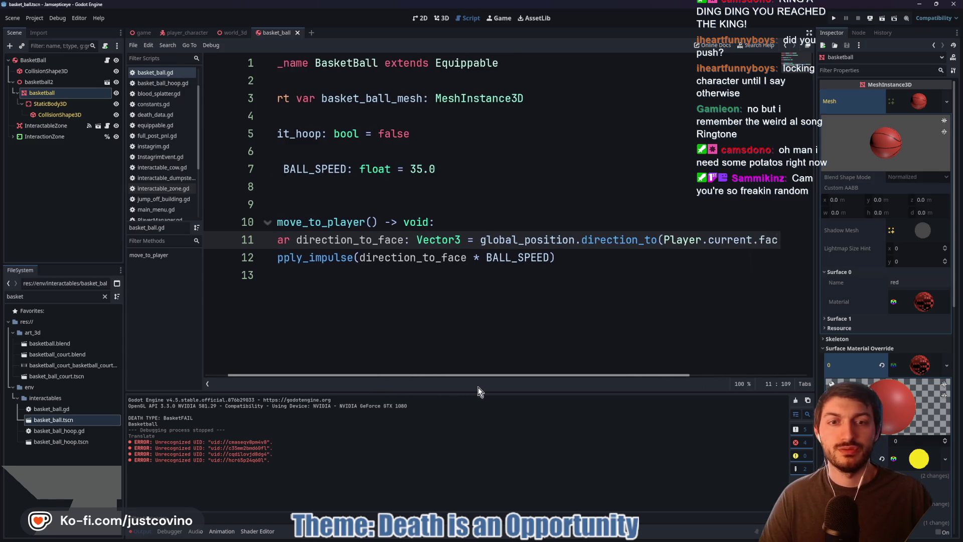
mouse_move(530, 387)
mouse_down()
mouse_move(571, 388)
mouse_move(450, 384)
mouse_up()
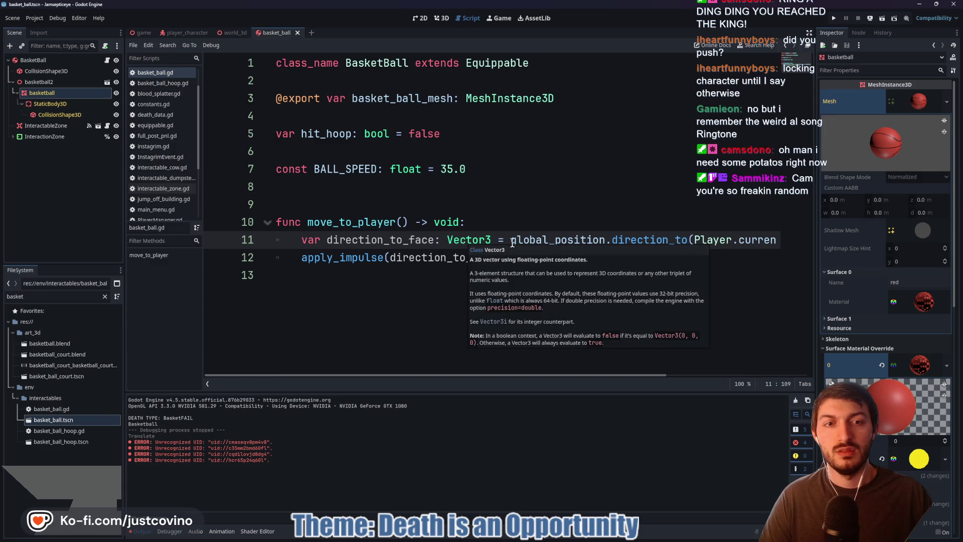
mouse_move(642, 239)
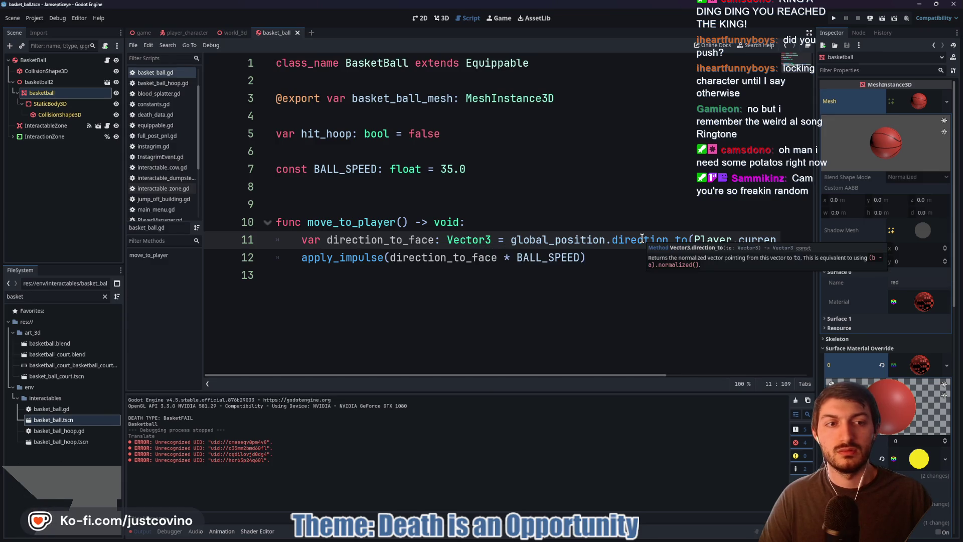
drag(565, 375, 778, 375)
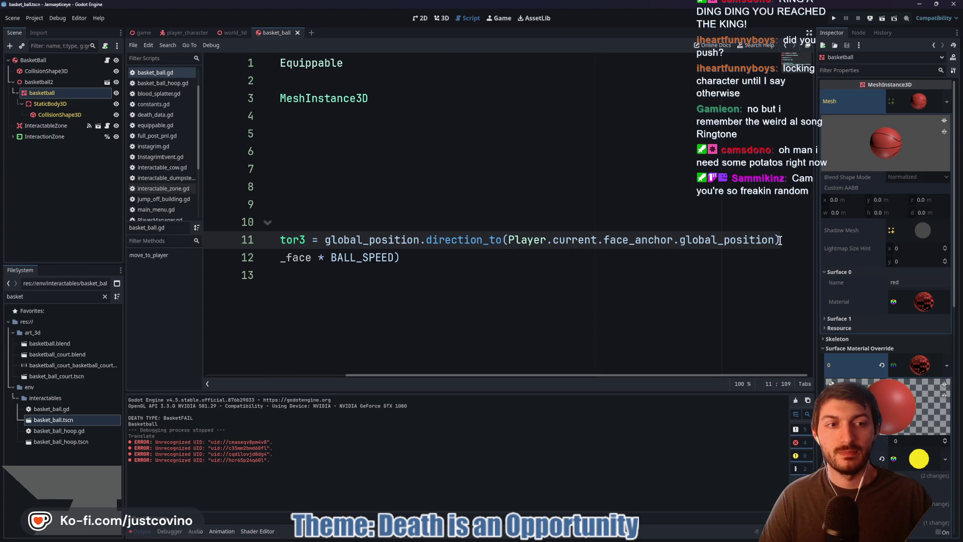
text(+)
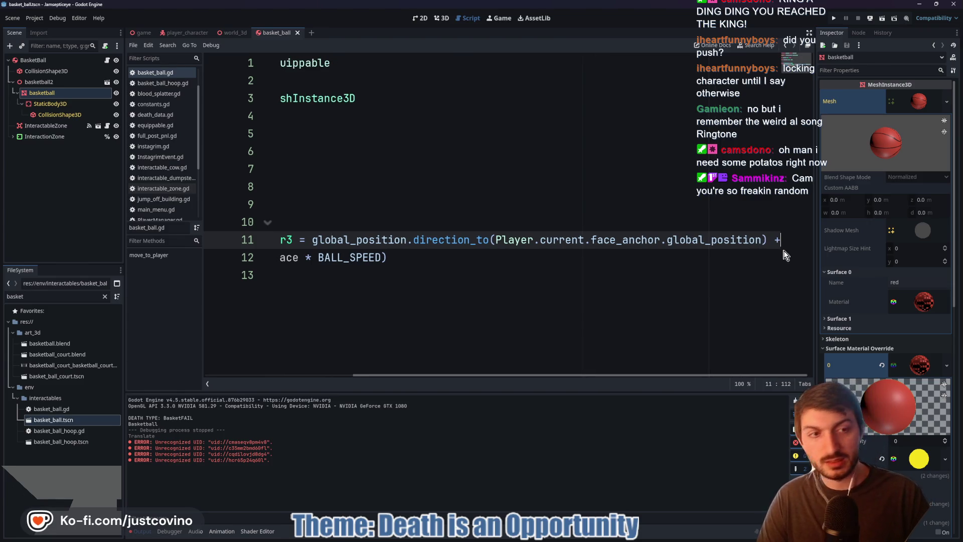
text( Vector3)
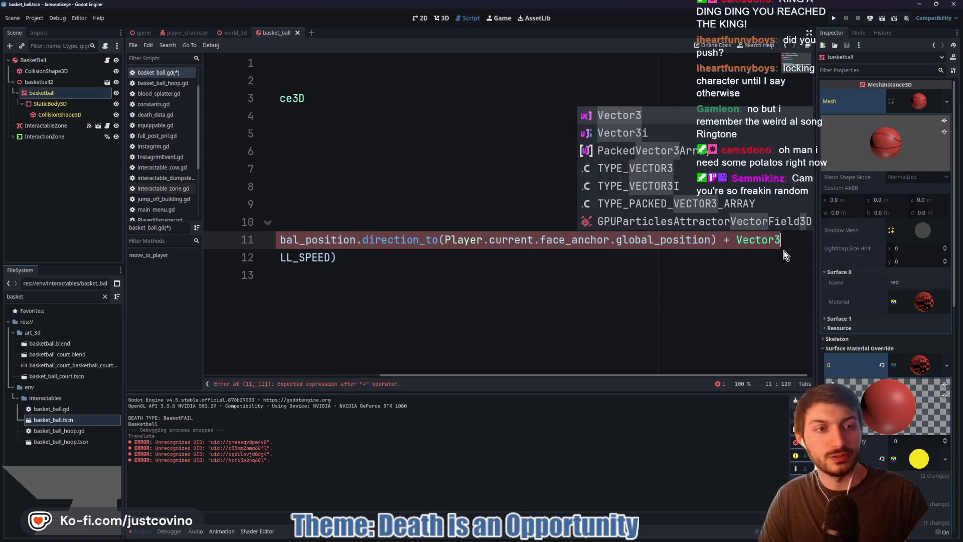
text(.UP)
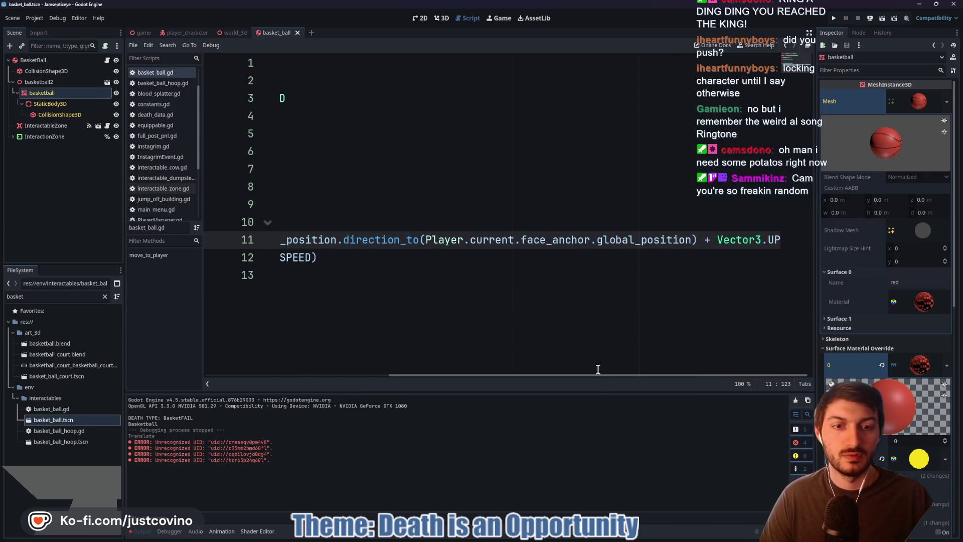
drag(597, 375, 364, 381)
click(415, 273)
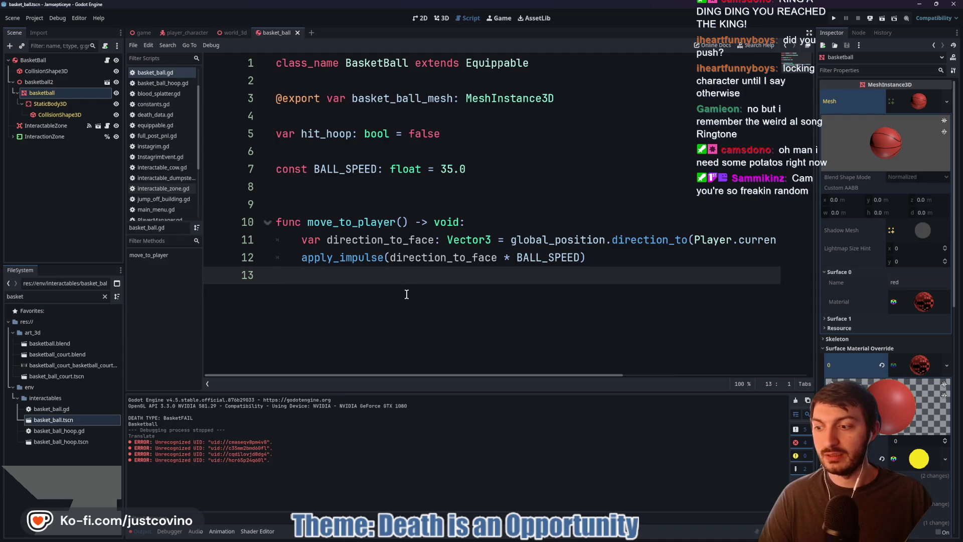
click(140, 32)
- Playtest by walking to the basketball court, throwing with R, then stopping after the BasketFAIL death
key(F5)
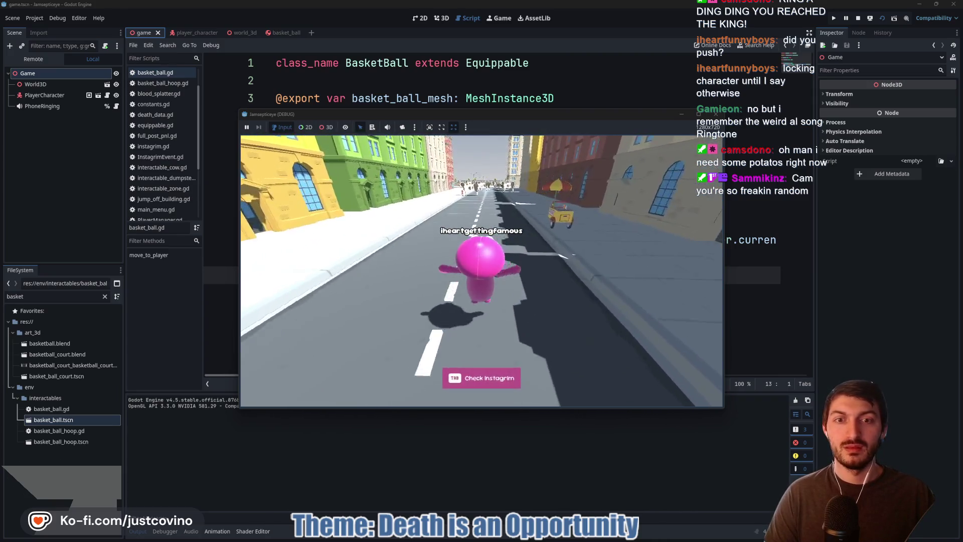
key(space)
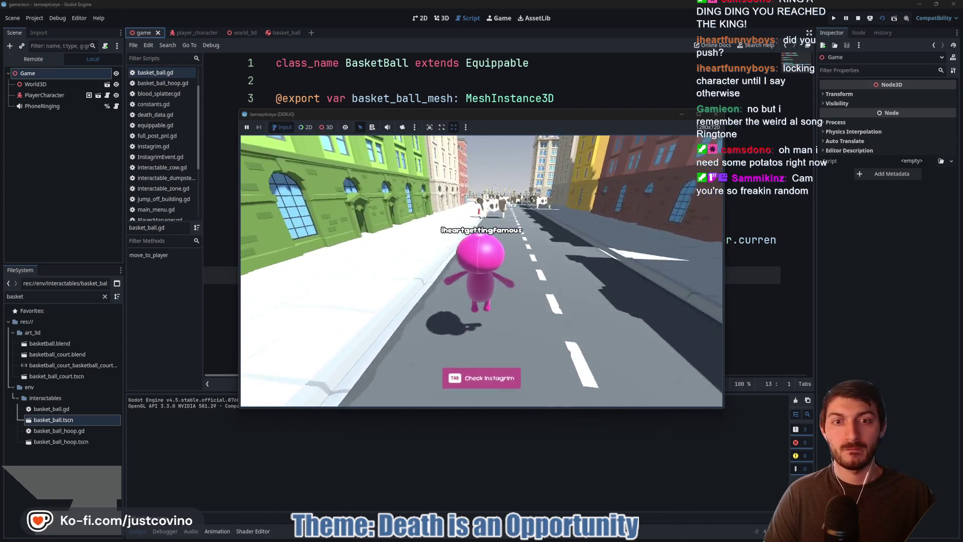
key(space)
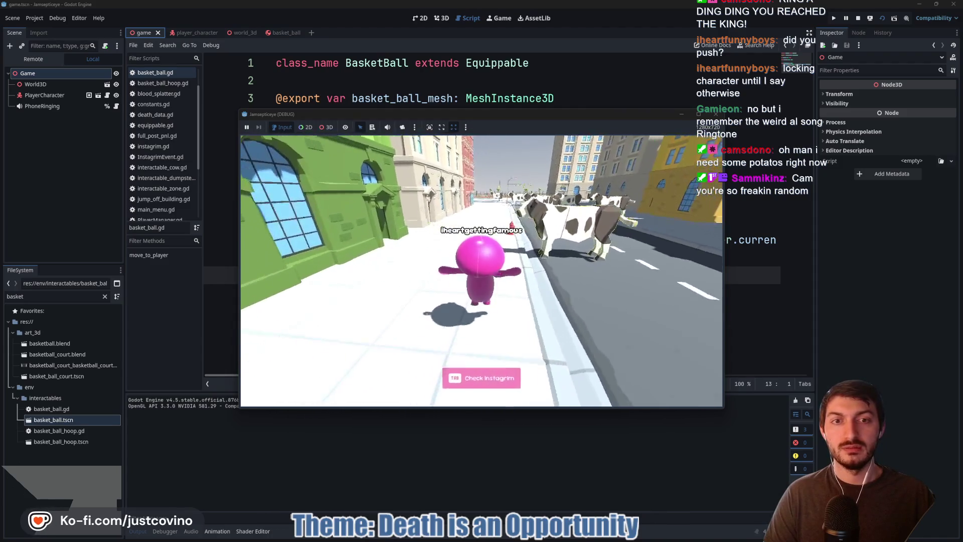
key(w)
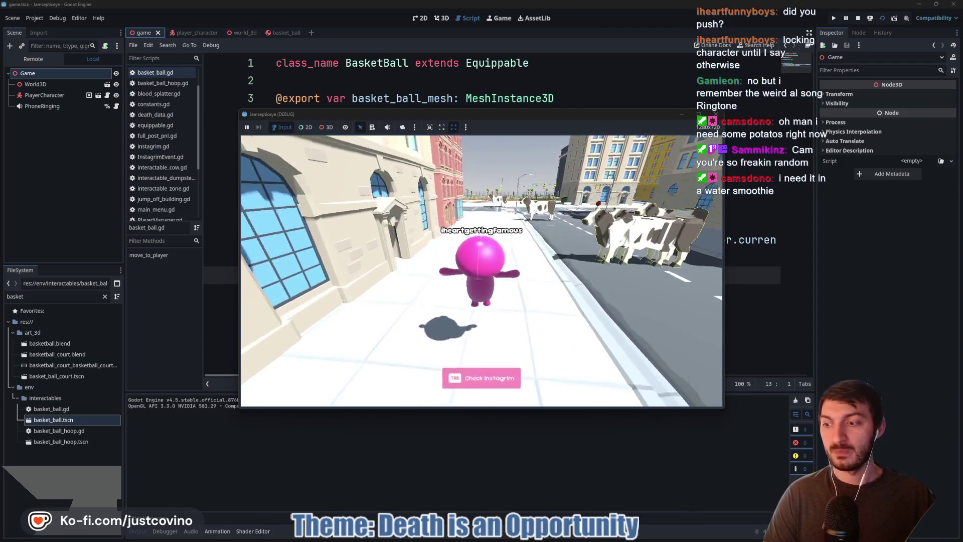
key(w)
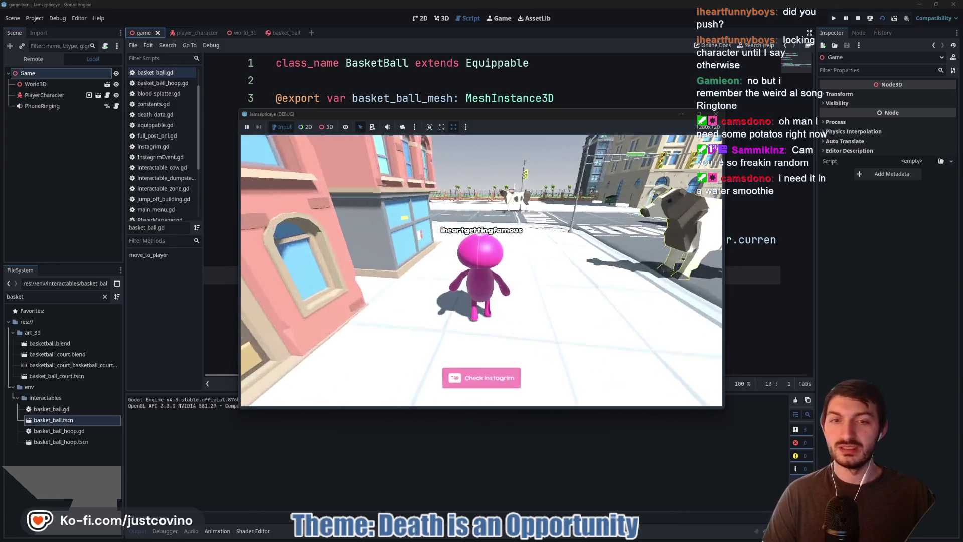
key(w)
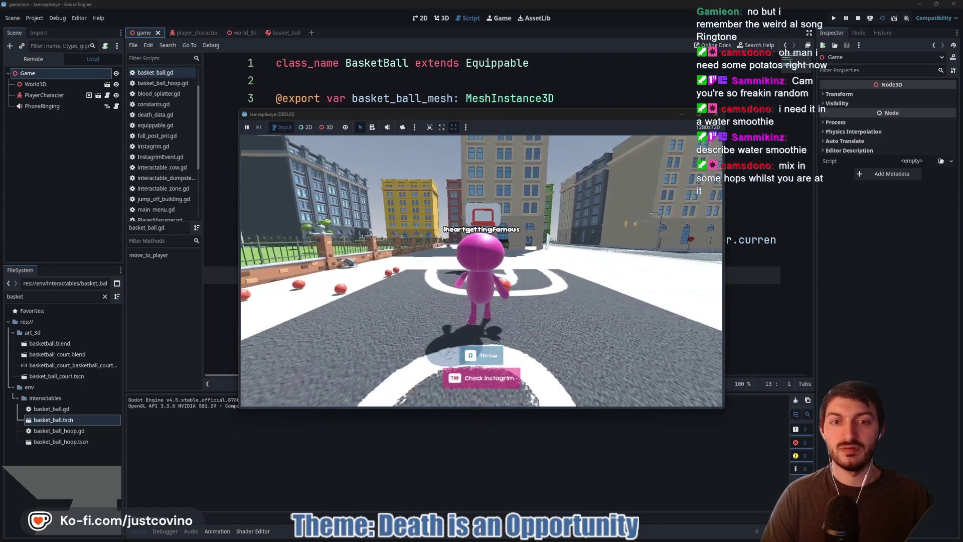
key(r)
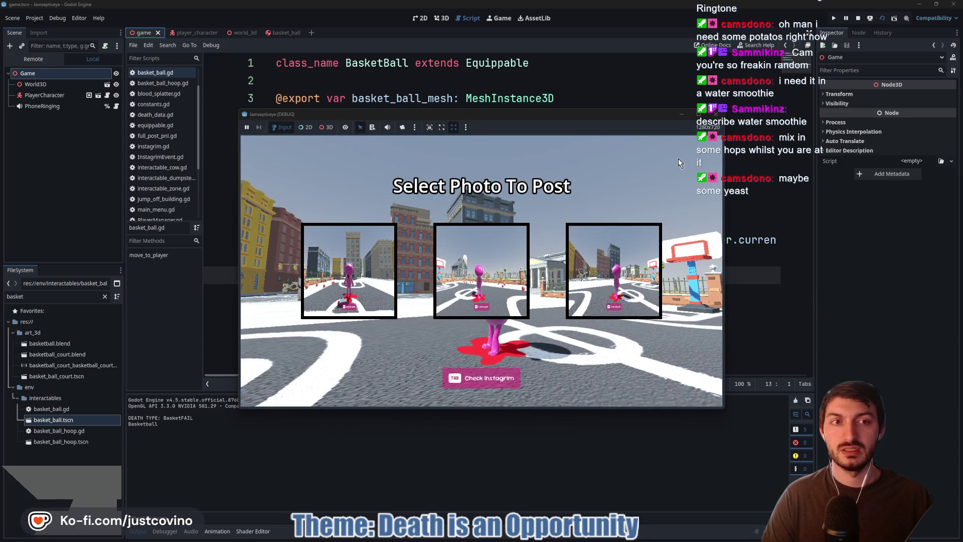
key(F8)
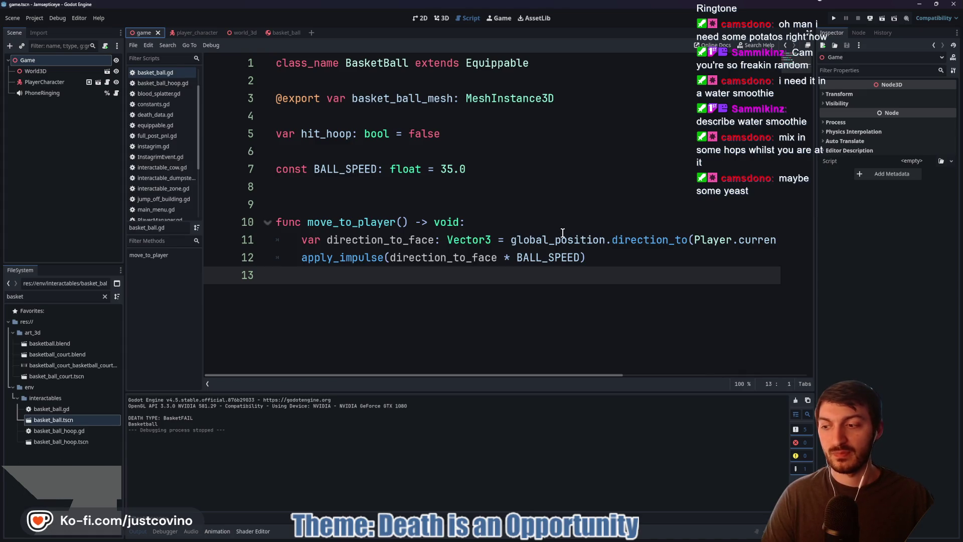
- Rerun the game, throw at the court's hoop and pick a photo, then select line 11's Vector3.UP offset
mouse_move(562, 232)
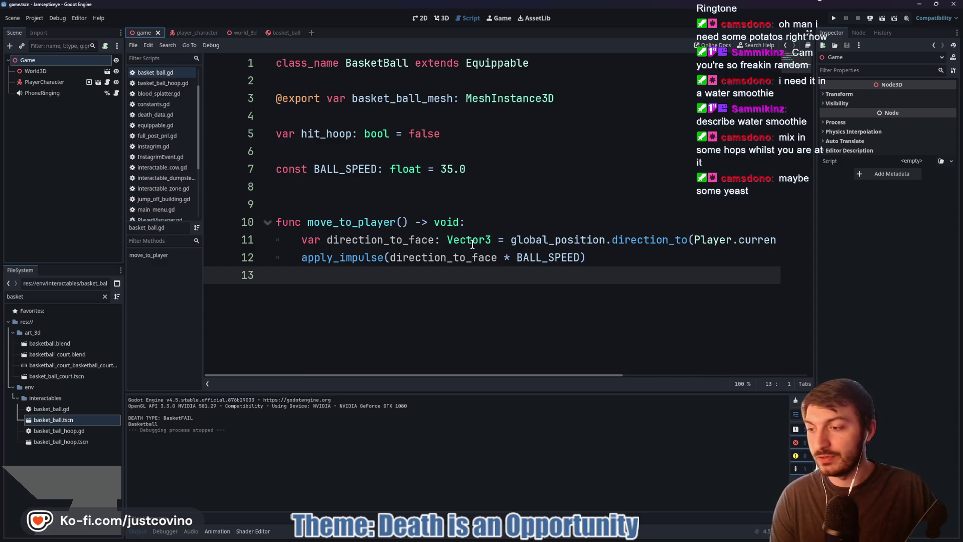
key(F5)
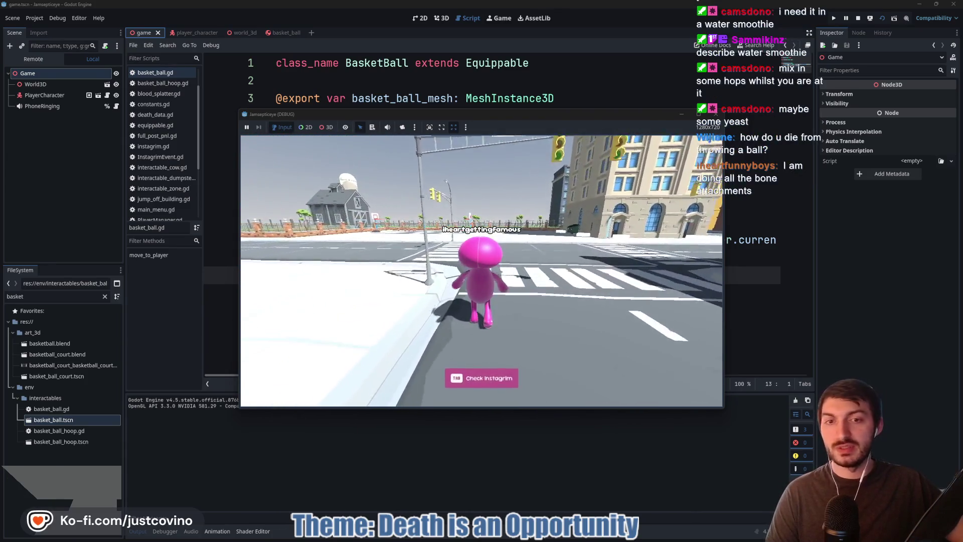
key(a)
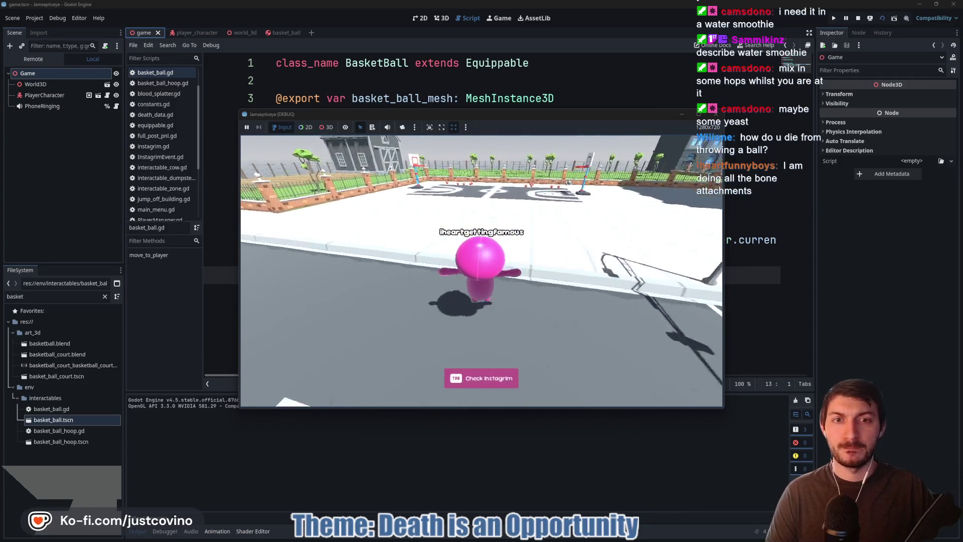
key(w)
key(w)
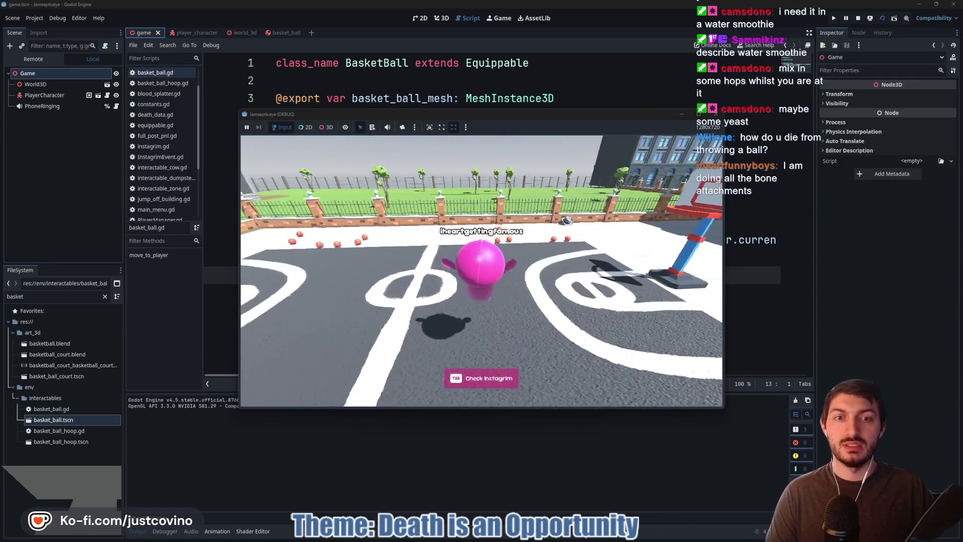
key(d)
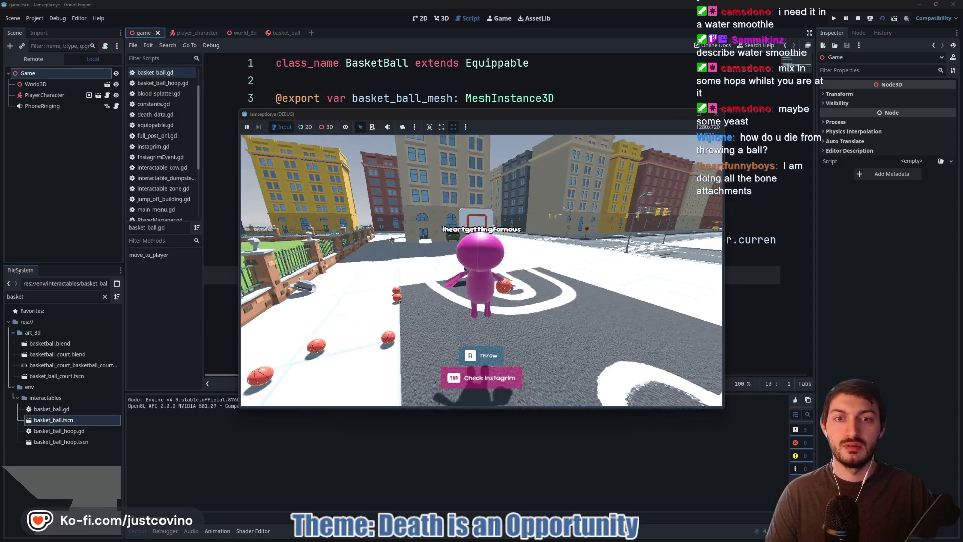
key(r)
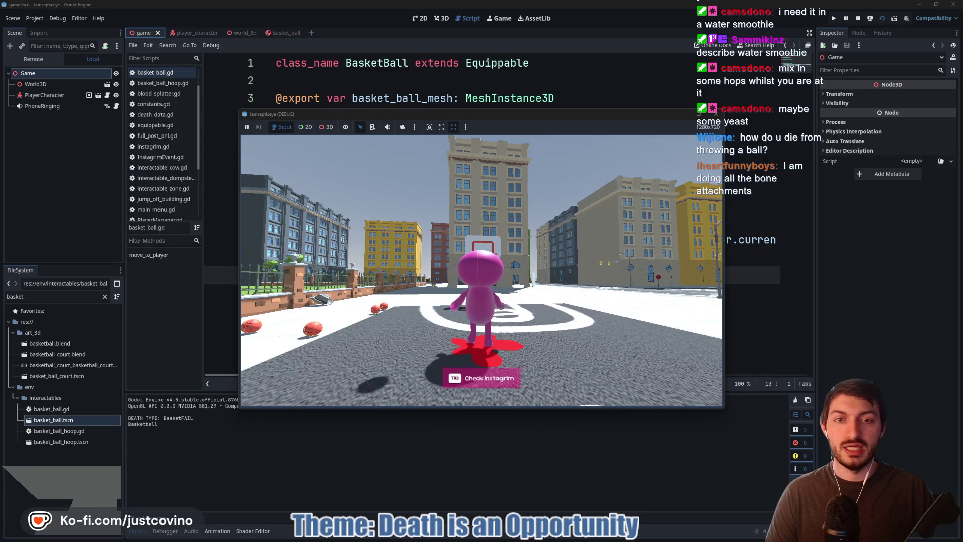
key(Tab)
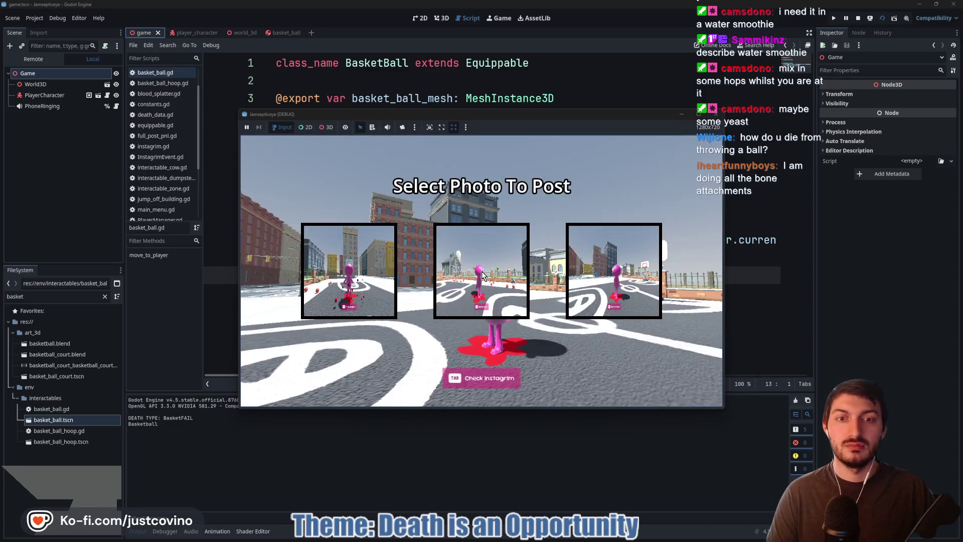
click(480, 283)
drag(502, 376, 737, 377)
drag(705, 239, 781, 242)
- Remove the '+ Vector3.UP' offset from line 11
key(BackSpace)
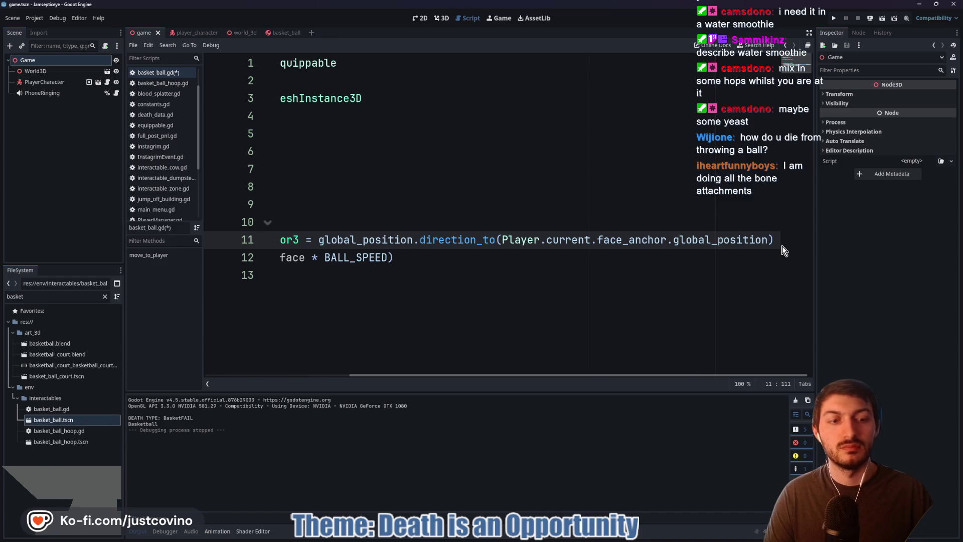
key(Left)
drag(527, 379, 384, 380)
- Add '+ Vector3(0,0.5,0.0)' after direction_to_face in the apply_impulse line
click(494, 259)
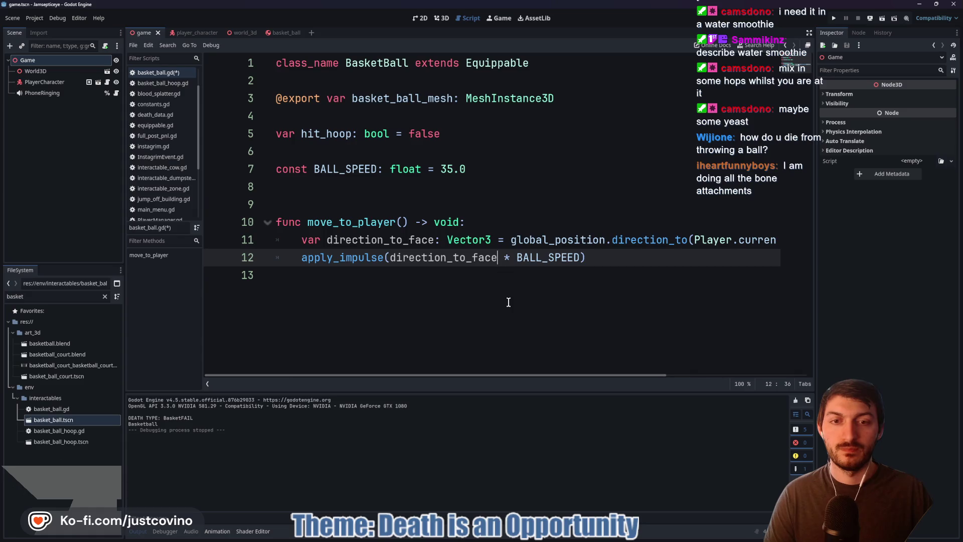
text(+ Ve)
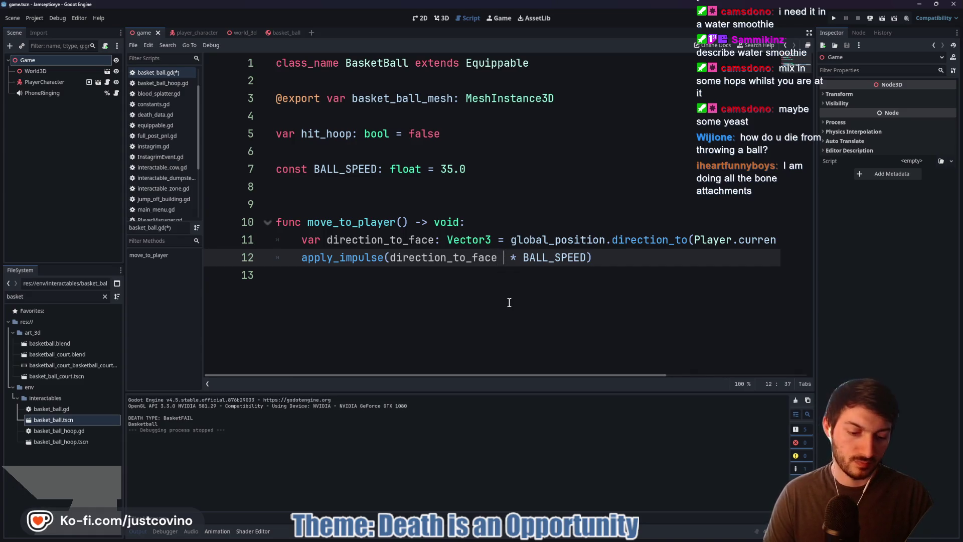
text(ctoe)
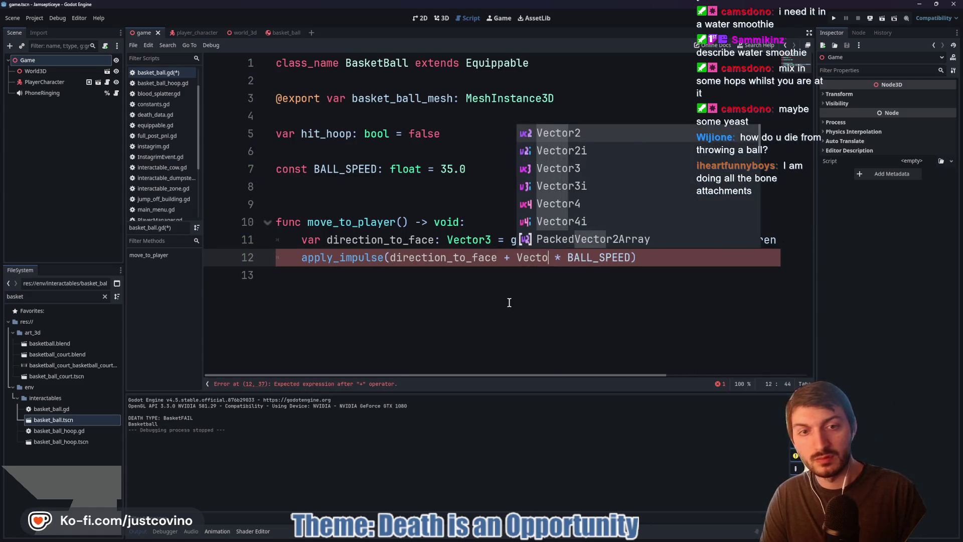
key(BackSpace)
text(r3)
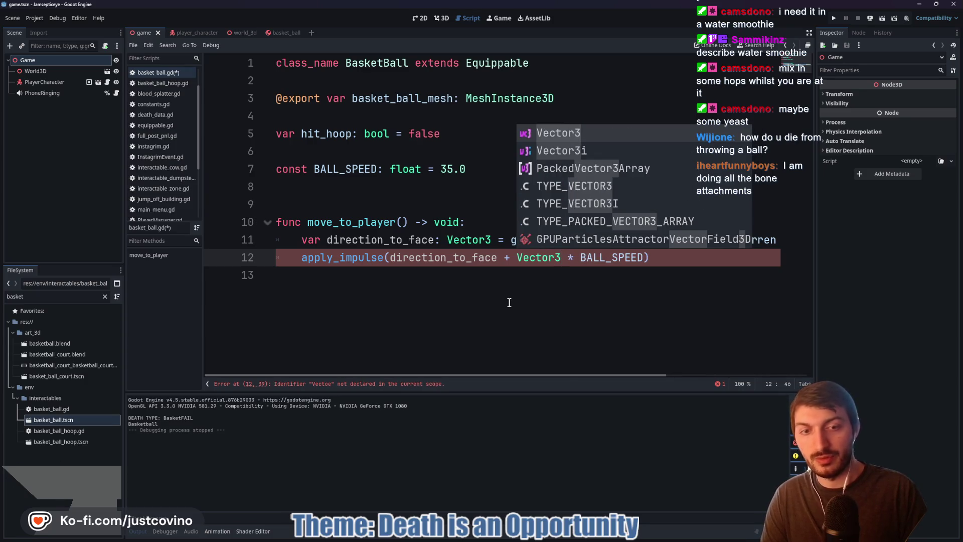
text((0,0.5)
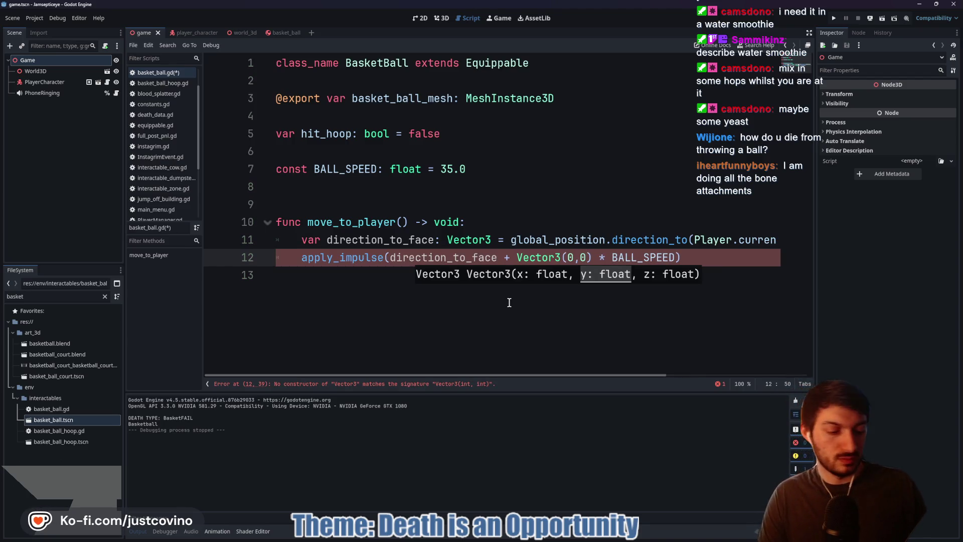
text(, )
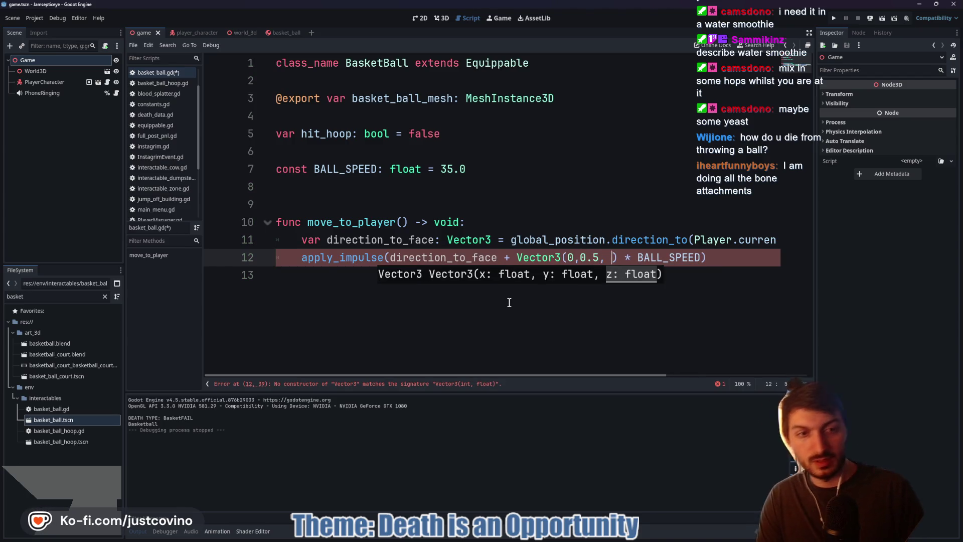
text(.0.0)
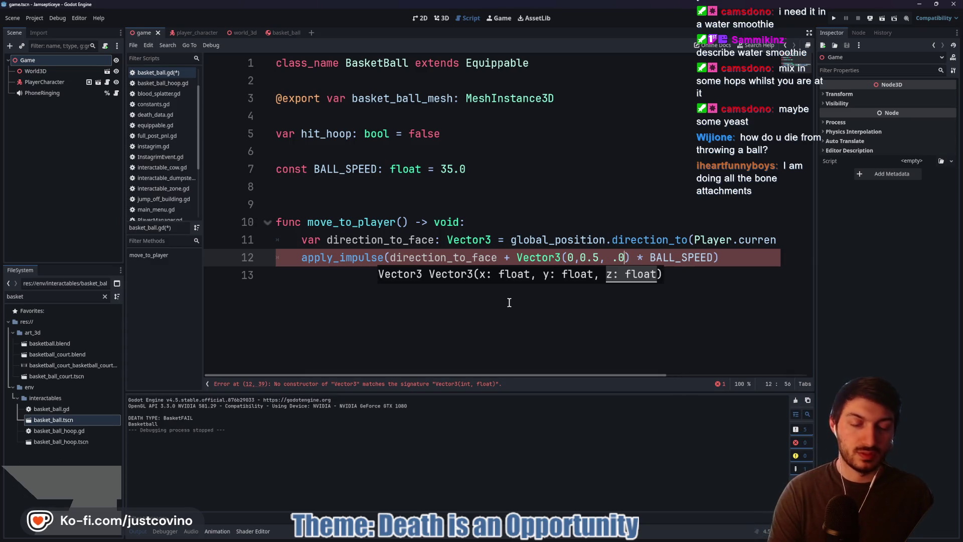
click(616, 257)
key(BackSpace)
key(BackSpace)
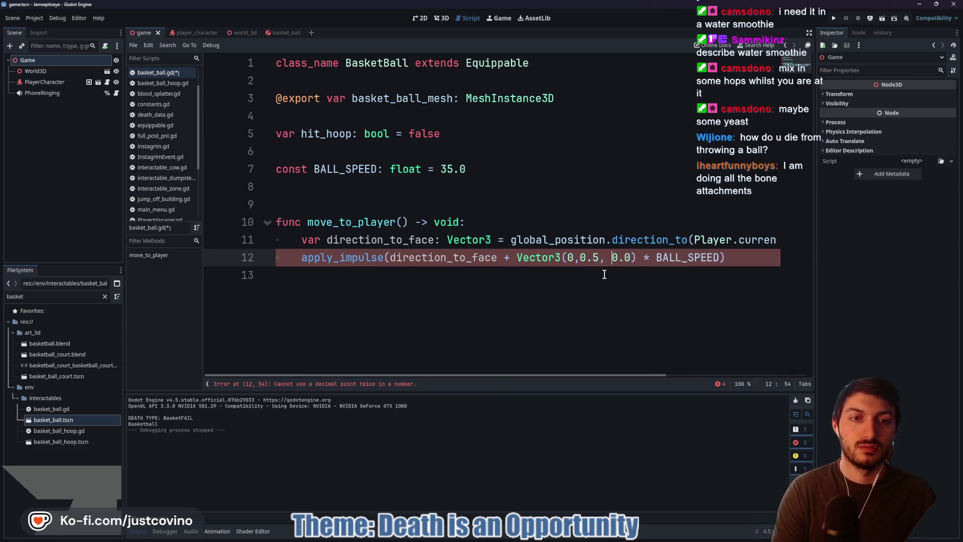
- Wrap the expression as (direction_to_face + Vector3(0,0.5,0.0)) * BALL_SPEED and save the script
drag(630, 262, 390, 258)
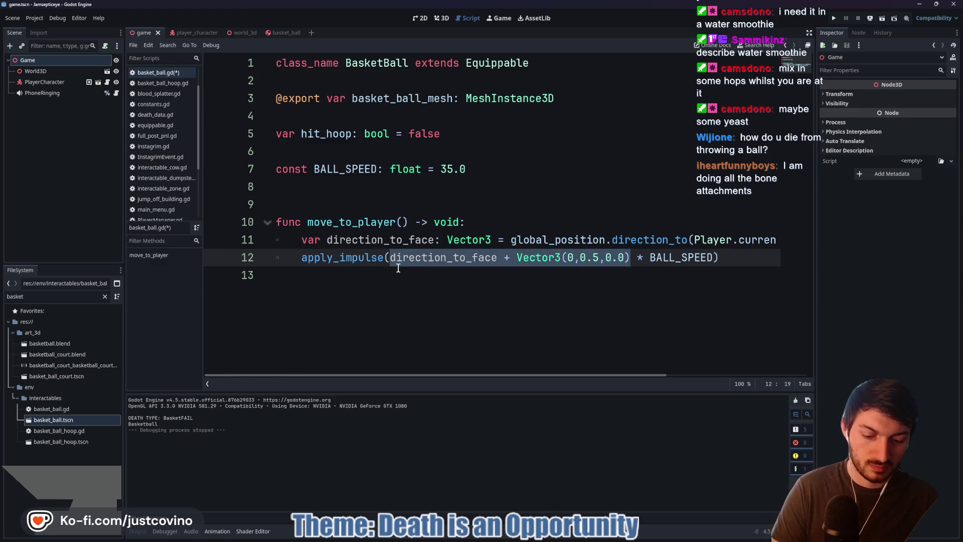
text(()
click(543, 226)
key(ctrl+s)
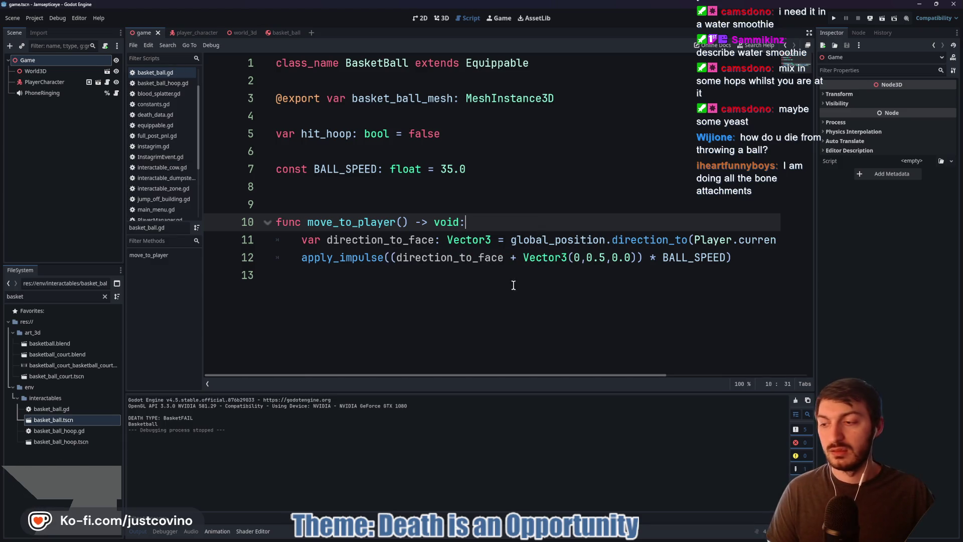
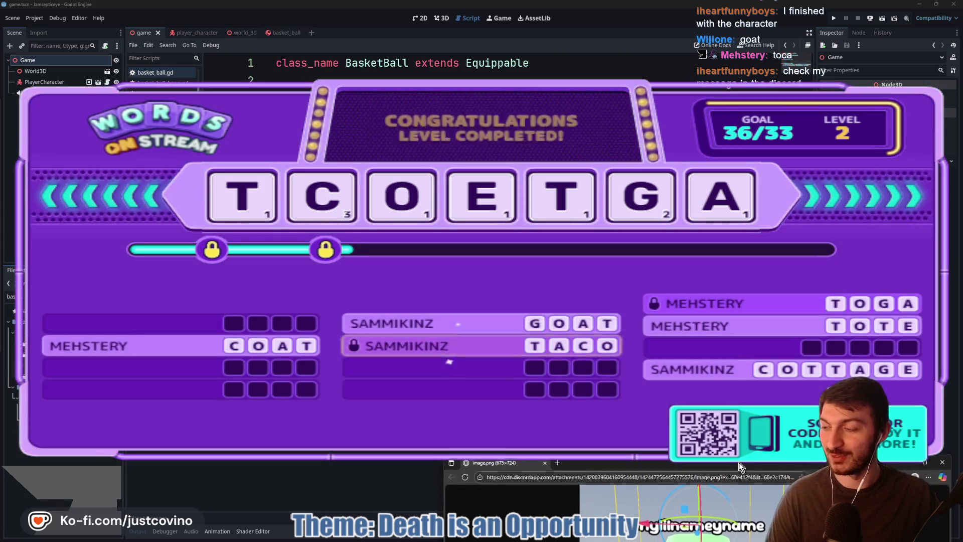
- Dismiss the image.png preview and let the Words on Stream level finish
drag(739, 462, 738, 541)
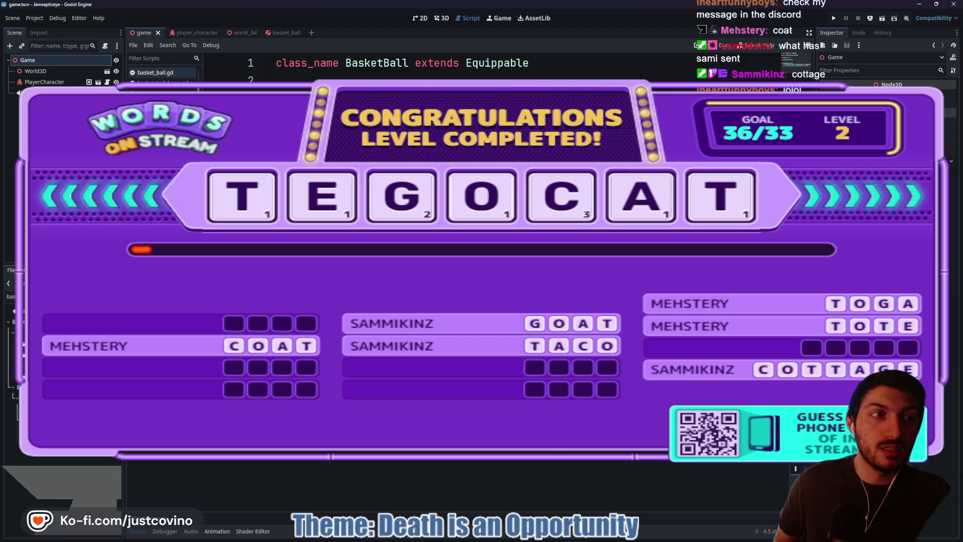
mouse_move(530, 535)
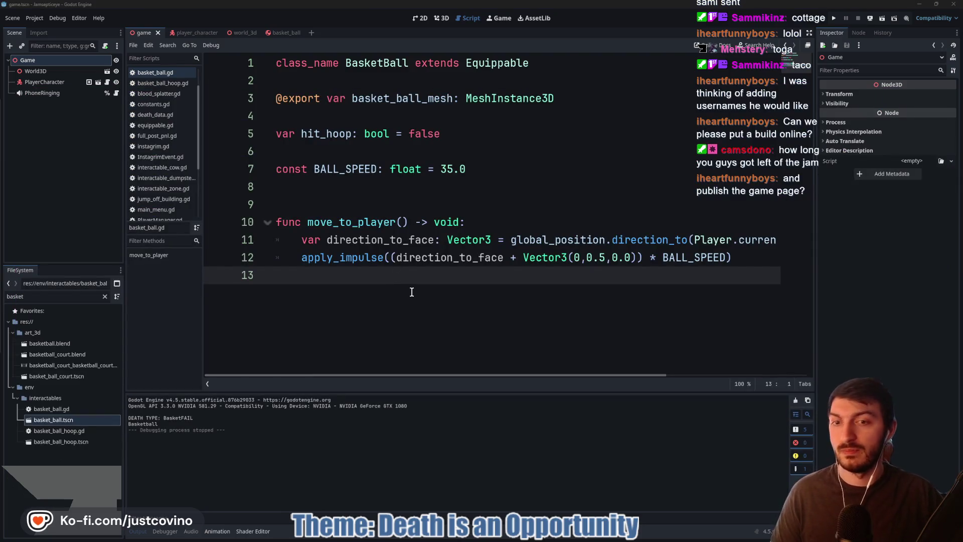
- Go from the jam page to the Instagrim edit page in the browser, then view its public page
click(323, 203)
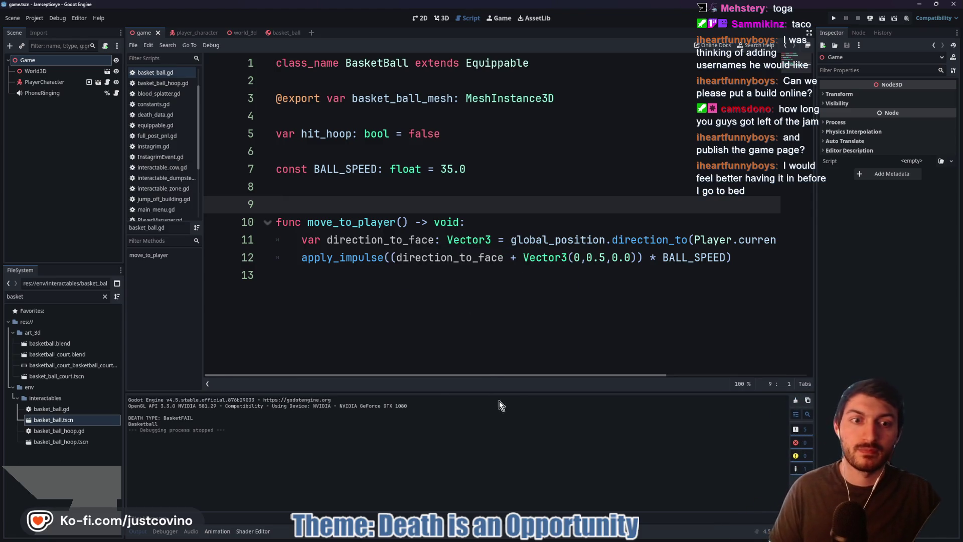
mouse_move(588, 540)
click(549, 539)
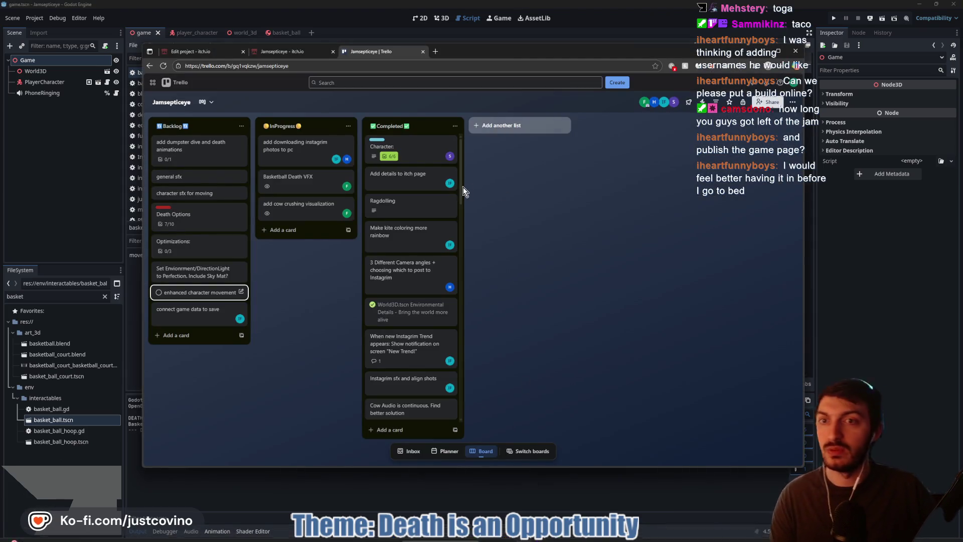
click(291, 52)
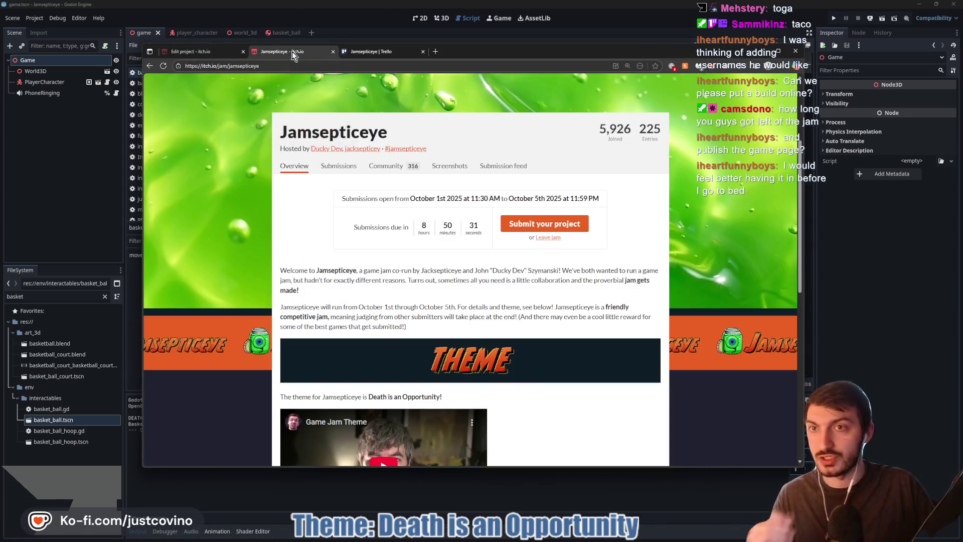
click(210, 52)
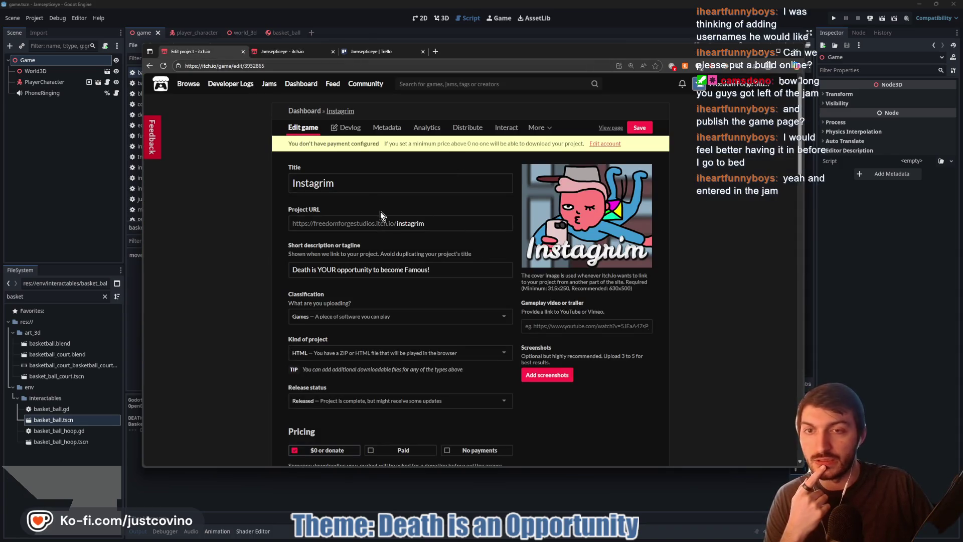
scroll(389, 254, down, 2)
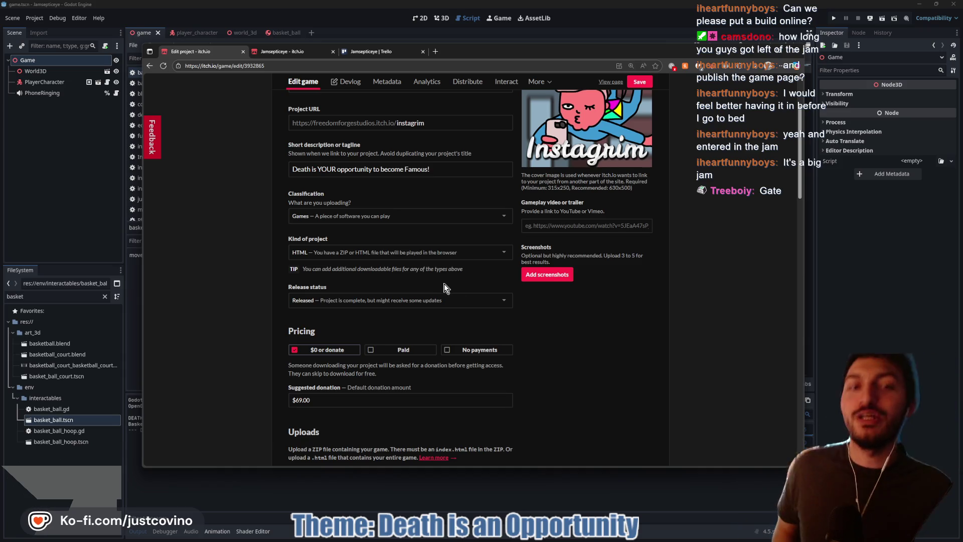
scroll(484, 266, up, 2)
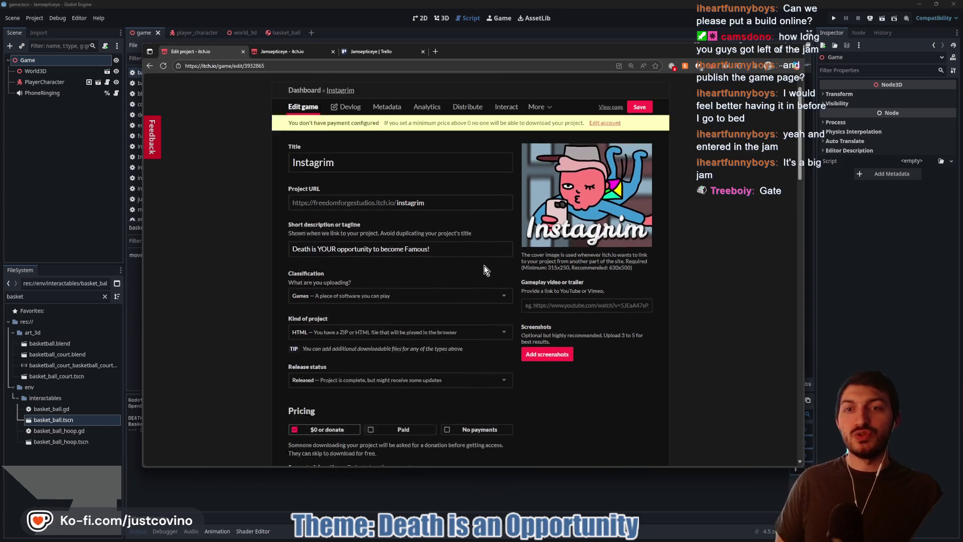
click(610, 128)
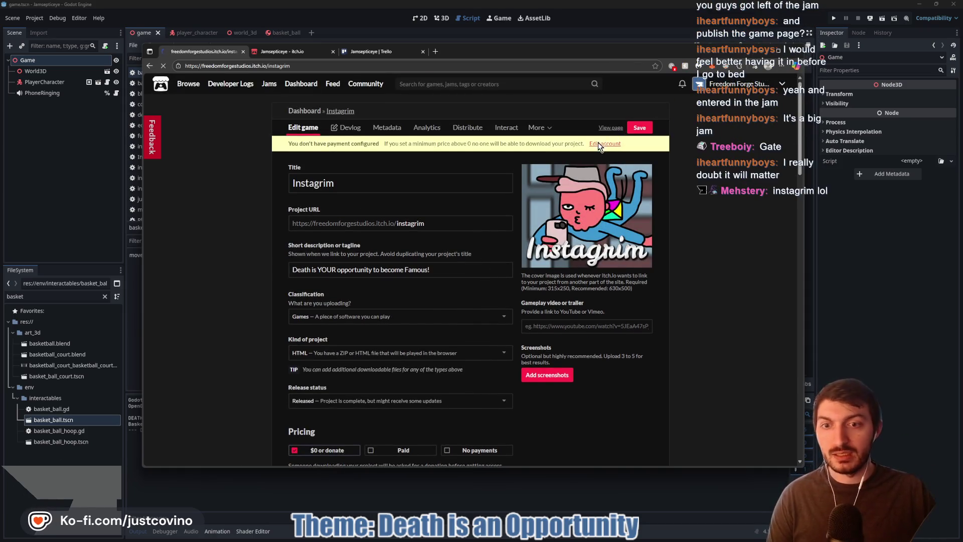
- Sketch explanatory boxes and scribbles over the Instagrim game page, then clear them
scroll(372, 337, down, 1)
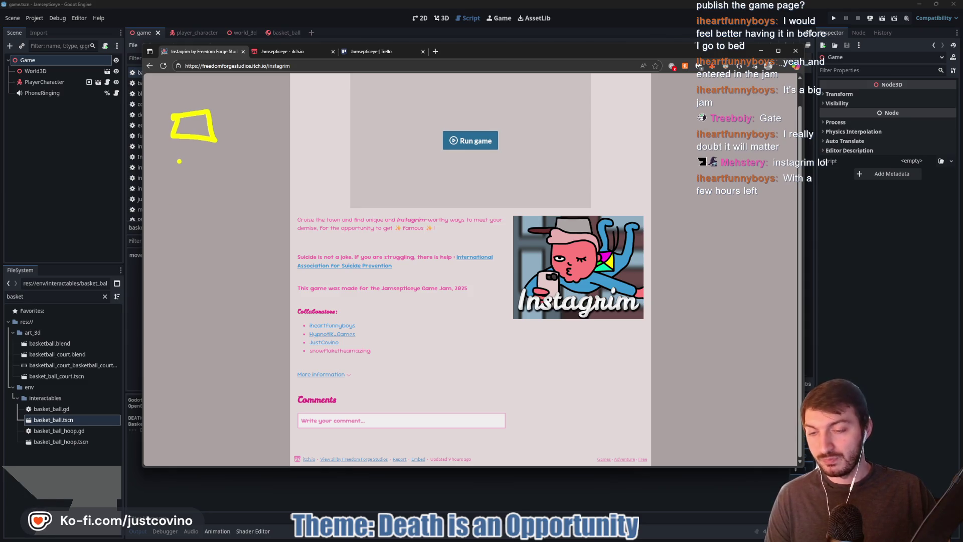
drag(165, 111, 217, 149)
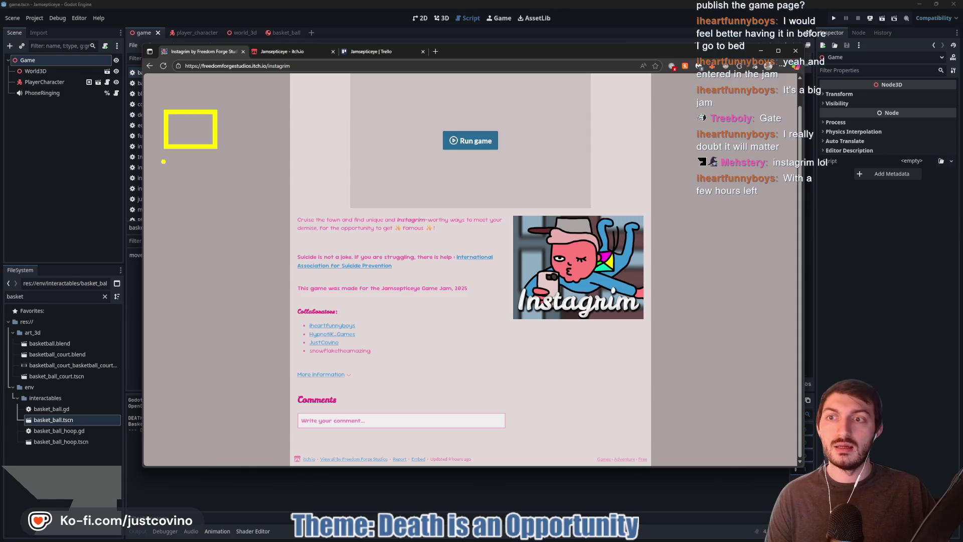
click(293, 51)
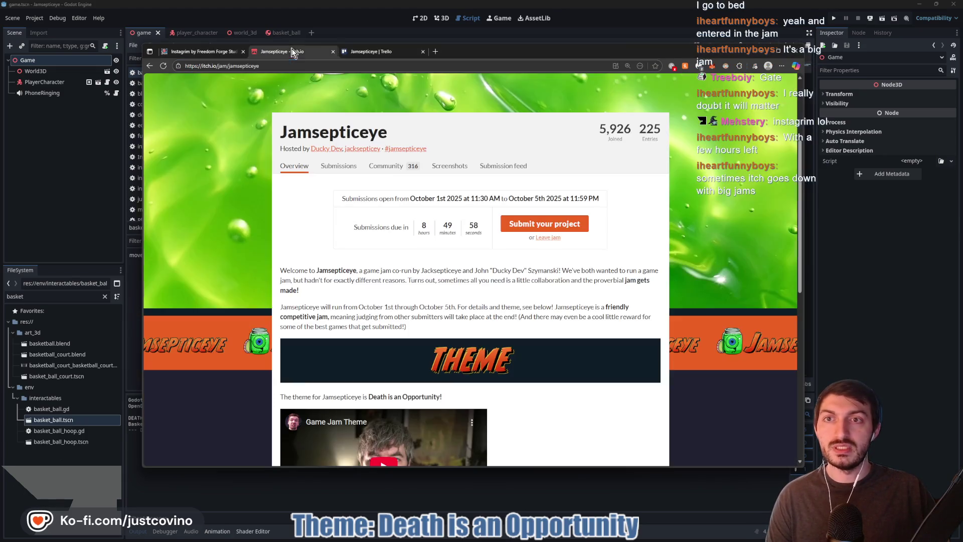
click(236, 51)
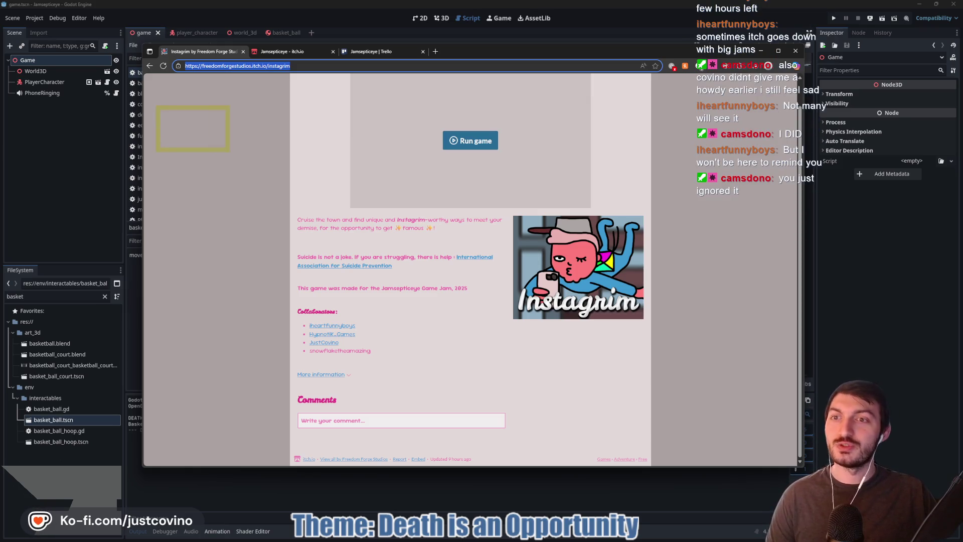
drag(157, 165, 236, 218)
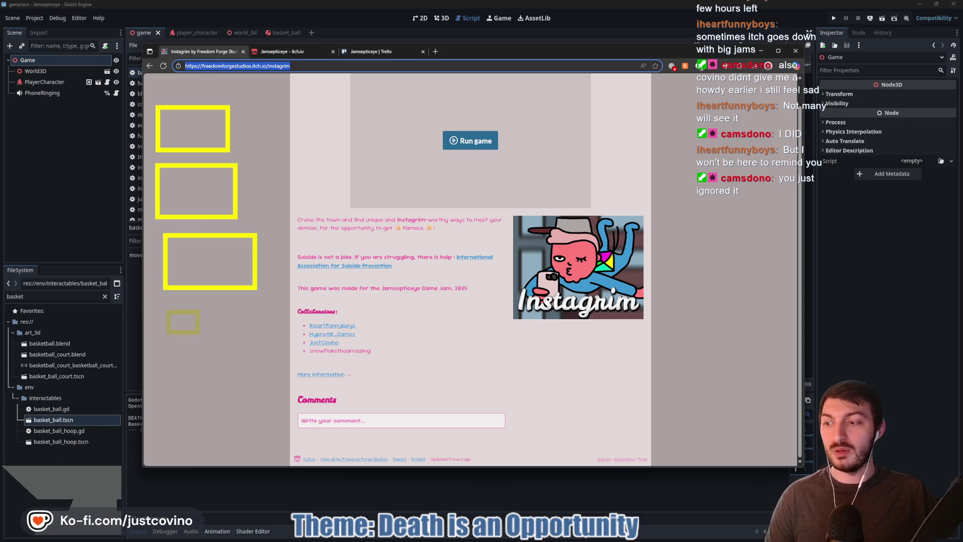
drag(166, 309, 249, 356)
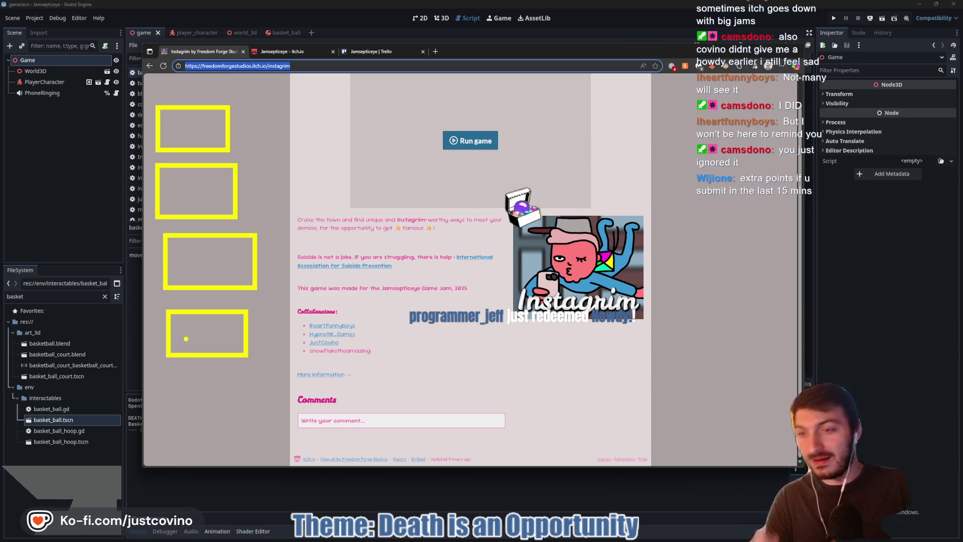
mouse_move(193, 327)
mouse_down()
mouse_move(199, 344)
mouse_move(188, 314)
mouse_move(200, 336)
mouse_move(230, 342)
mouse_up()
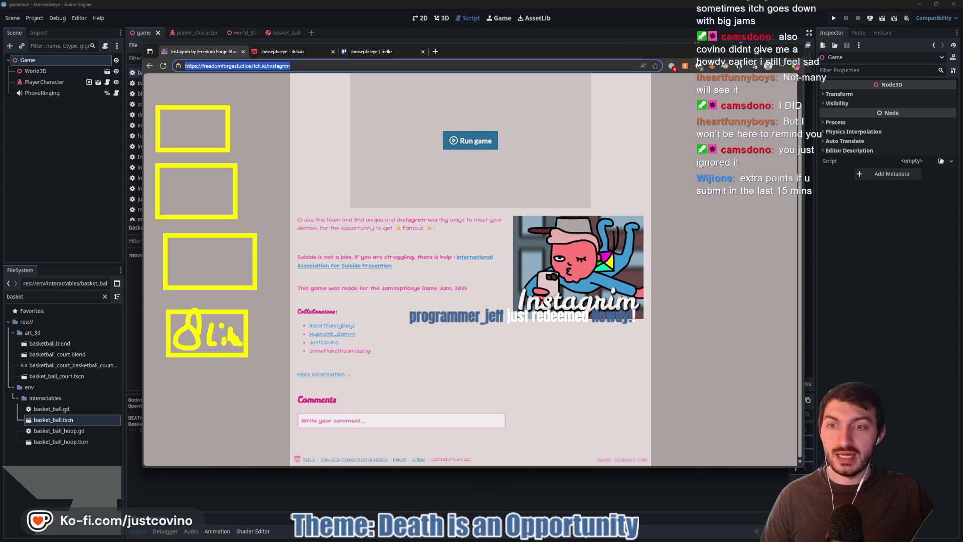
drag(287, 291, 278, 304)
drag(692, 149, 735, 425)
drag(750, 170, 777, 232)
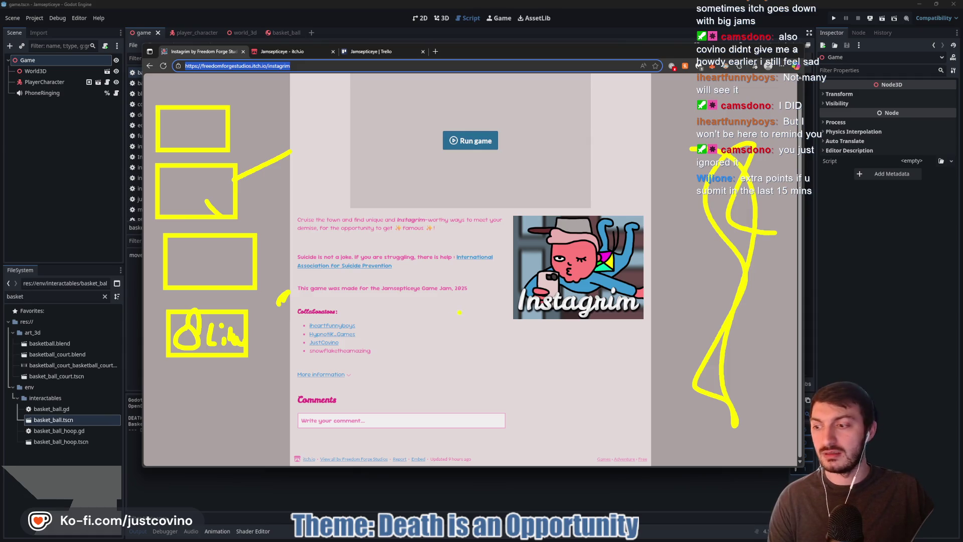
key(Escape)
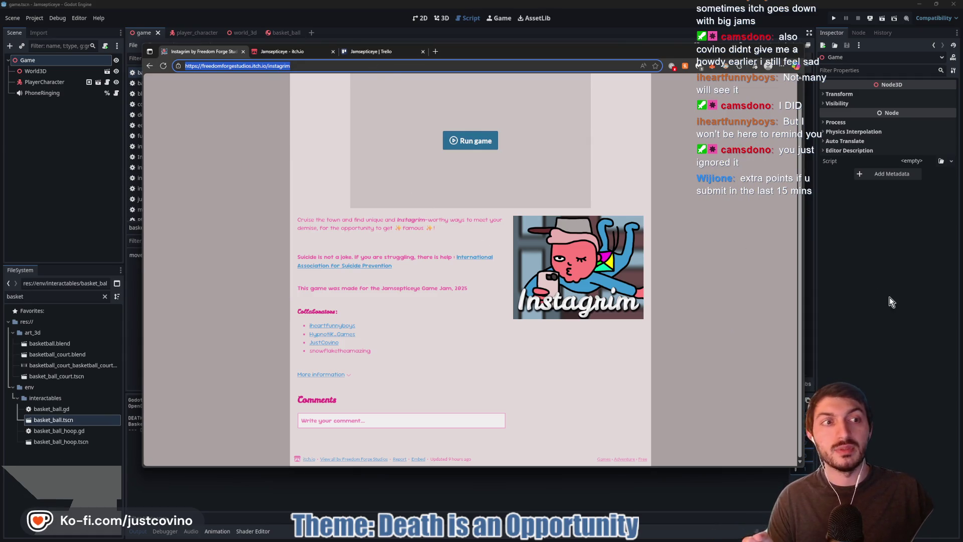
- Return to basket_ball.gd in Godot and save the scene
click(892, 301)
click(416, 274)
key(ctrl+s)
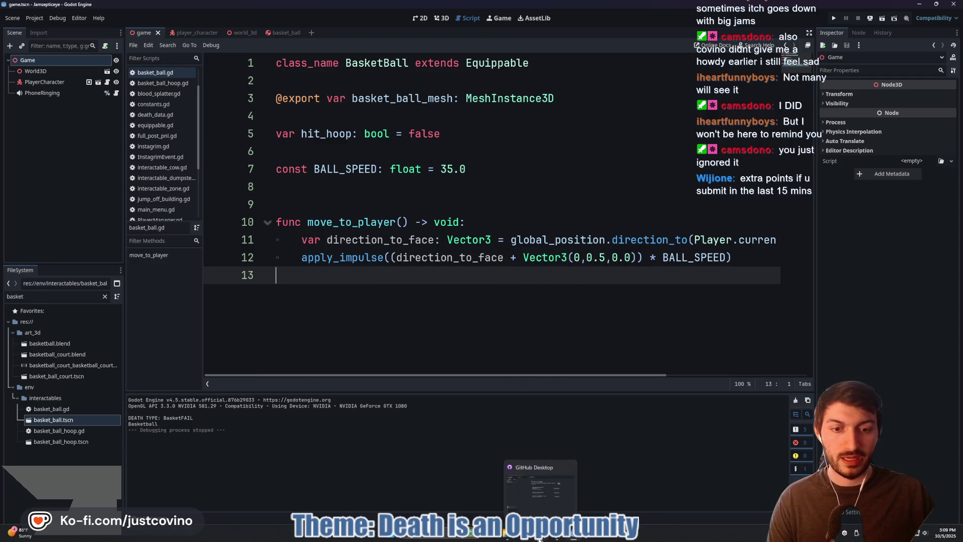
- Commit the basket_ball.gd change to main with summary 'ball speed change'
click(539, 538)
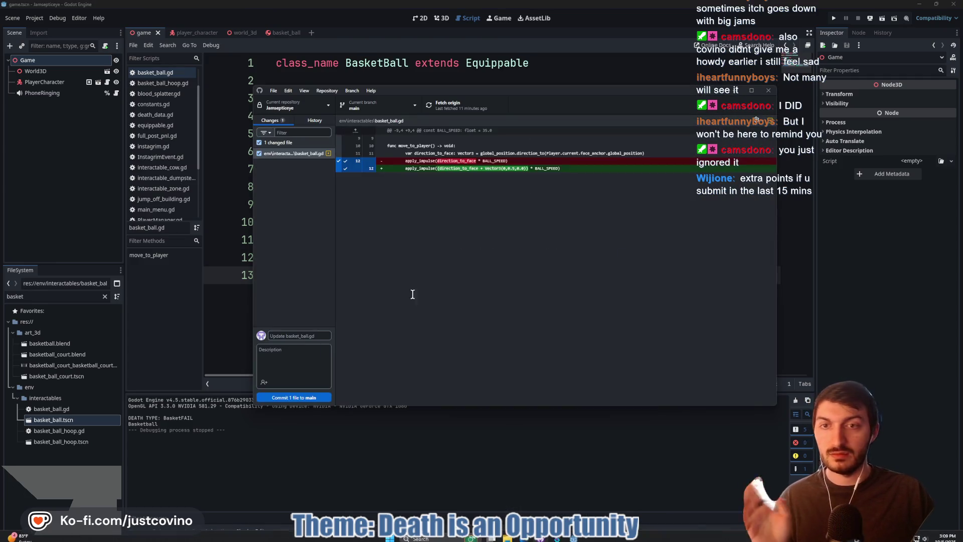
click(299, 154)
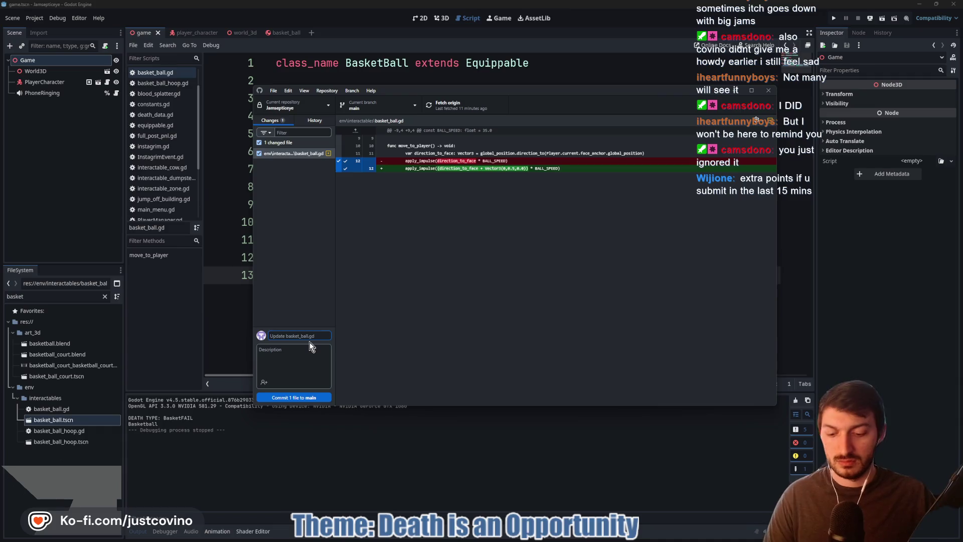
text(ball speed change)
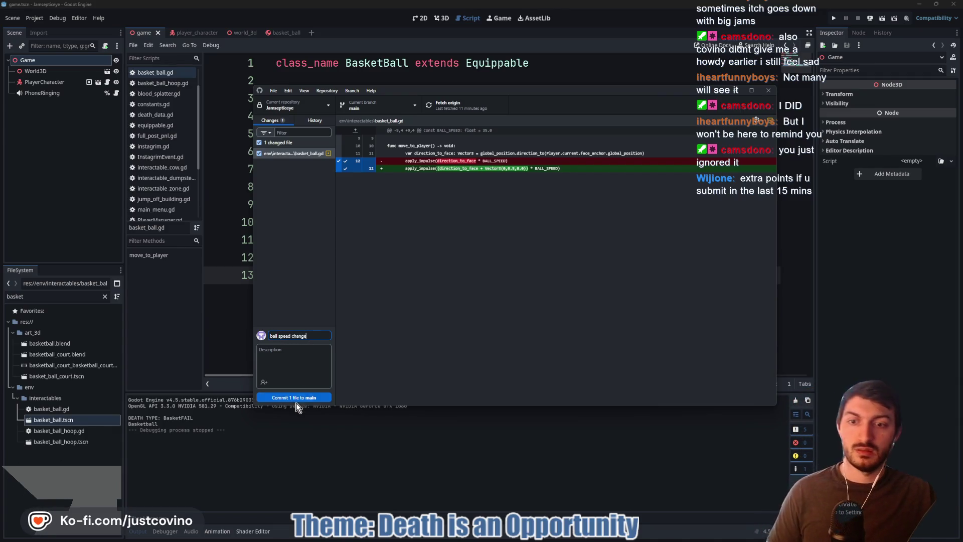
click(290, 399)
- Push, fetch, pull and push again to sync main, then reload Godot's files from disk
click(652, 193)
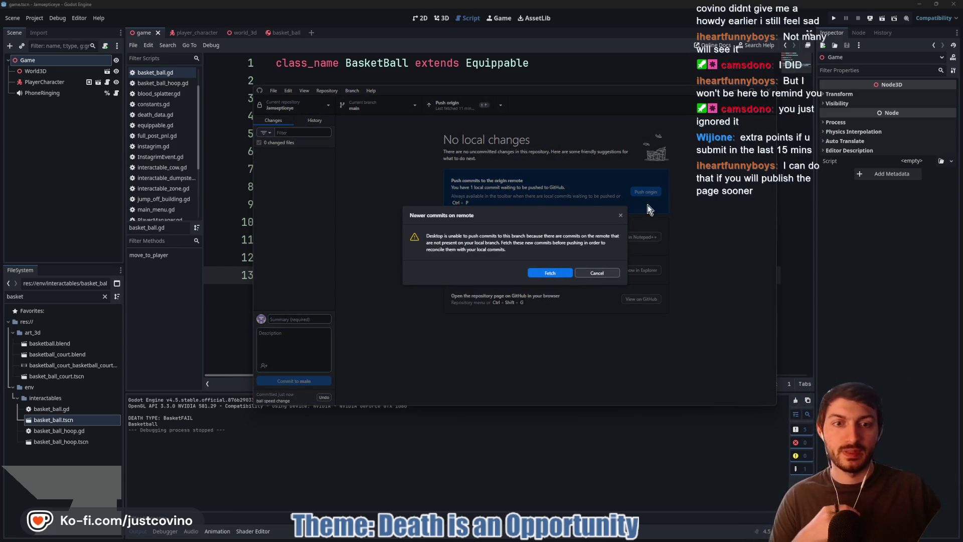
click(540, 273)
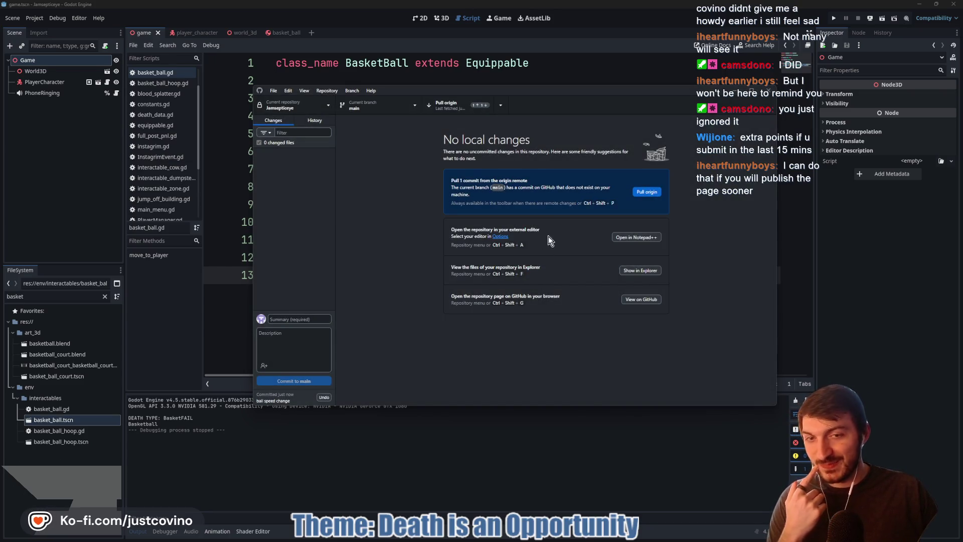
click(651, 193)
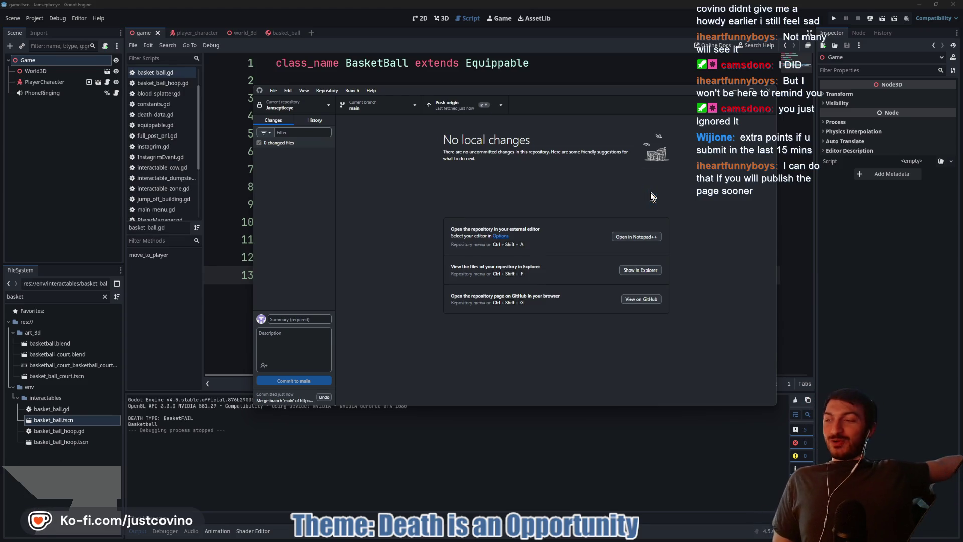
click(651, 193)
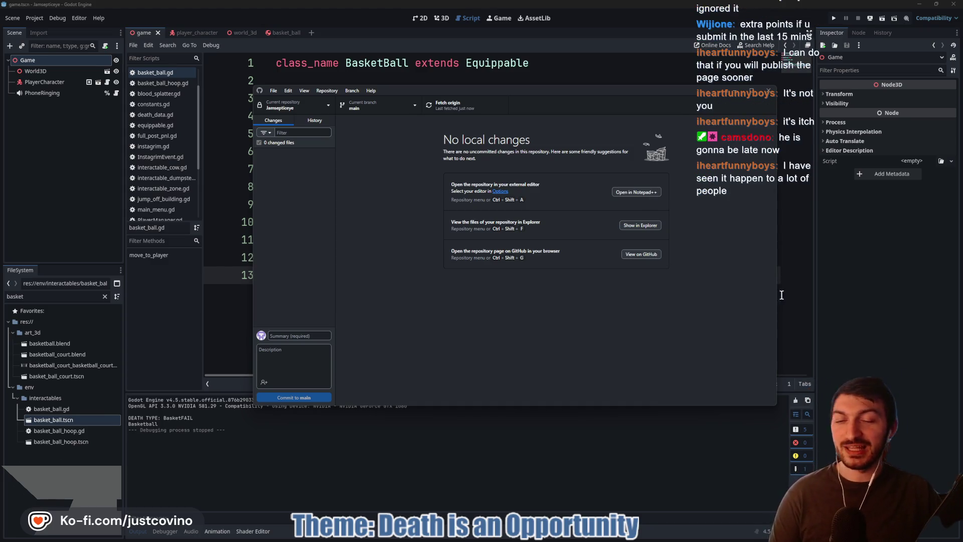
click(838, 278)
click(496, 344)
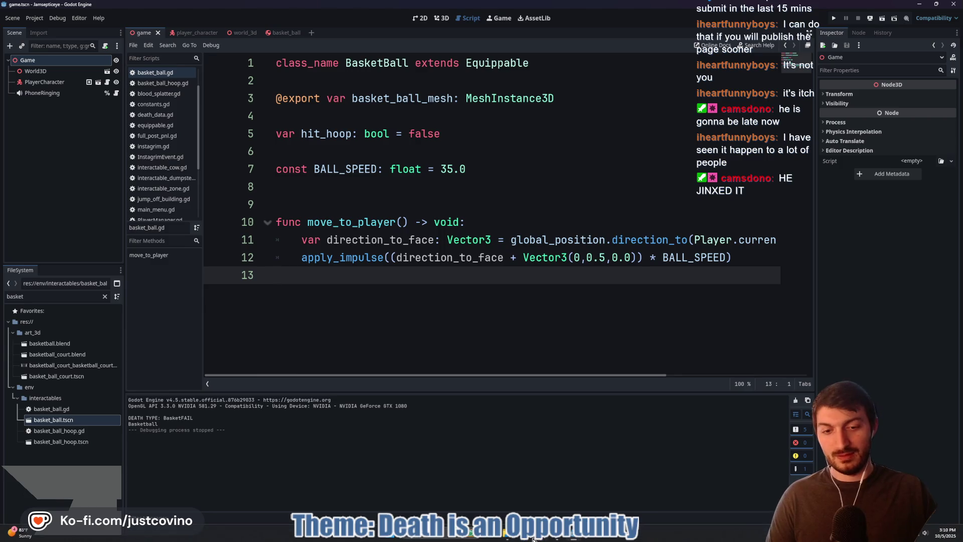
- Check the Instagrim Edit game page in the browser
click(535, 539)
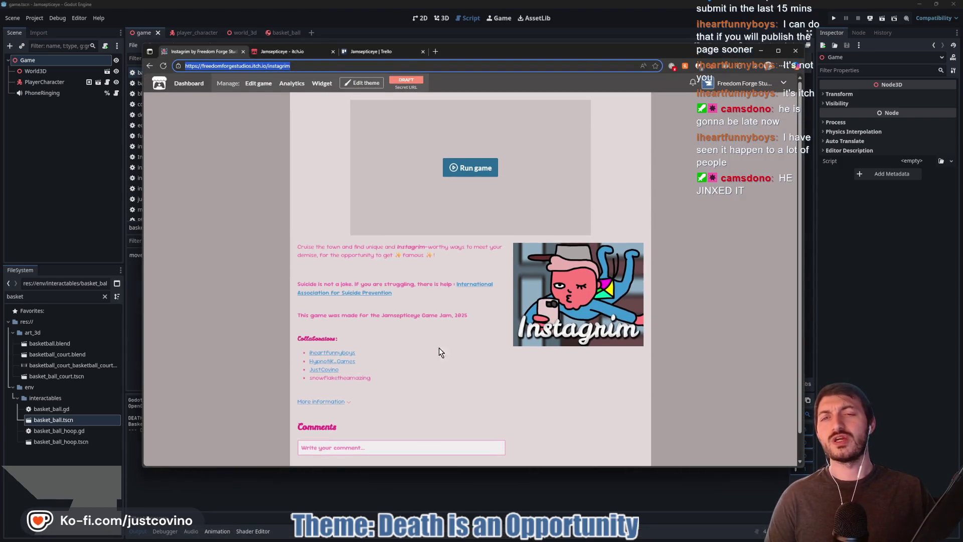
click(318, 221)
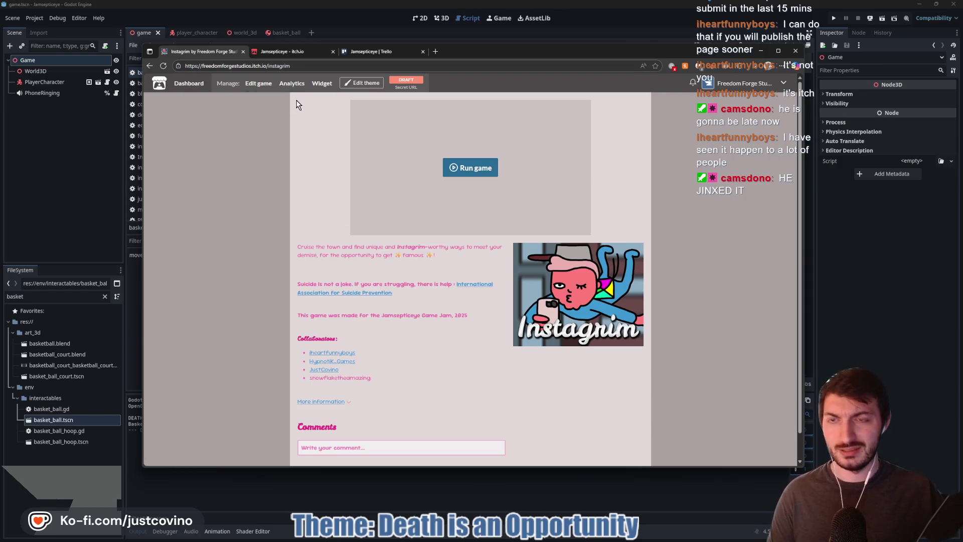
click(259, 84)
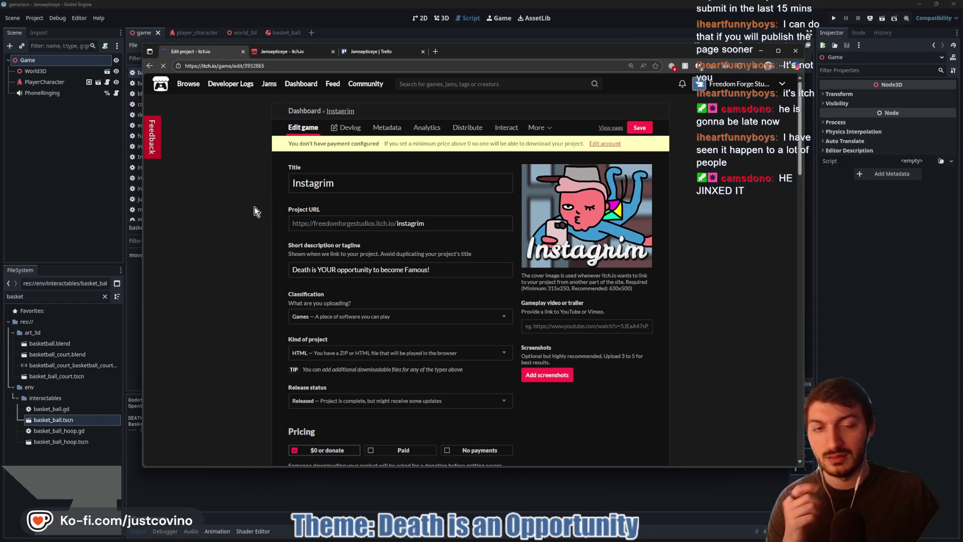
scroll(249, 228, down, 4)
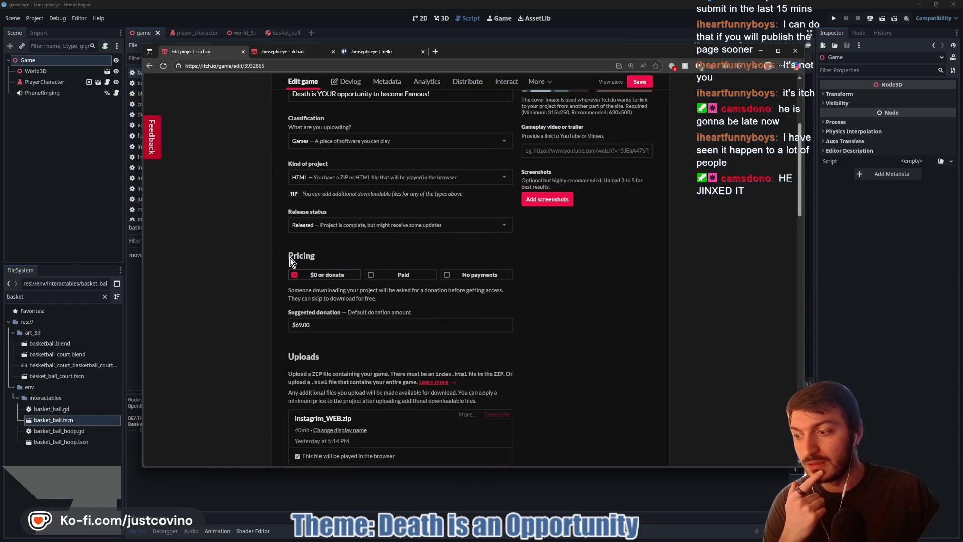
- Back in Godot, save the project with basket_ball.gd open
click(71, 203)
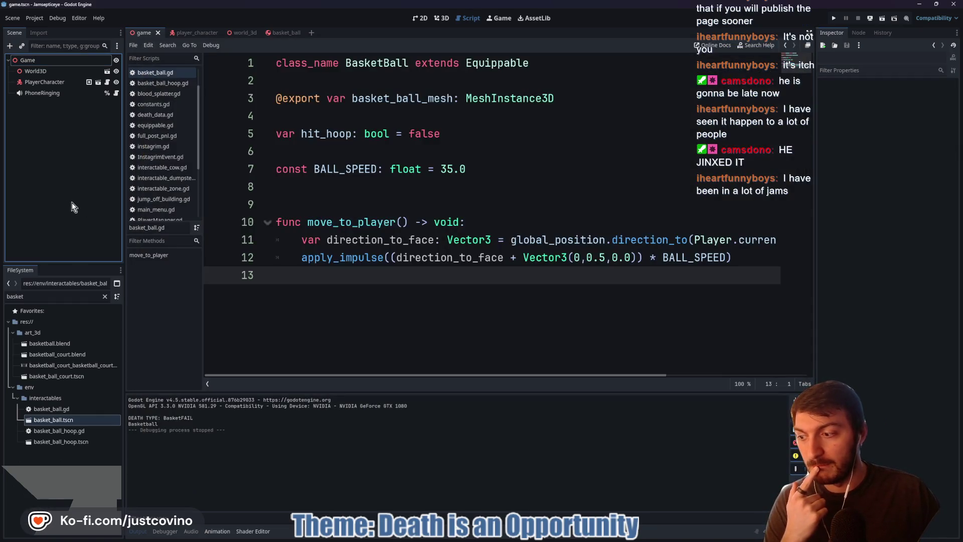
click(334, 240)
click(320, 204)
key(ctrl+s)
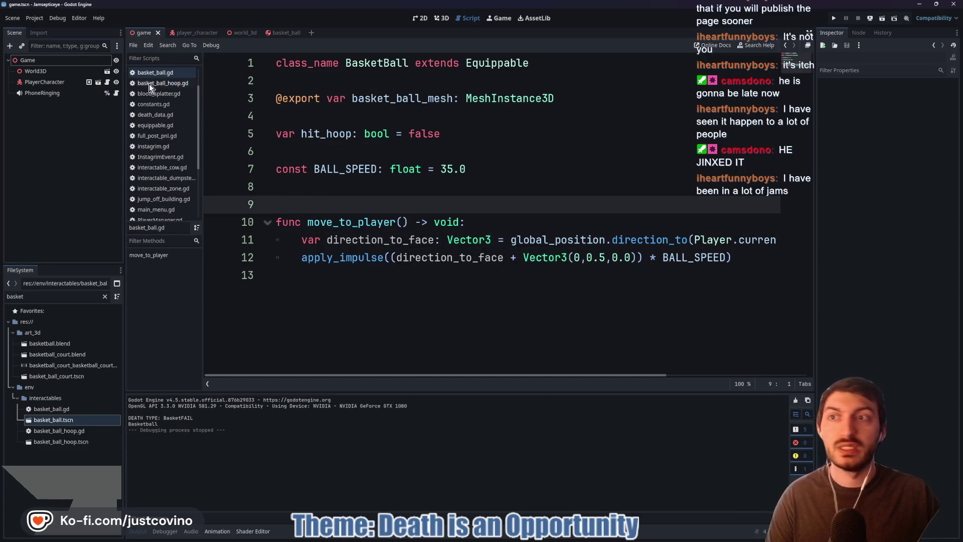
click(40, 18)
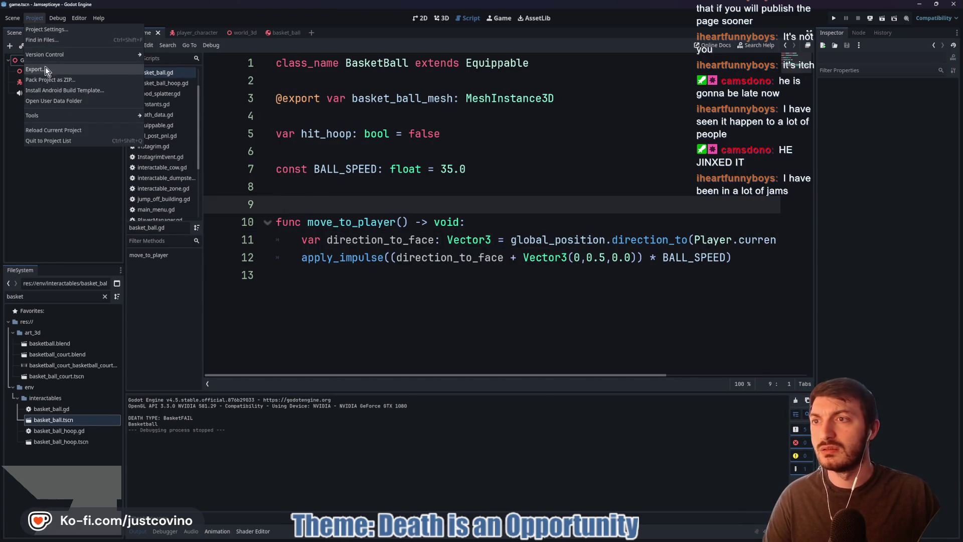
- Start exporting the Web preset and browse to Desktop/Instagrim_WEB
click(44, 69)
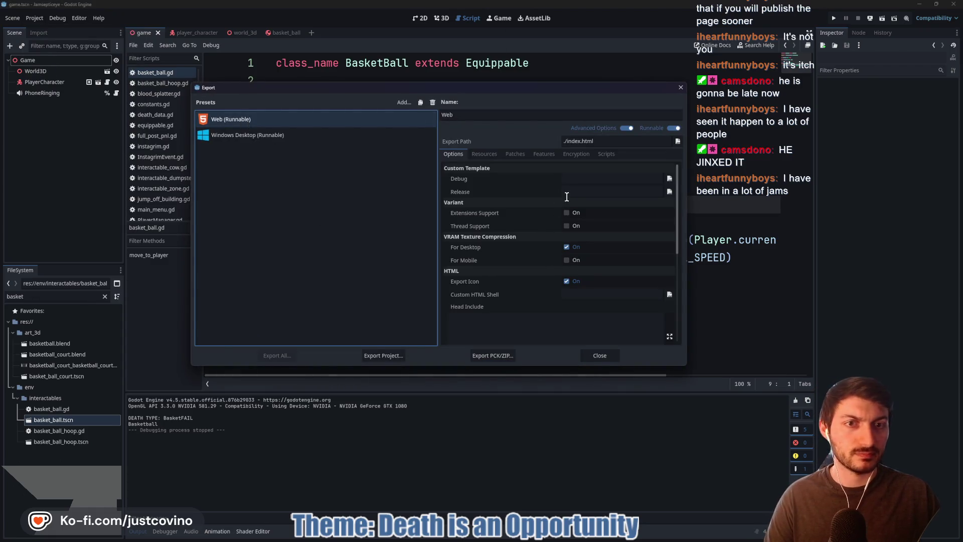
click(383, 356)
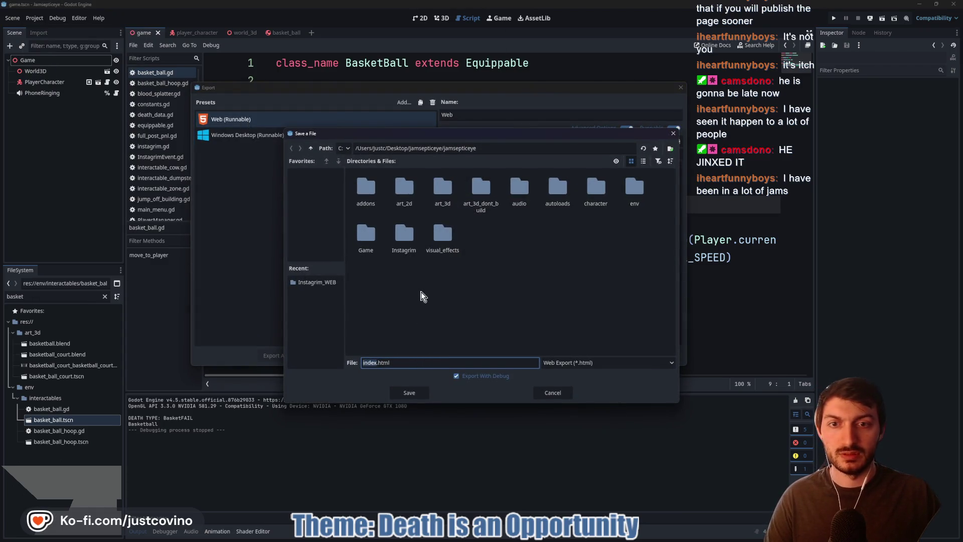
click(311, 148)
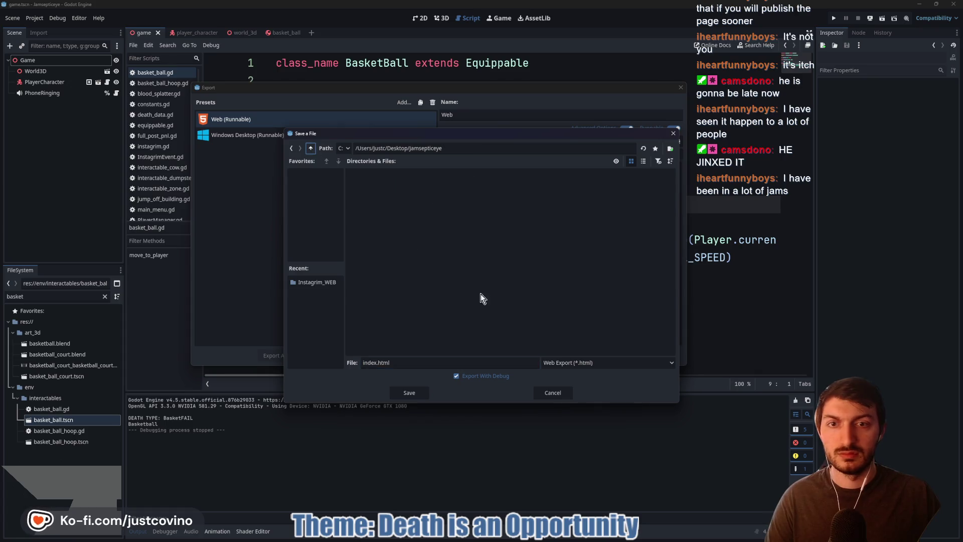
click(310, 148)
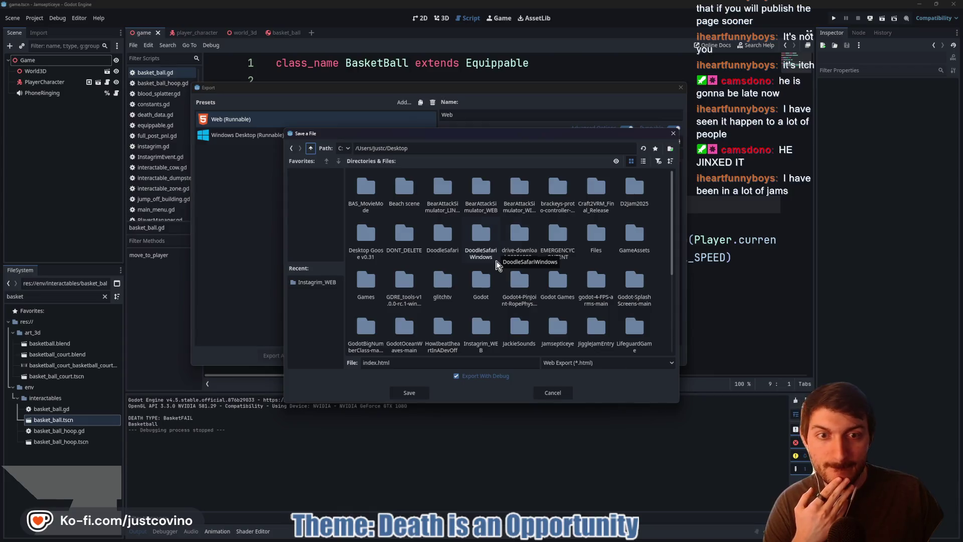
scroll(561, 243, down, 1)
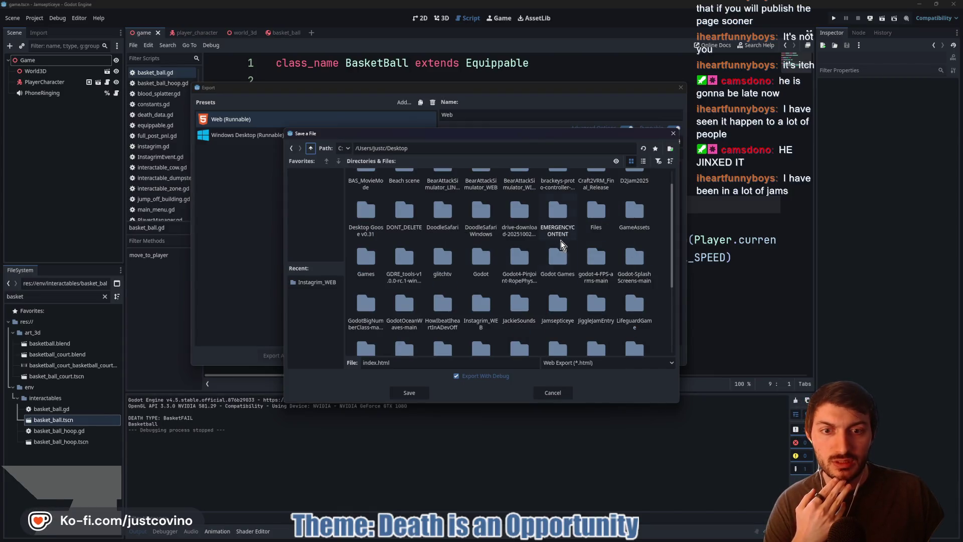
double_click(477, 310)
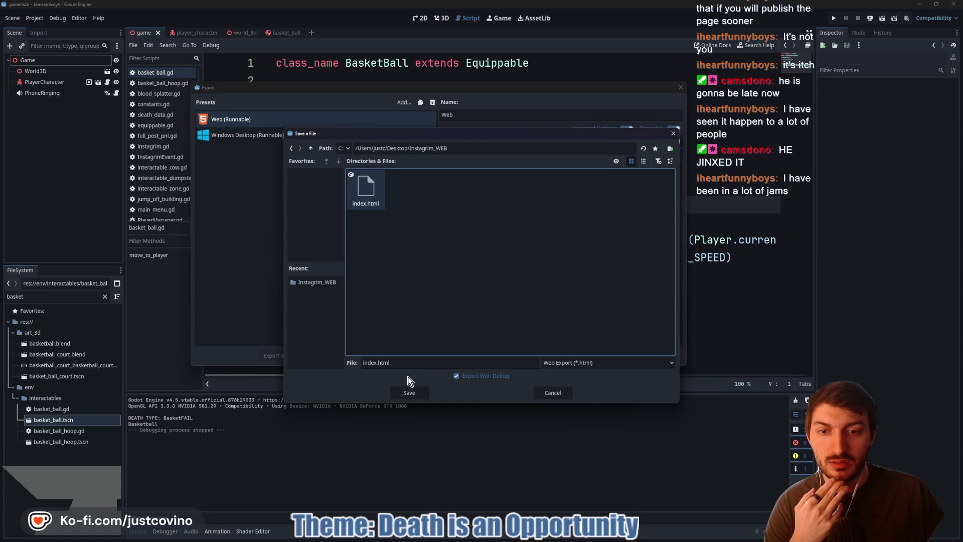
- Save the export over the existing index.html and close the Export dialog
click(409, 393)
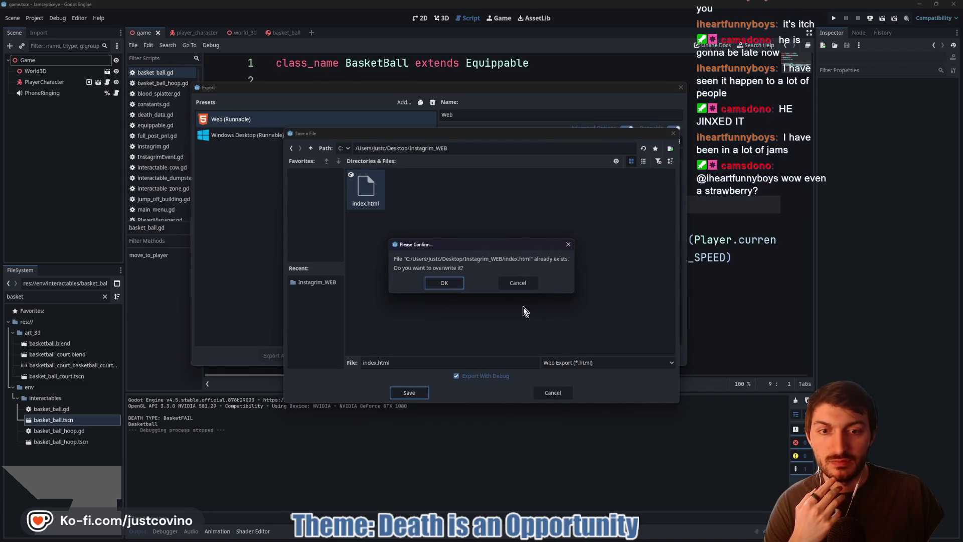
click(519, 285)
key(Return)
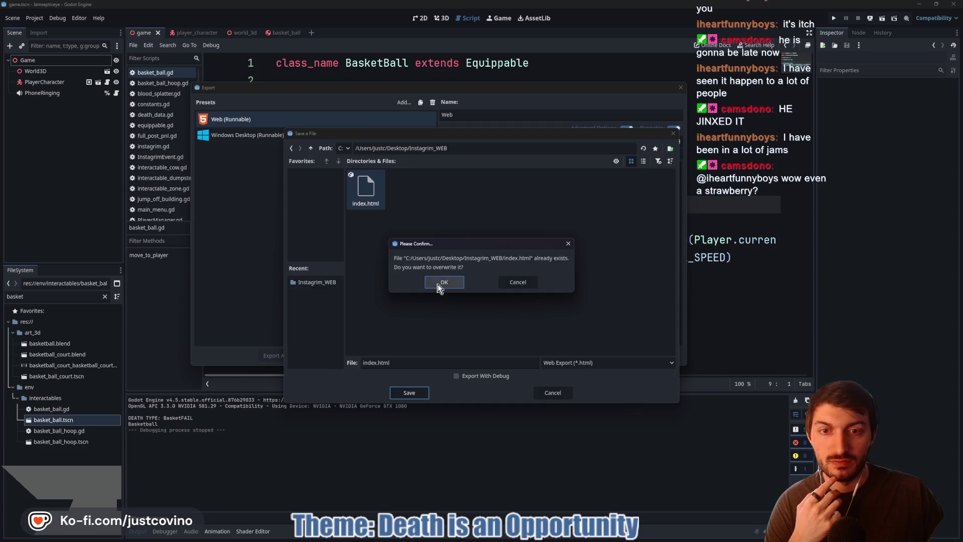
click(441, 283)
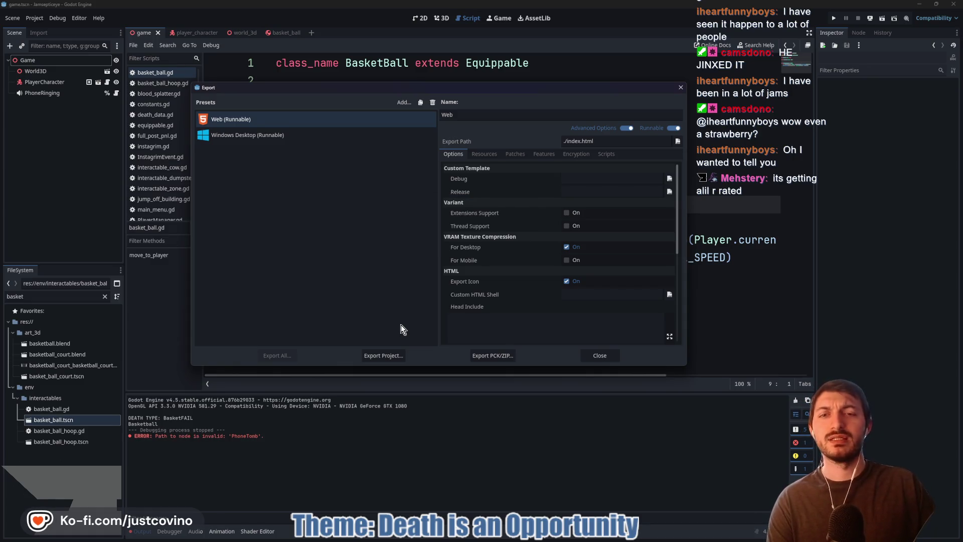
click(290, 269)
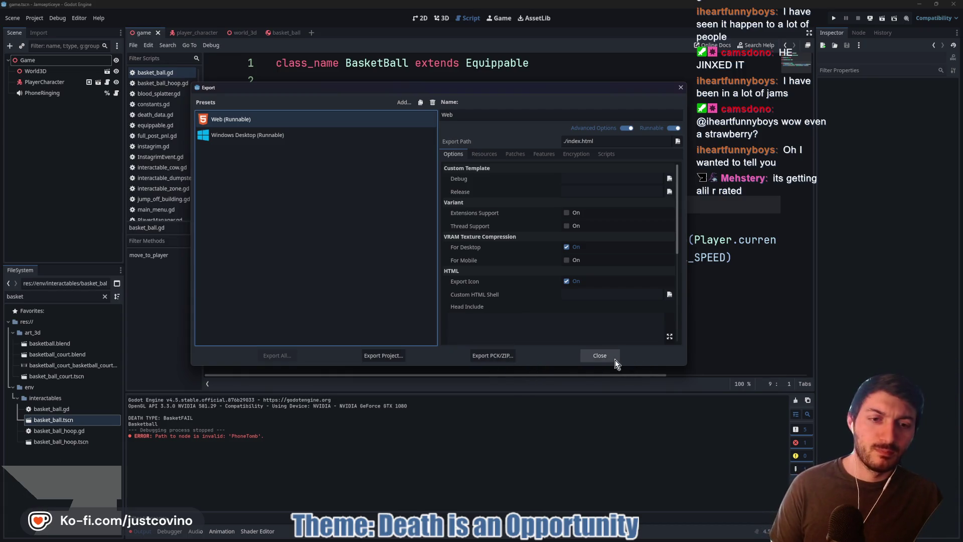
click(599, 355)
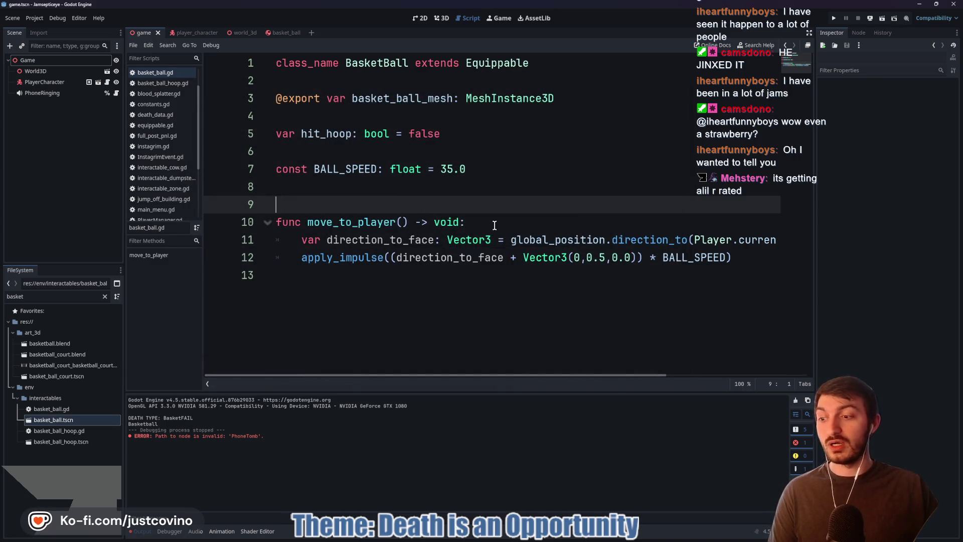
- Review the export_presets.cfg change with the new Instagrim_WEB path in GitHub Desktop
click(921, 4)
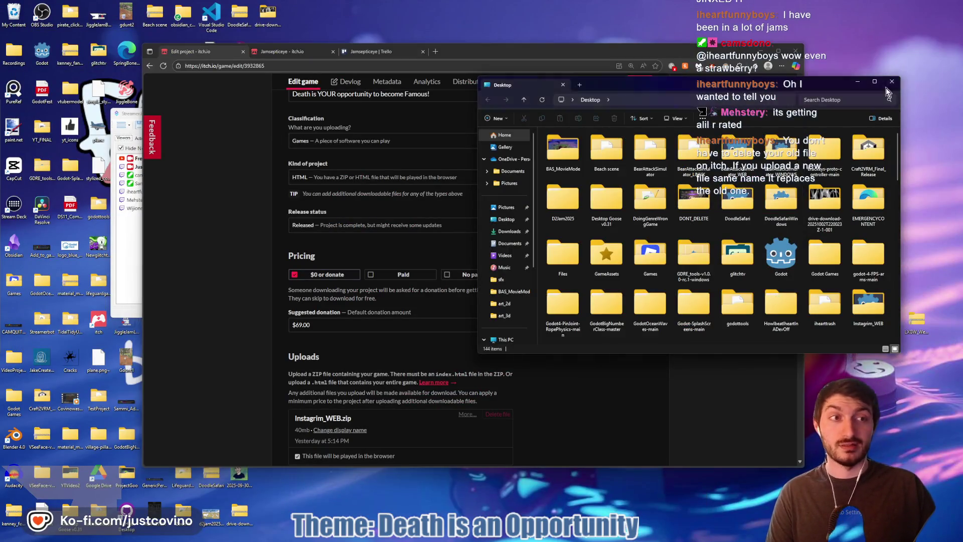
key(alt+Tab)
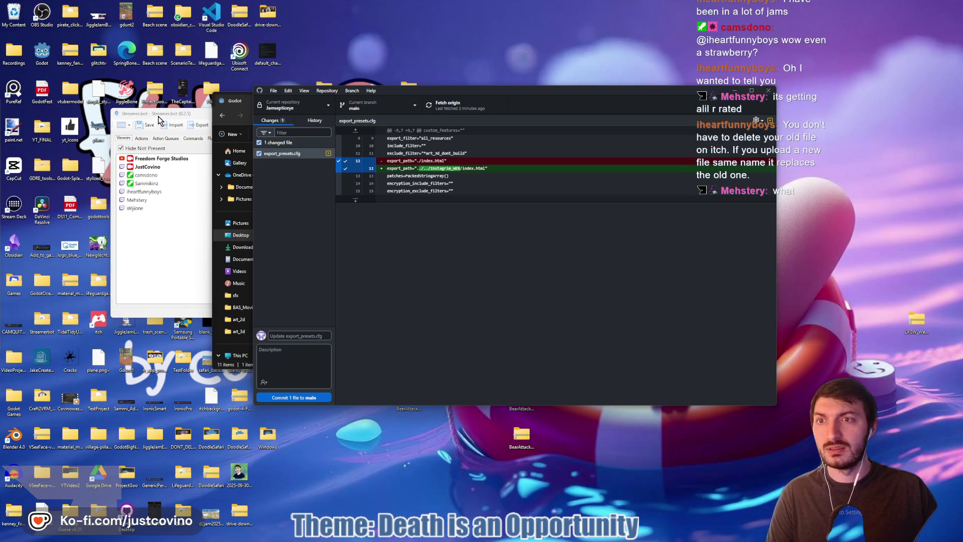
key(alt+Tab)
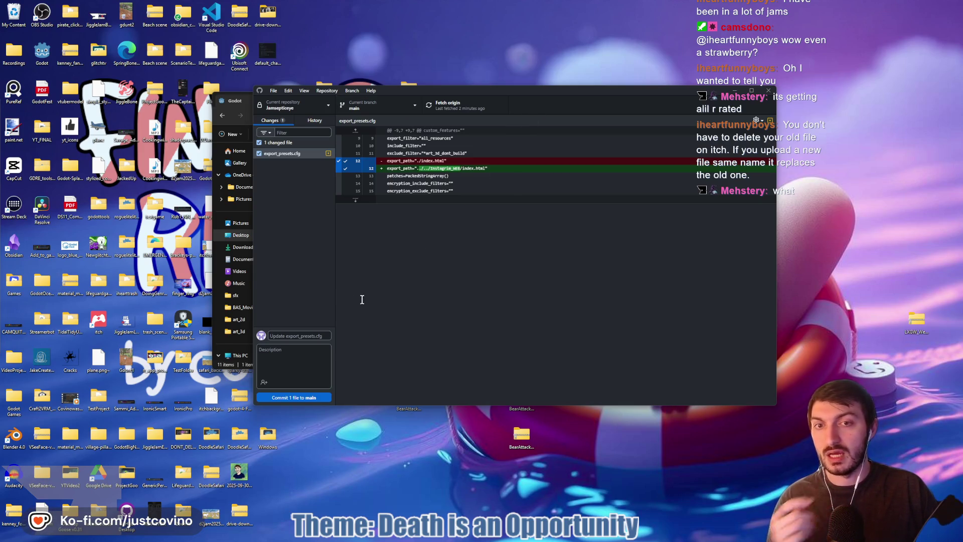
- Minimize Explorer and GitHub Desktop, and move the Instagrim_WEB folder to an open desktop spot
click(229, 103)
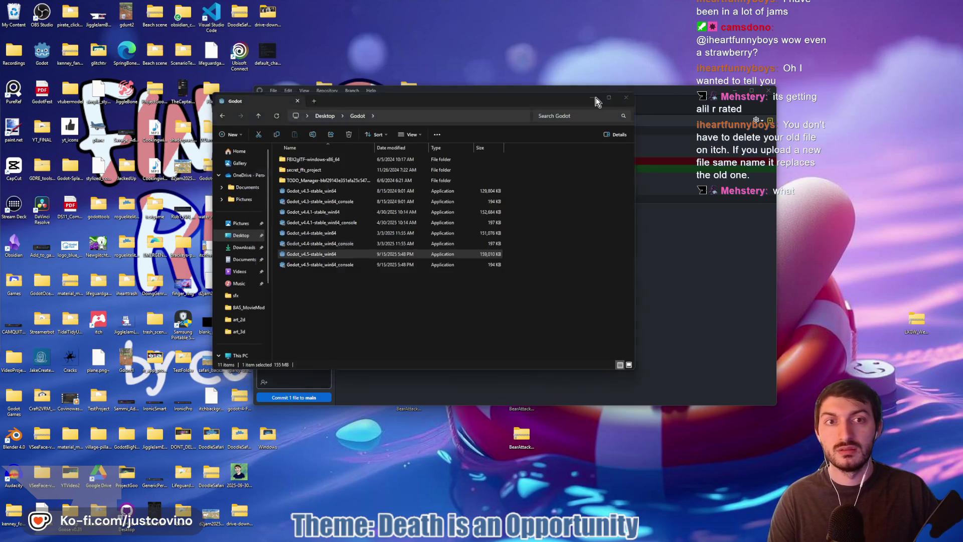
click(584, 100)
click(734, 91)
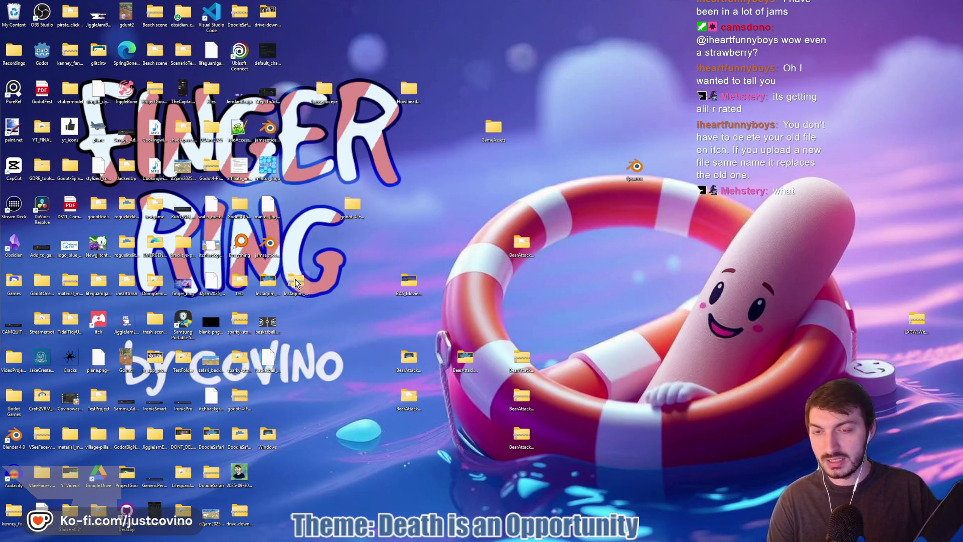
mouse_move(296, 281)
mouse_down()
mouse_move(324, 283)
mouse_move(97, 63)
mouse_move(30, 20)
mouse_move(334, 311)
mouse_move(301, 296)
mouse_move(577, 331)
mouse_move(609, 291)
mouse_up()
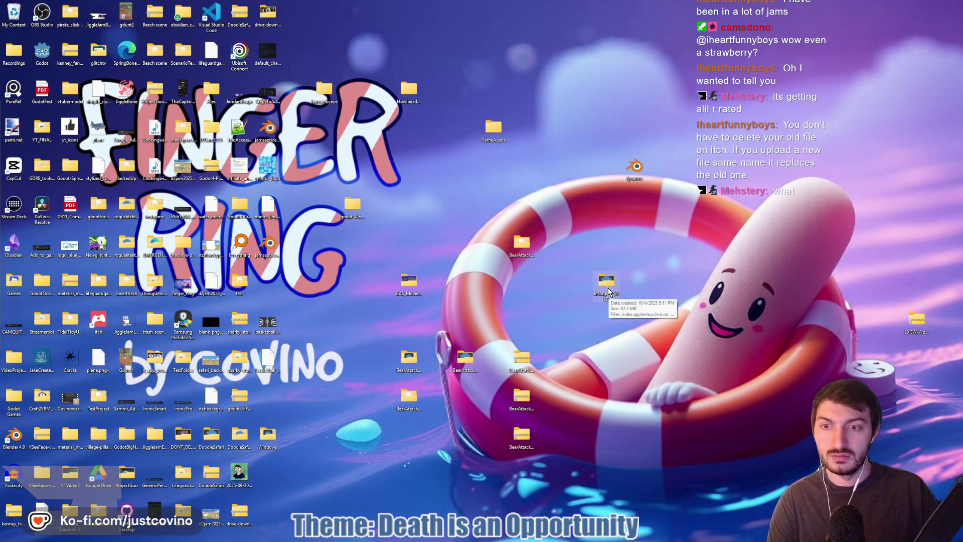
- Compress Instagrim_WEB into a zip on the desktop and bring the itch.io edit page forward
right_click(608, 291)
mouse_move(647, 354)
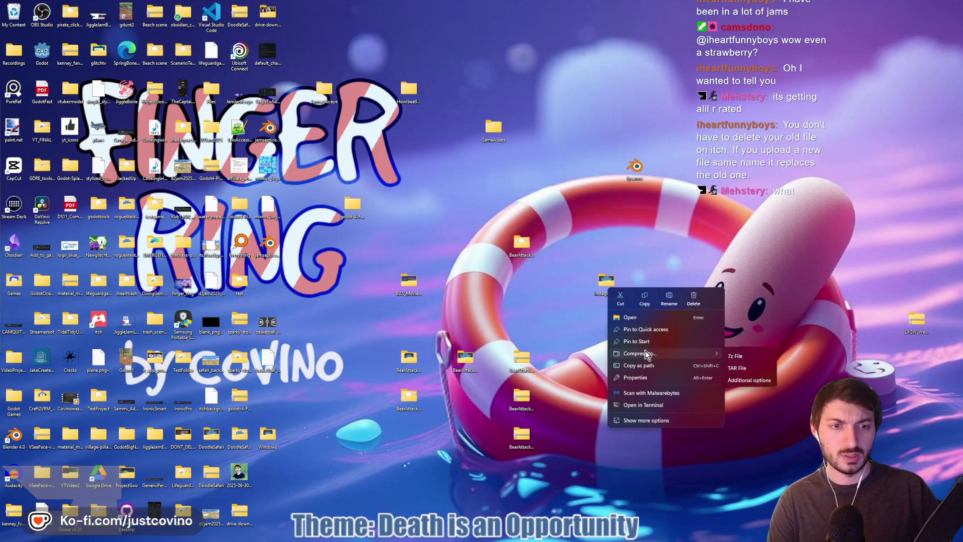
click(760, 356)
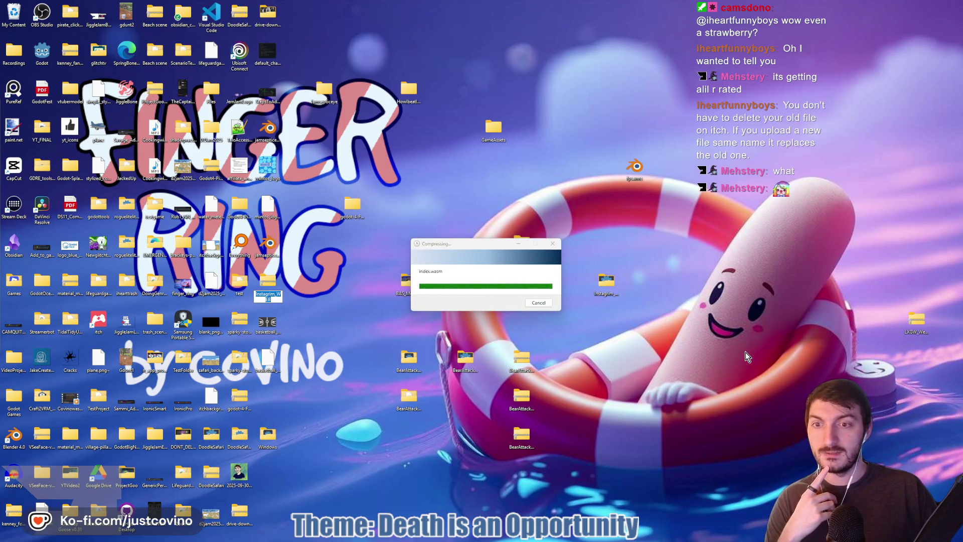
key(Return)
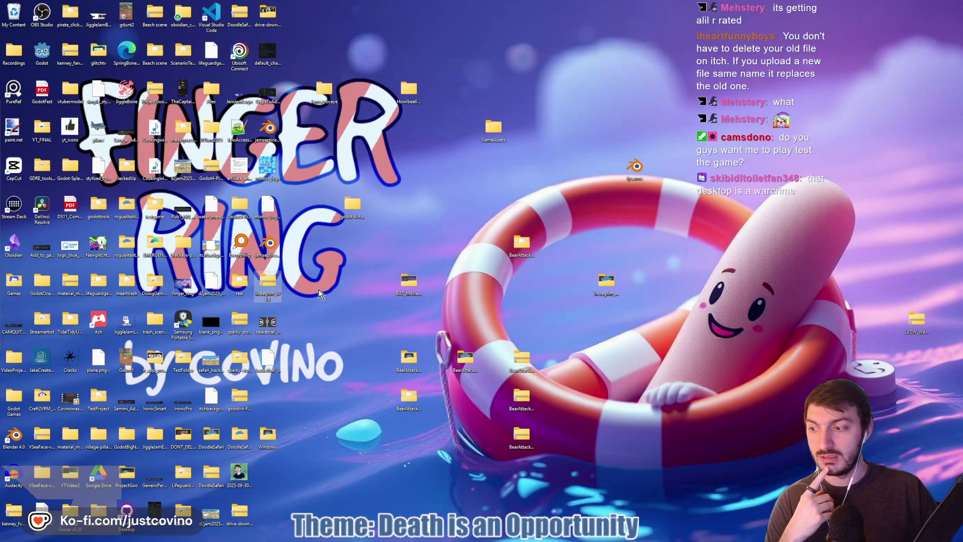
mouse_move(267, 284)
mouse_down()
mouse_move(351, 307)
mouse_move(696, 300)
mouse_move(662, 283)
mouse_up()
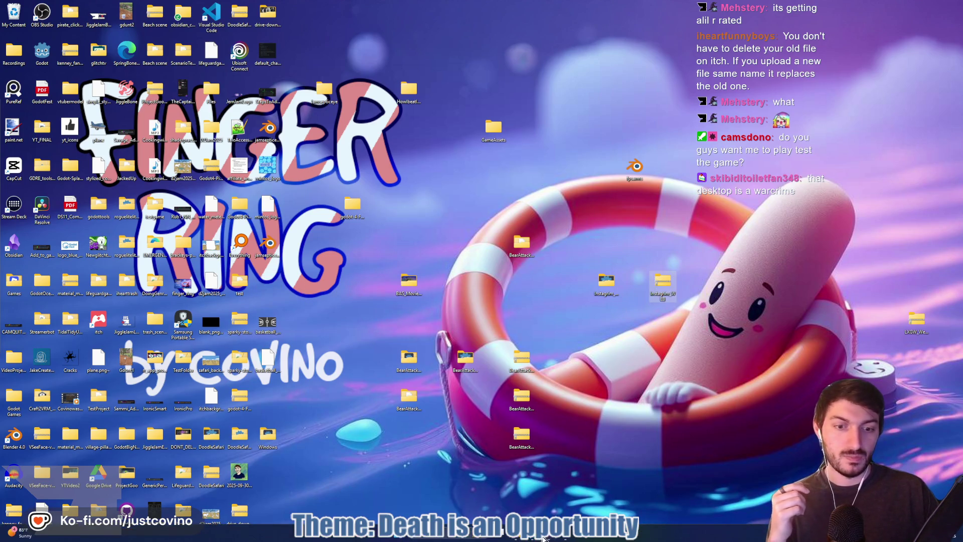
click(549, 539)
scroll(447, 299, down, 4)
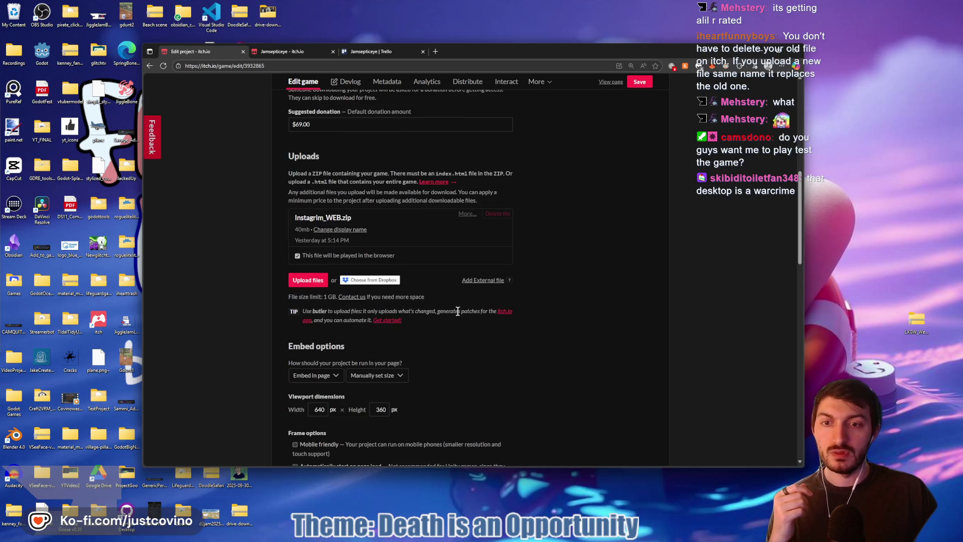
- Upload Instagrim_WEB.zip as the new build on the Edit game page
click(306, 284)
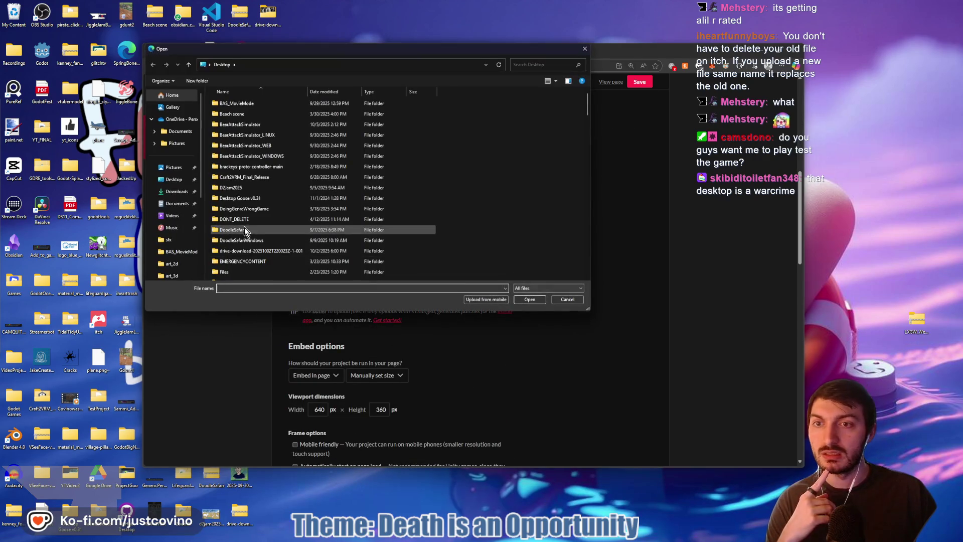
scroll(281, 169, down, 15)
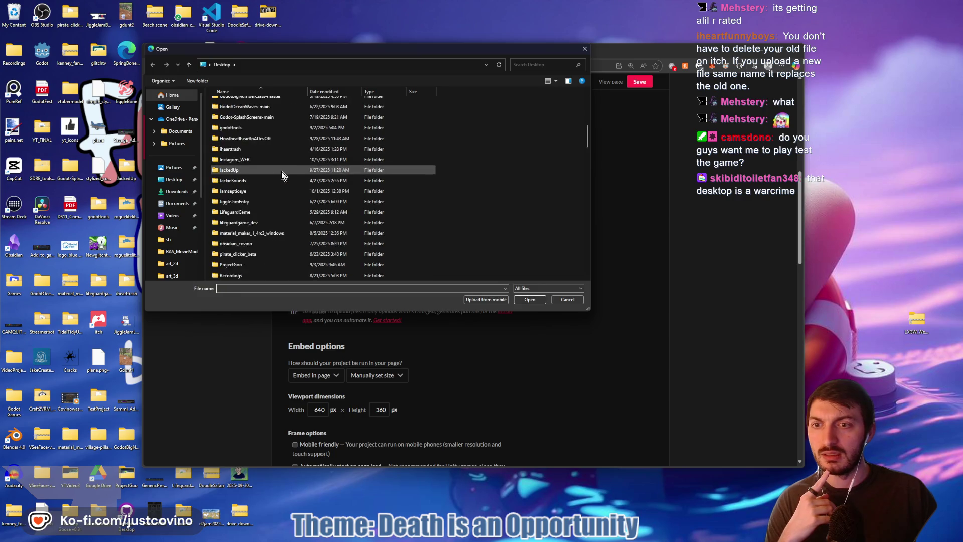
scroll(281, 173, down, 1)
scroll(277, 180, up, 2)
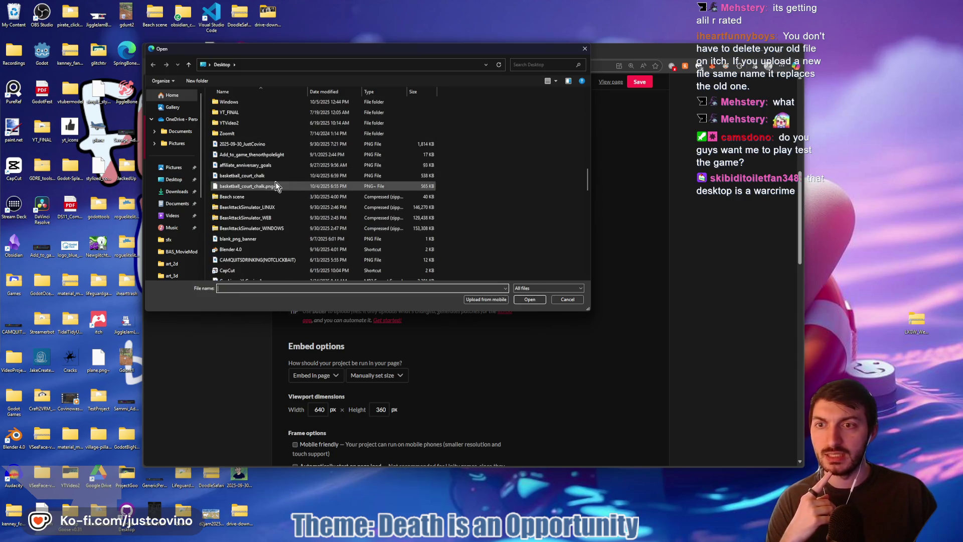
scroll(264, 188, down, 7)
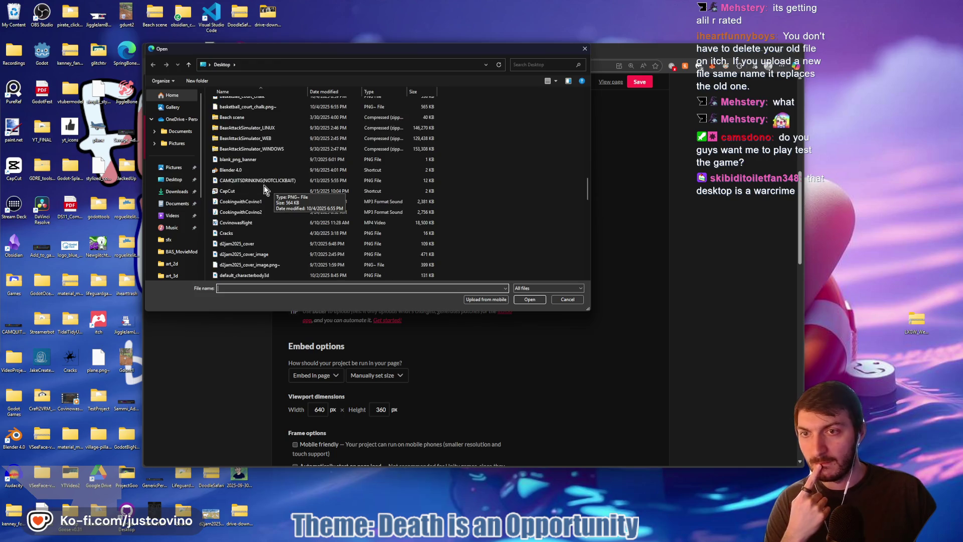
scroll(271, 200, down, 1)
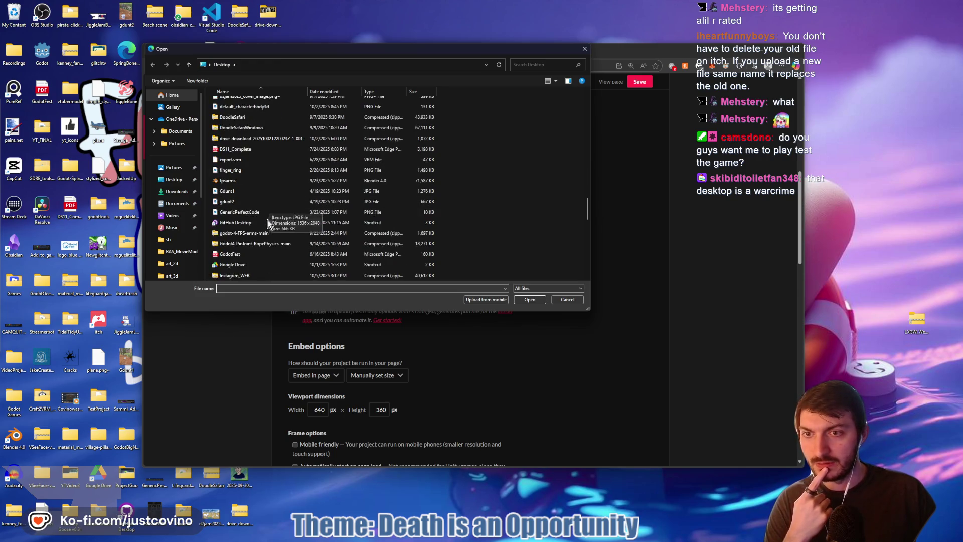
scroll(264, 241, down, 1)
click(254, 254)
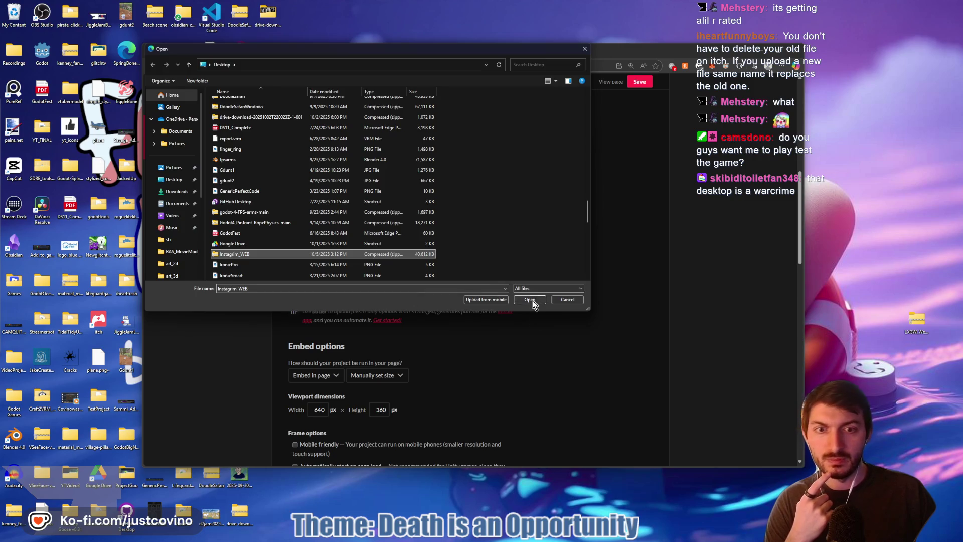
click(530, 300)
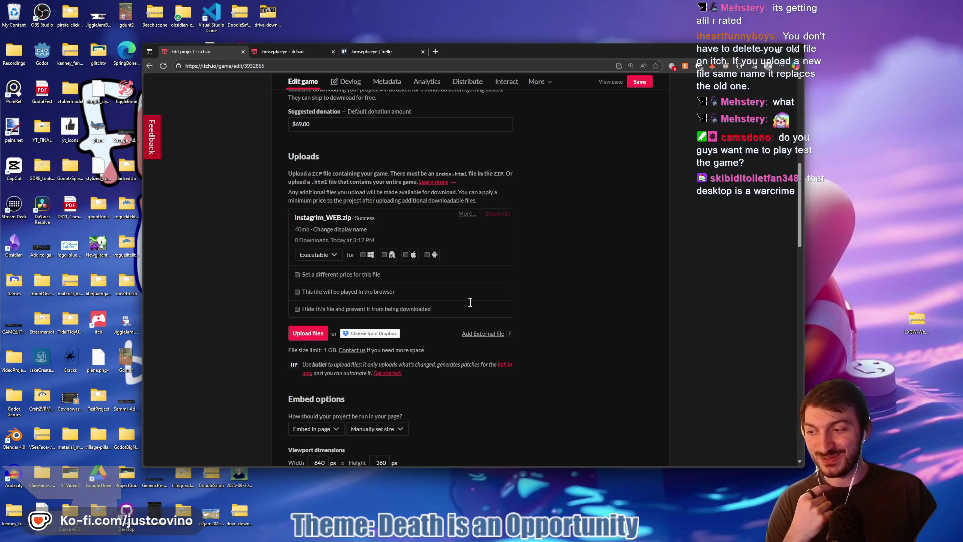
- Mark the upload as playable in the browser, save, and view the public page
click(297, 292)
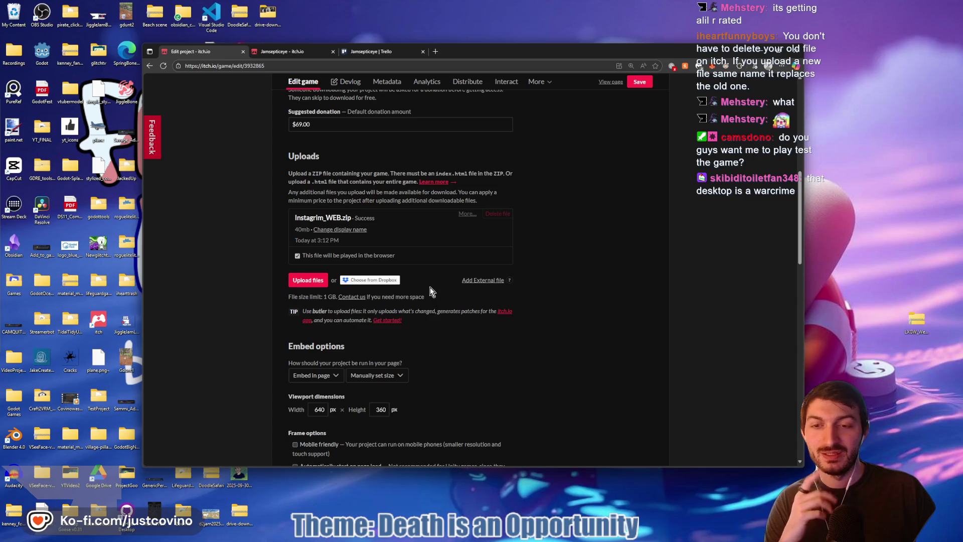
click(639, 83)
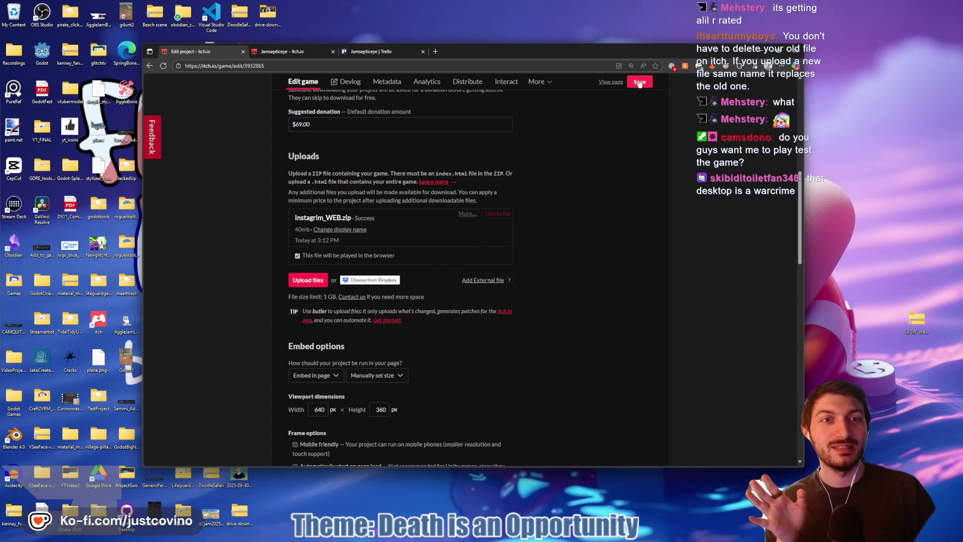
click(607, 82)
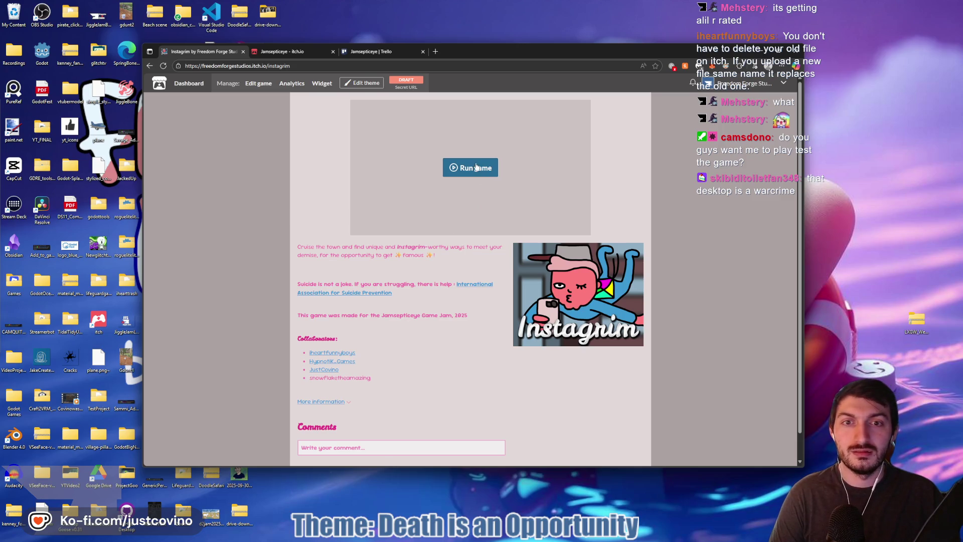
- Run the Instagrim web build on its itch.io page in fullscreen
click(468, 170)
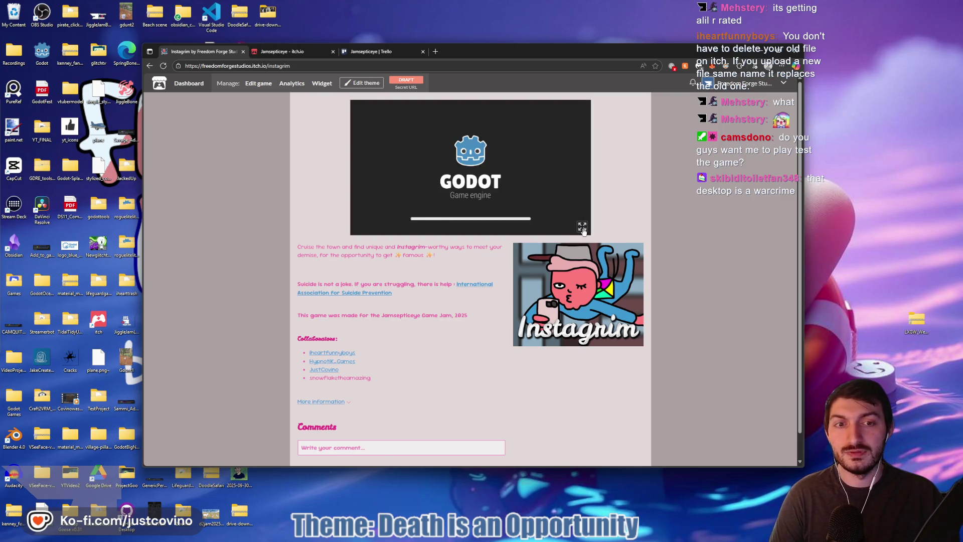
click(581, 227)
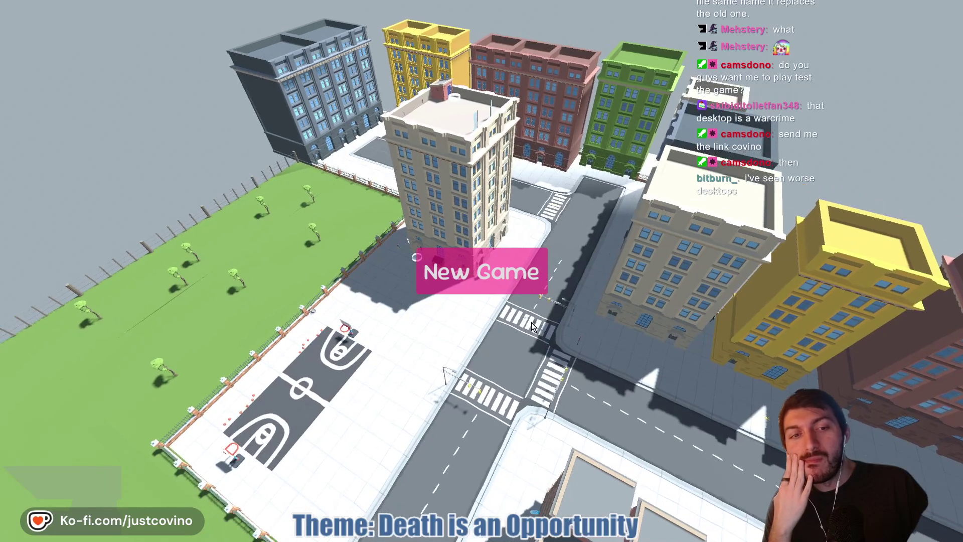
- Start a new game, check Trending on the phone, and walk down the street until the character dies
click(512, 273)
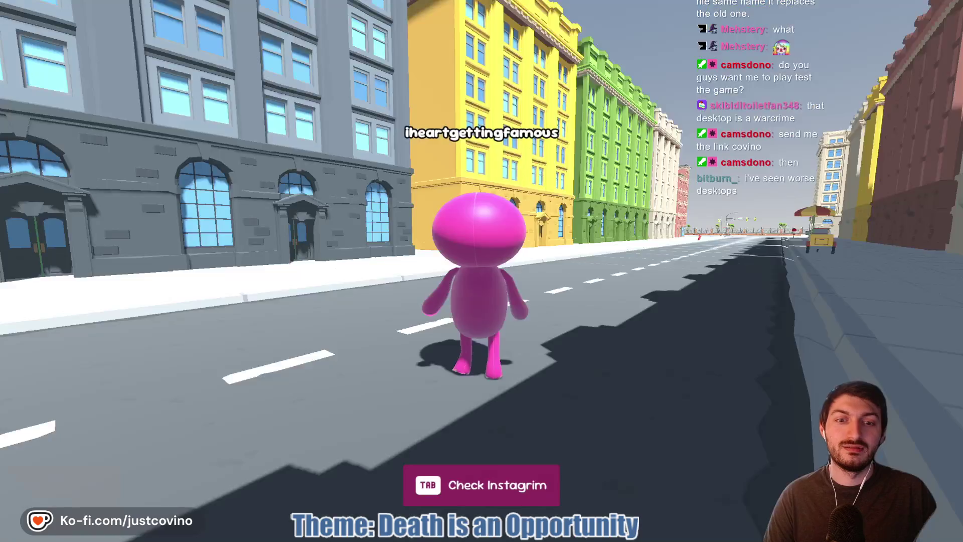
key(Tab)
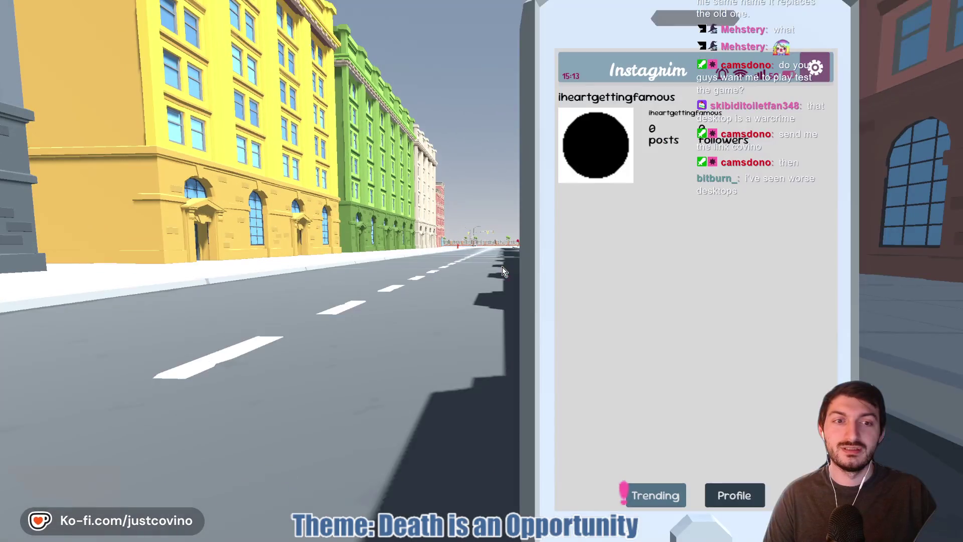
click(652, 499)
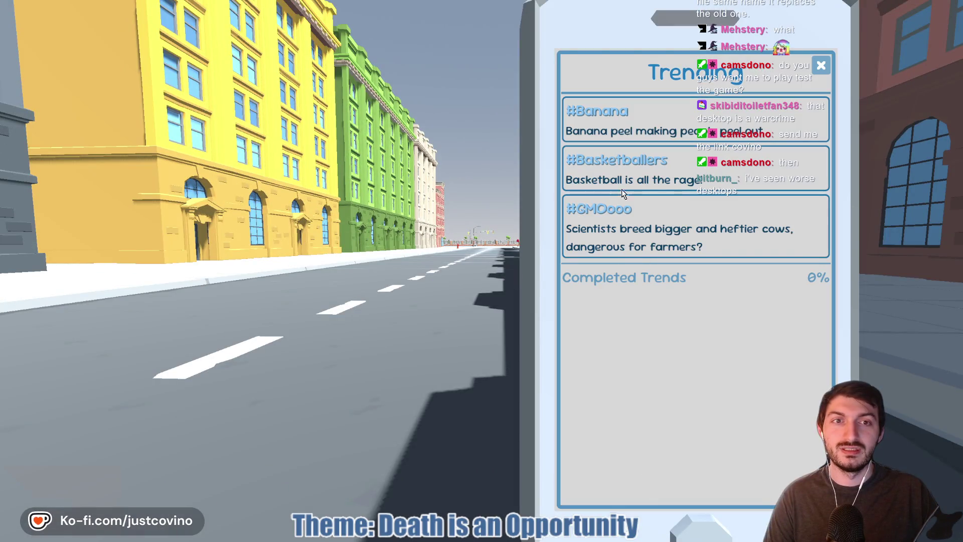
key(Tab)
key(w)
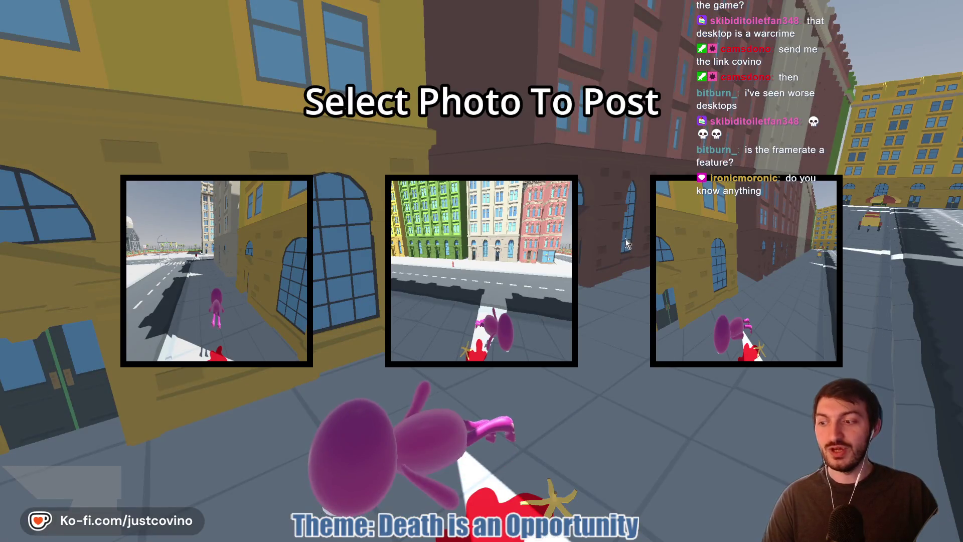
- Post the middle photo and run the character down the street past the hot dog cart
click(507, 333)
key(w)
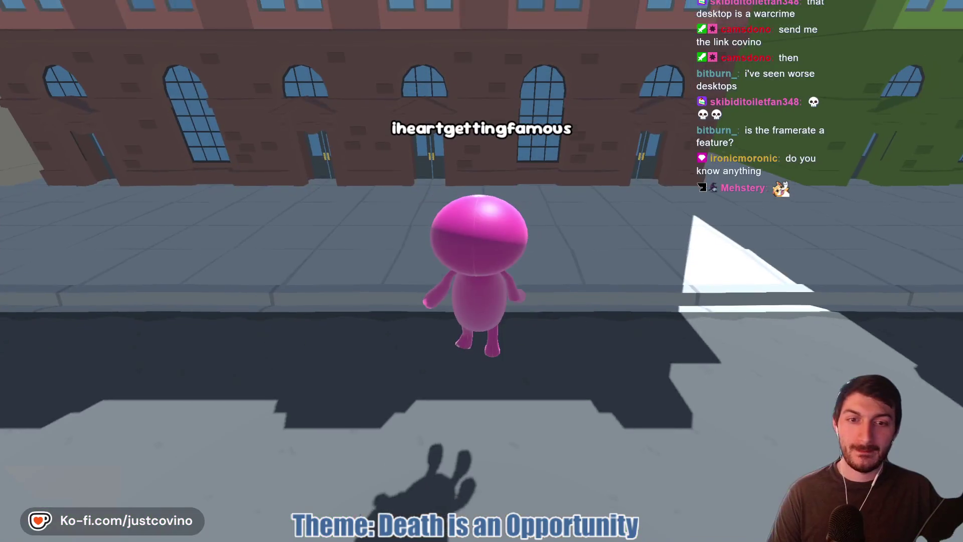
key(w)
key(w)
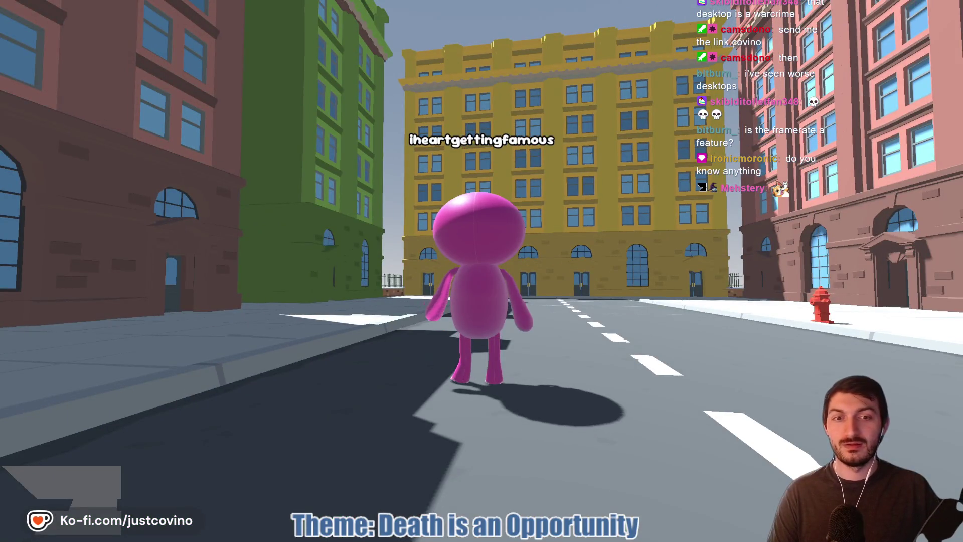
key(w)
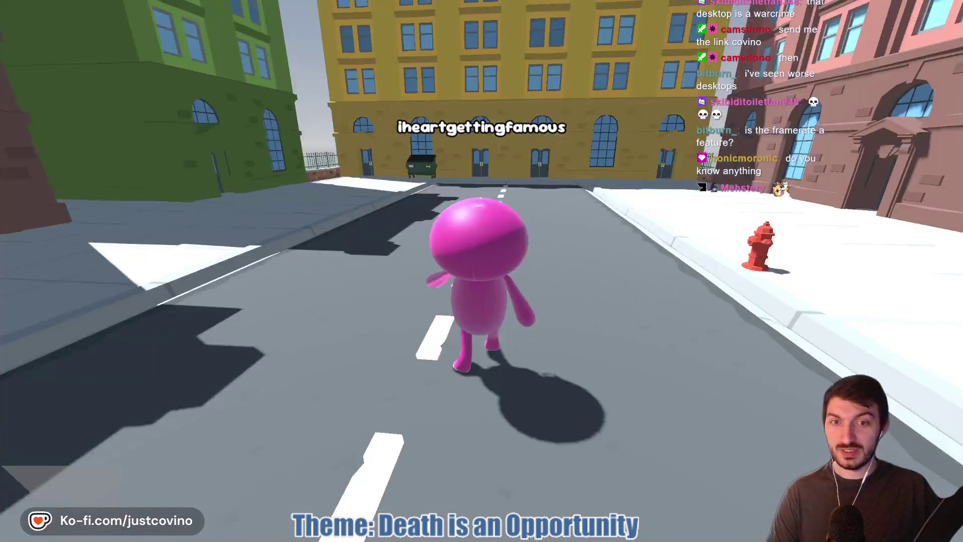
key(w)
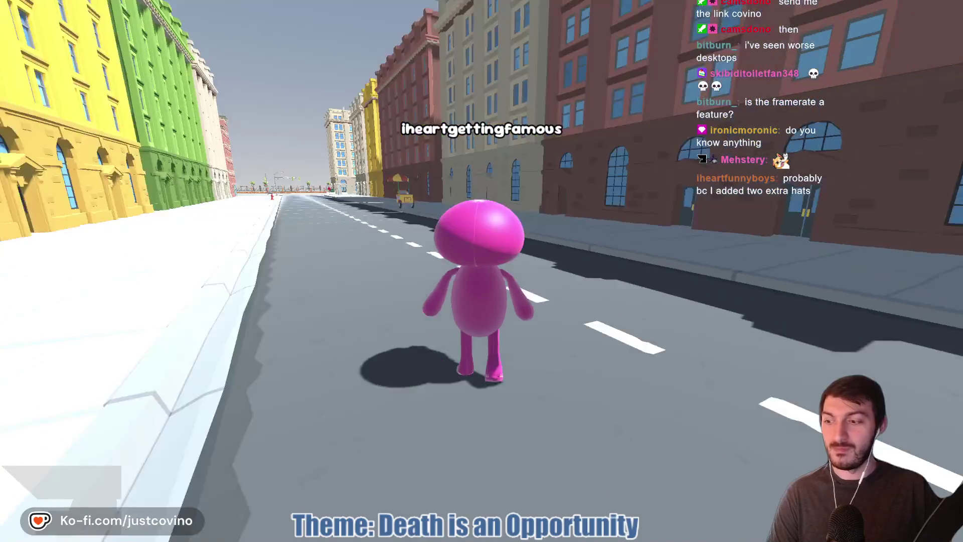
key(w)
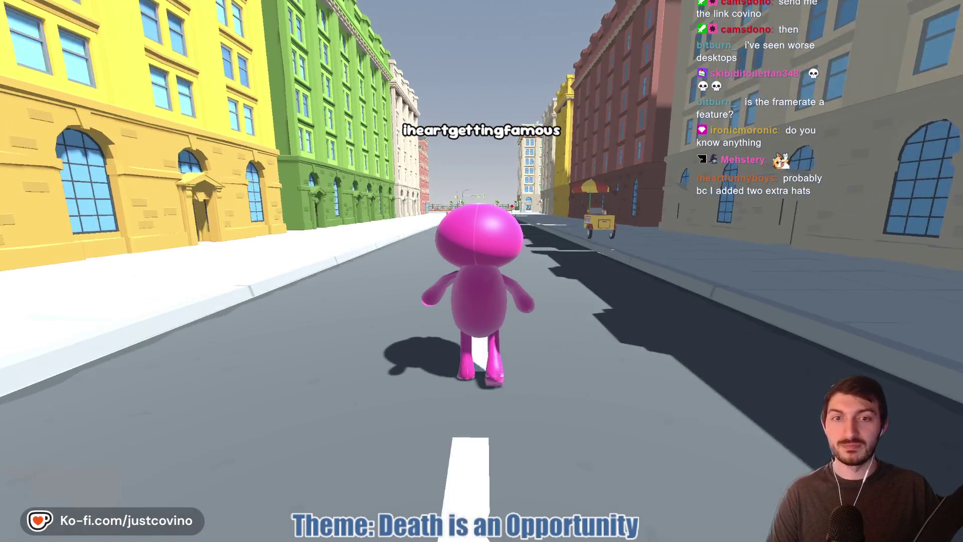
key(space)
key(w)
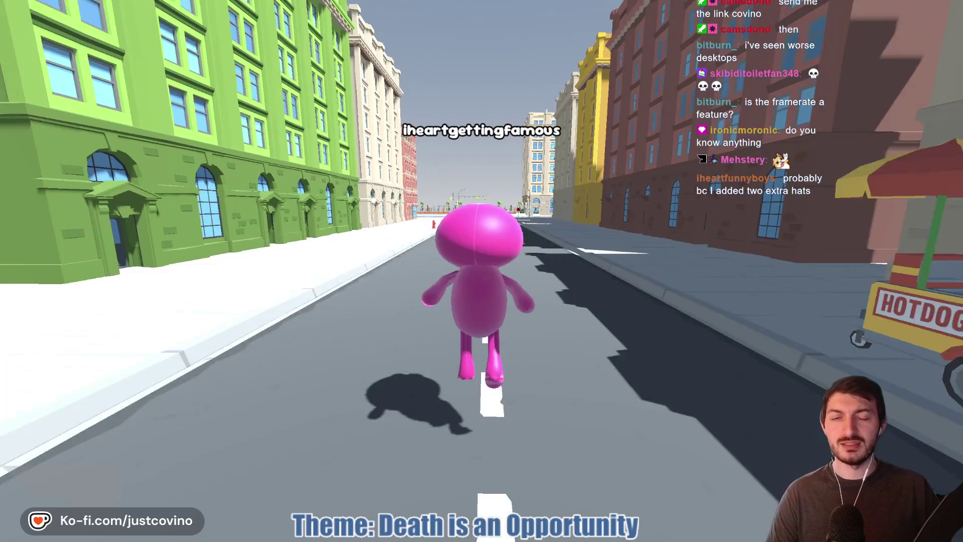
key(space)
key(w)
key(space)
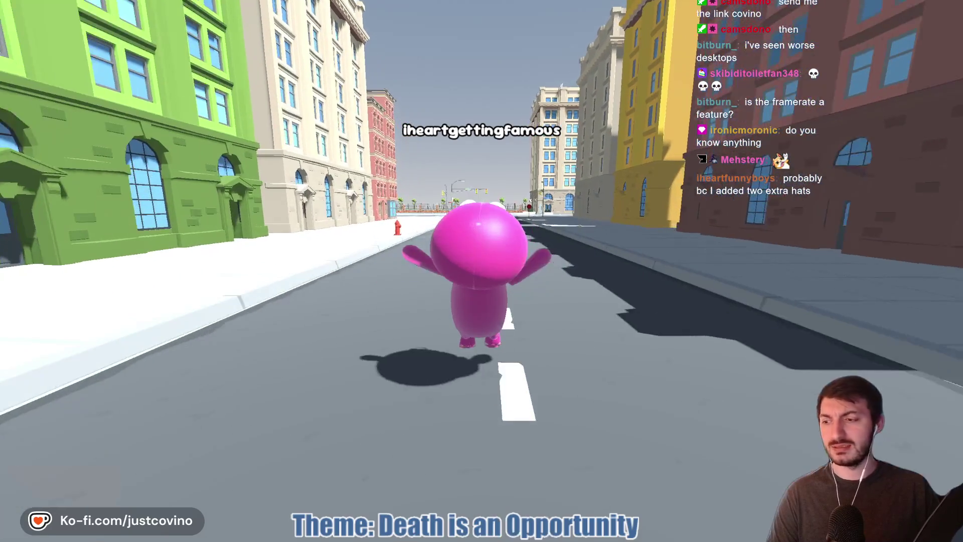
key(w)
- Cross to the basketball court, pick up a ball, then exit the game back to Godot
key(space)
key(space)
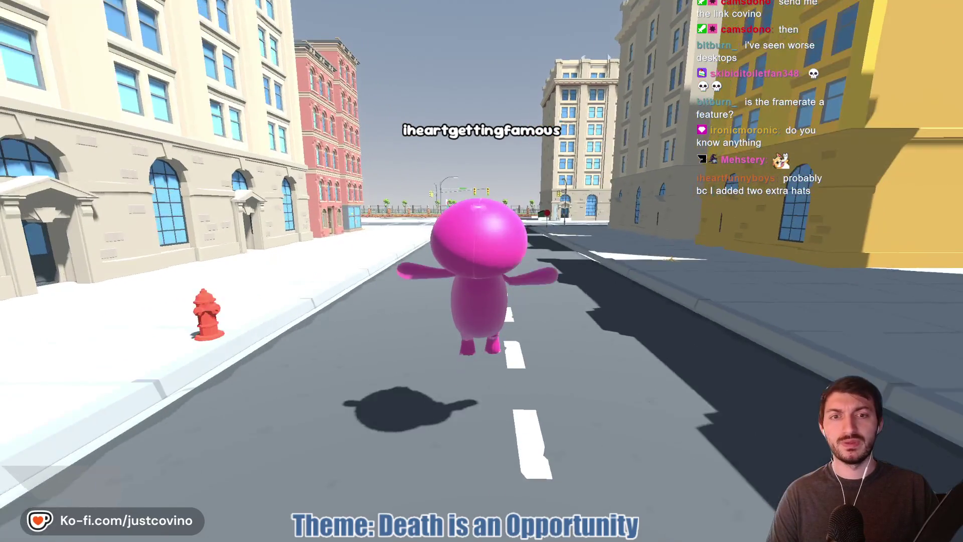
key(w)
key(space)
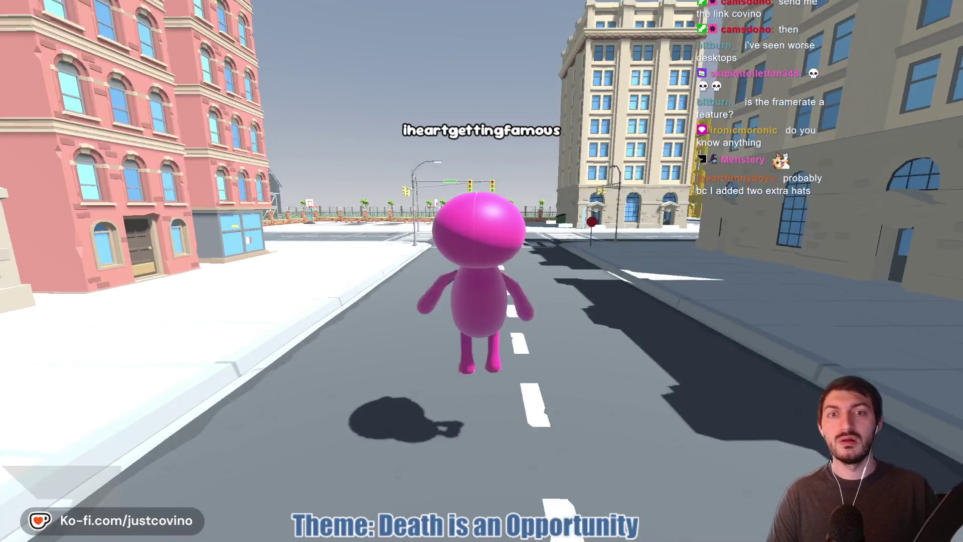
key(space)
key(w)
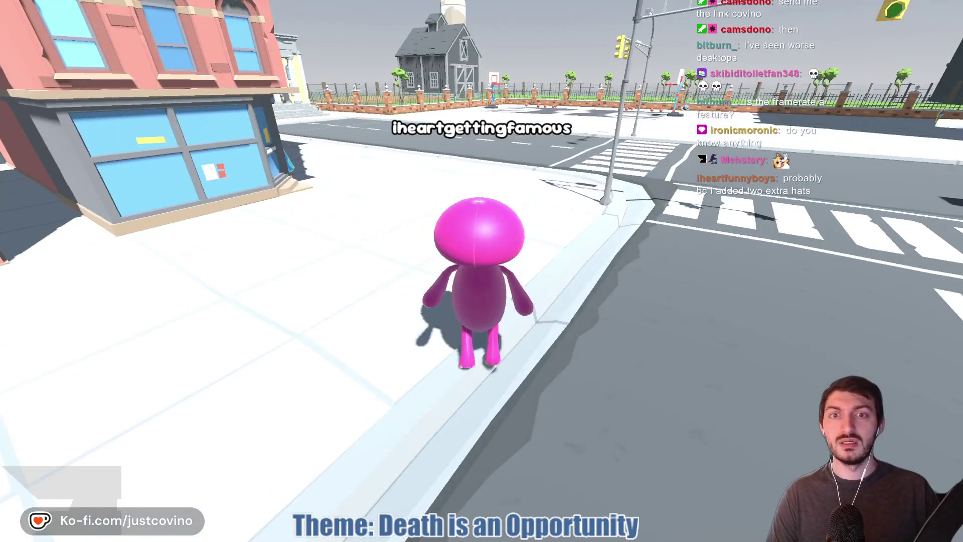
key(w)
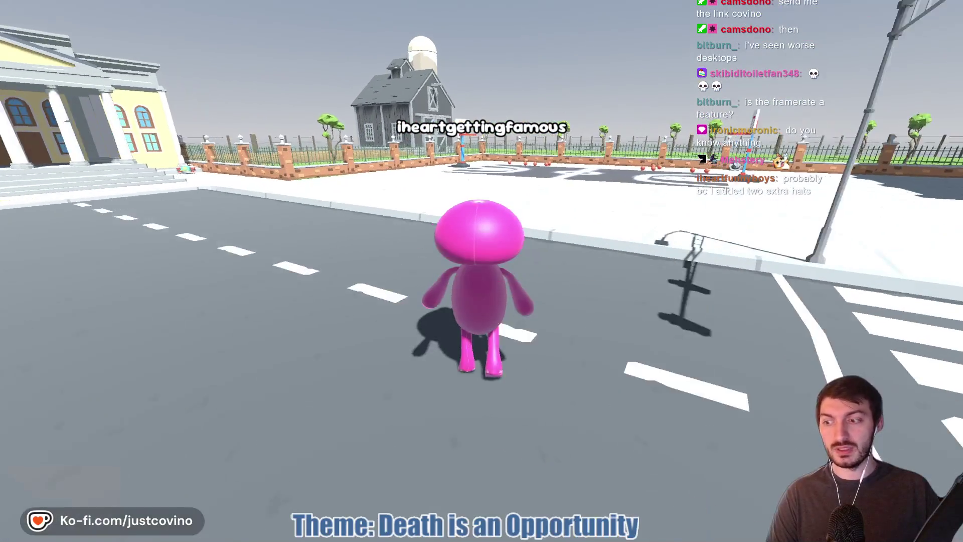
key(space)
key(w)
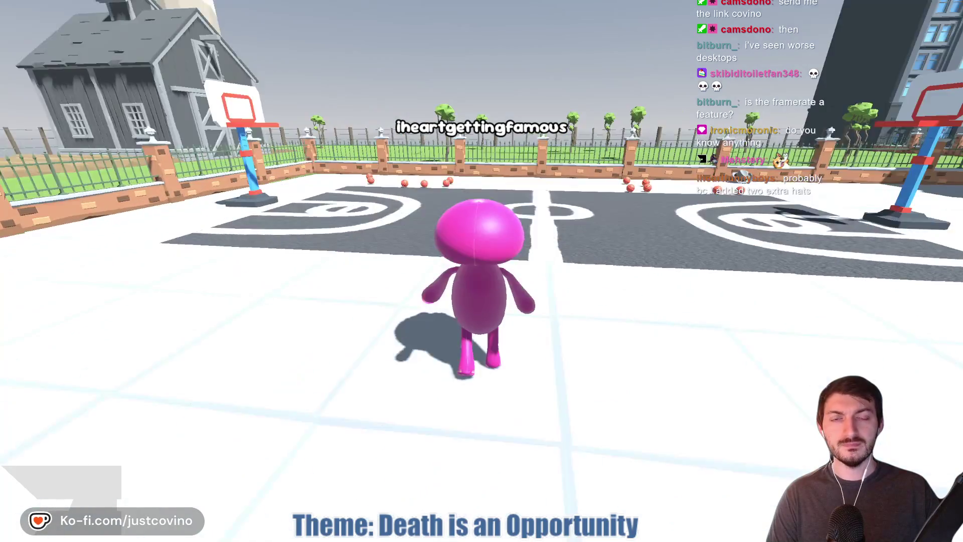
key(w)
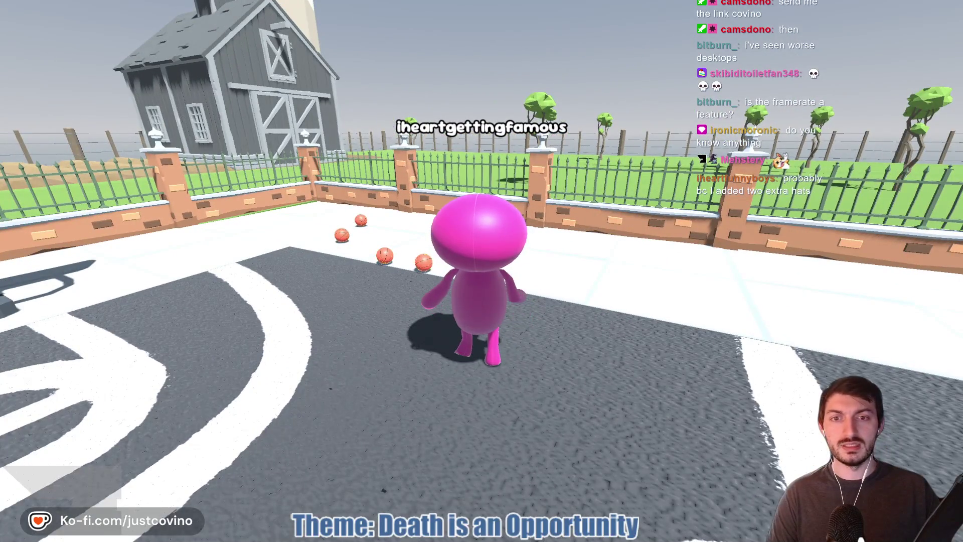
key(w)
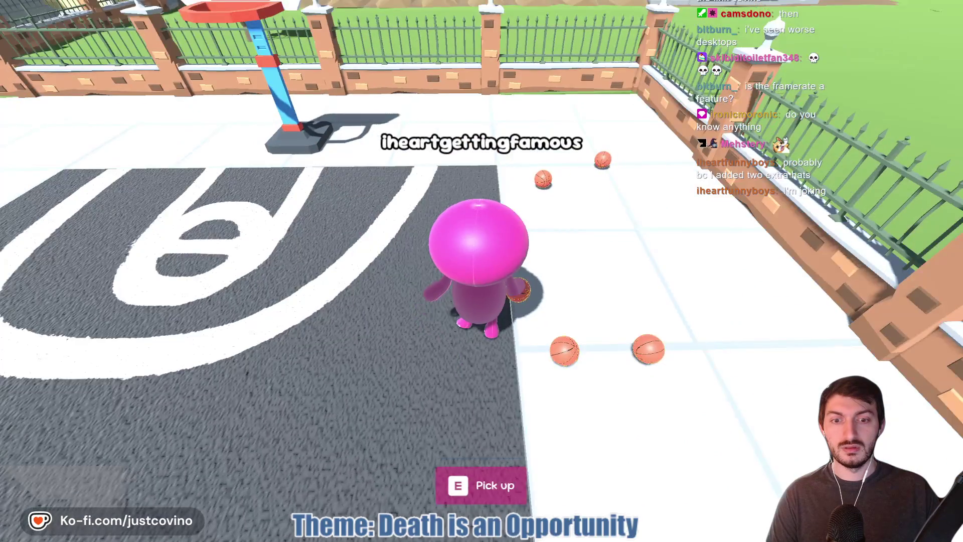
key(e)
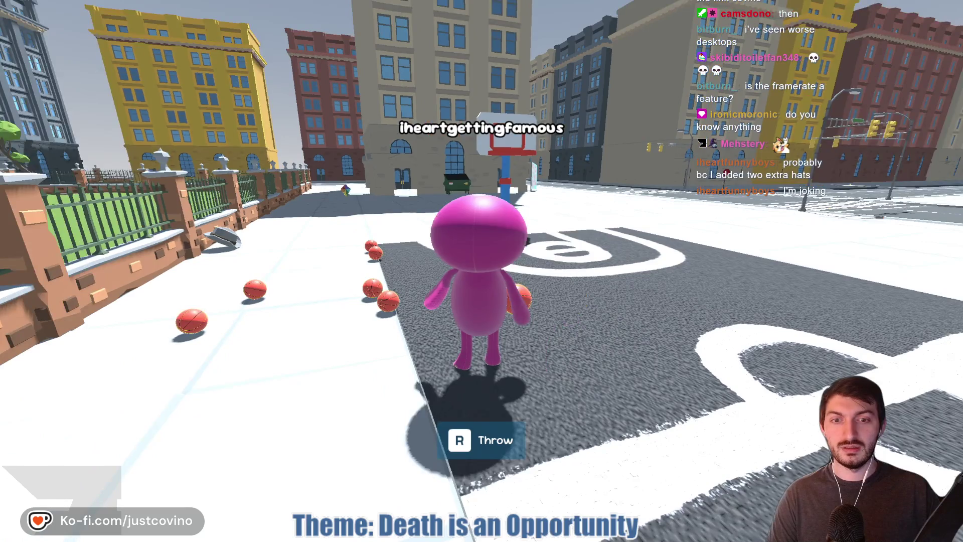
key(s)
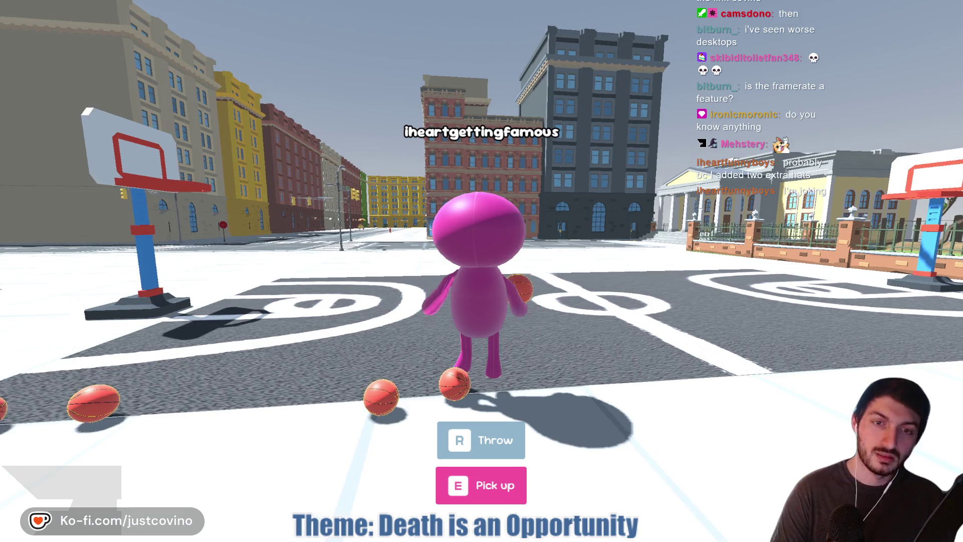
key(Escape)
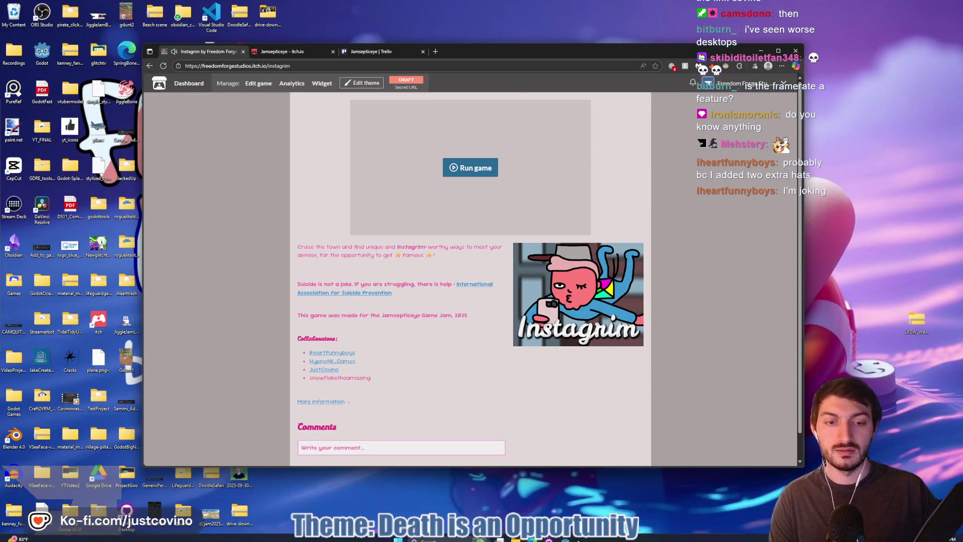
key(alt+Tab)
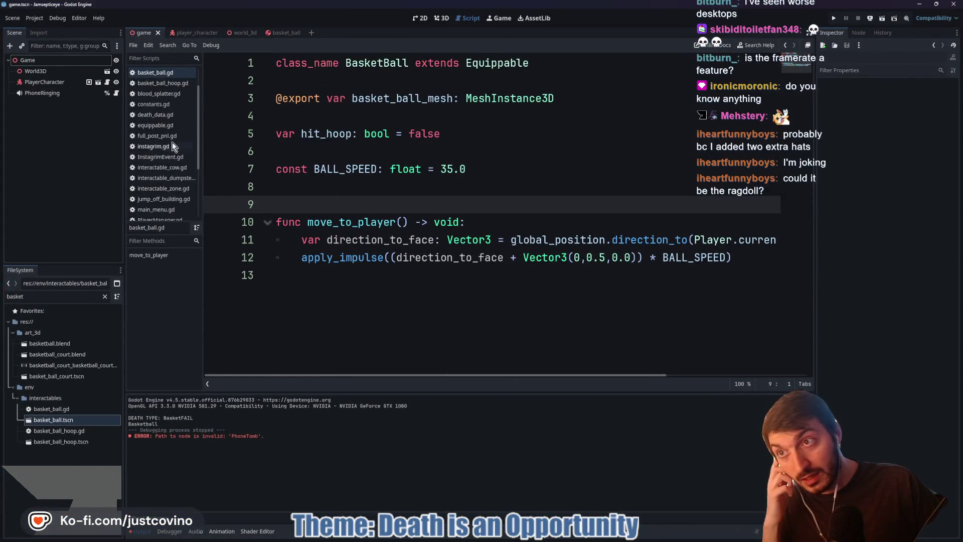
- Delete the basket_ball_mesh export line from basket_ball.gd and save the script
click(282, 33)
click(35, 60)
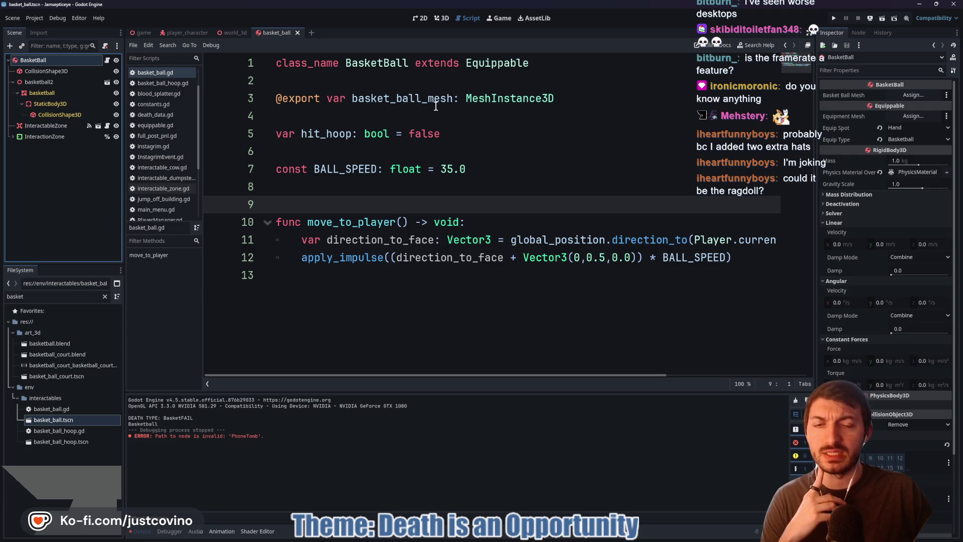
drag(564, 102, 254, 94)
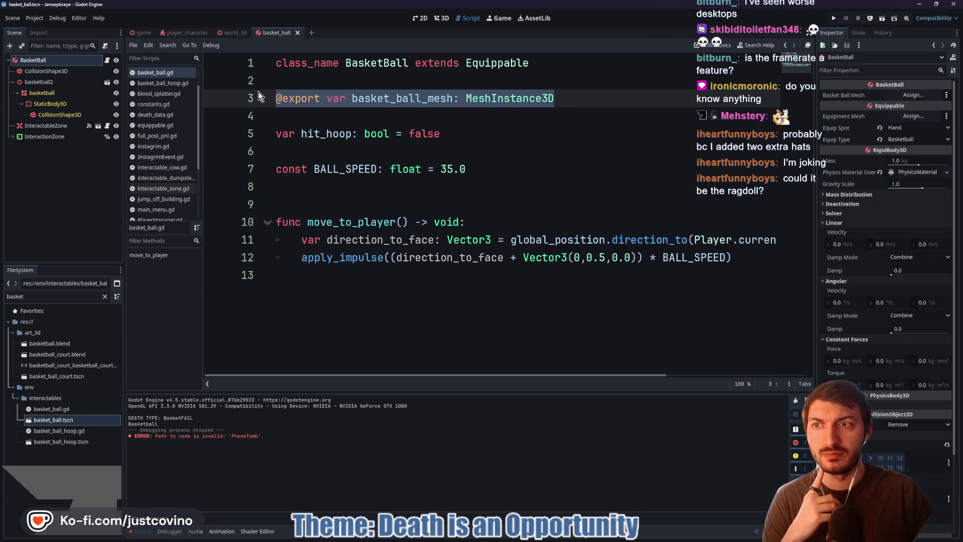
key(BackSpace)
key(BackSpace)
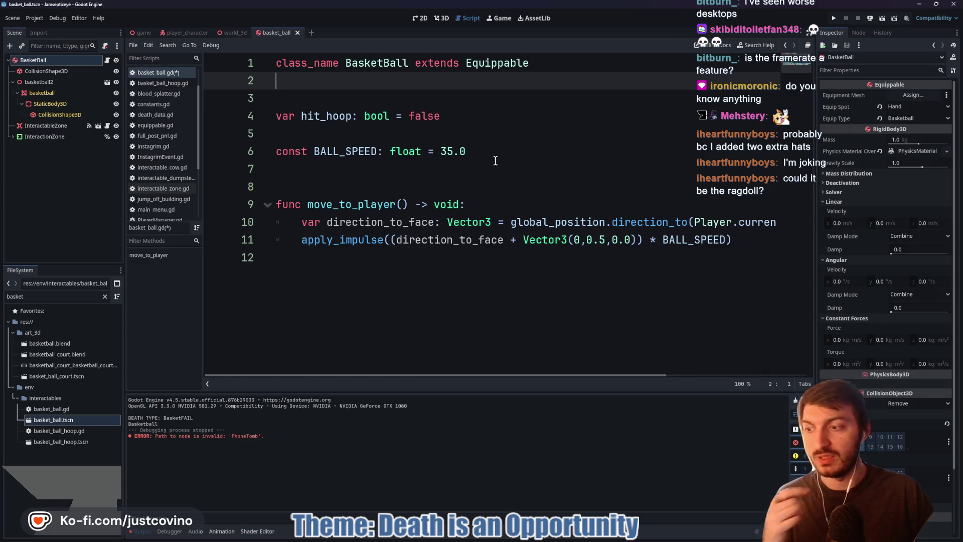
click(452, 179)
key(ctrl+s)
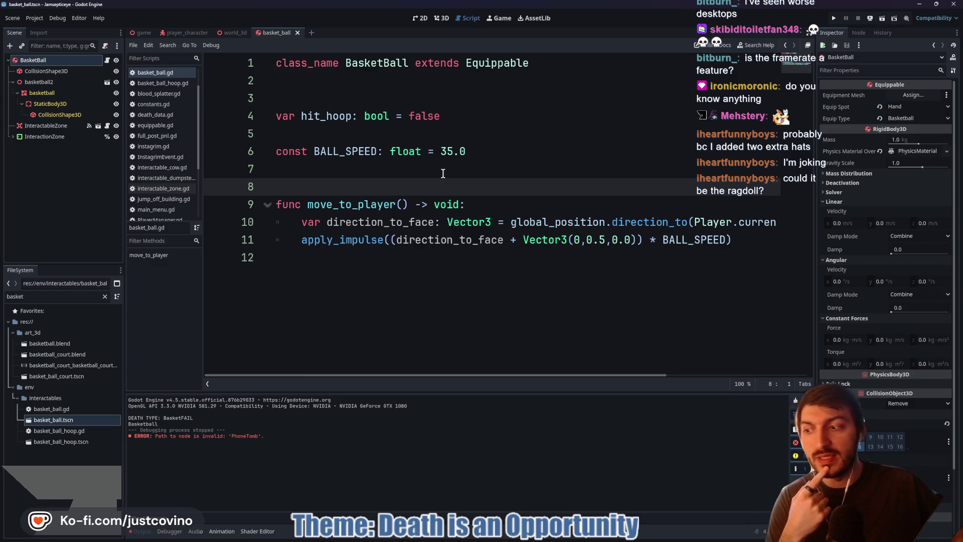
- Inspect the BasketBall node's motion, physics material, mass and deactivation settings without changing them
click(397, 174)
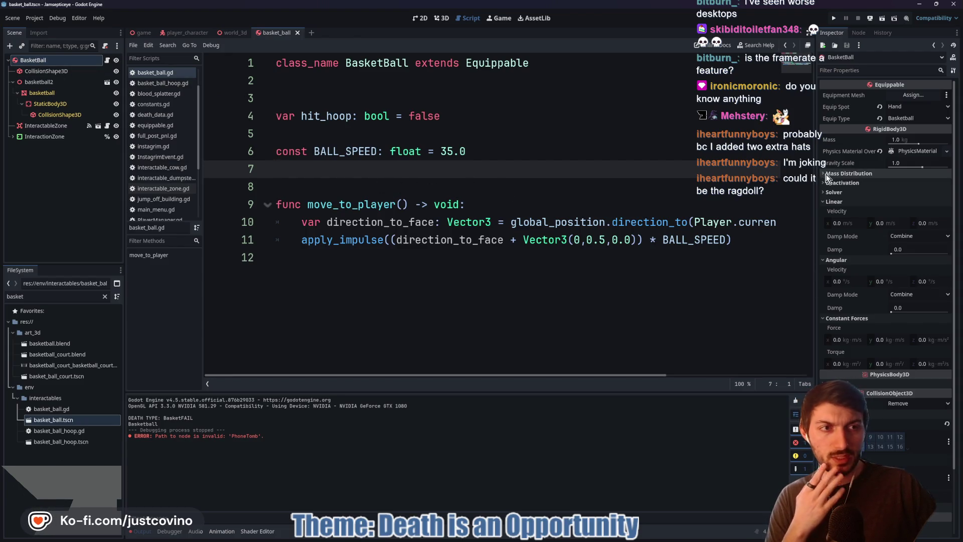
mouse_move(856, 166)
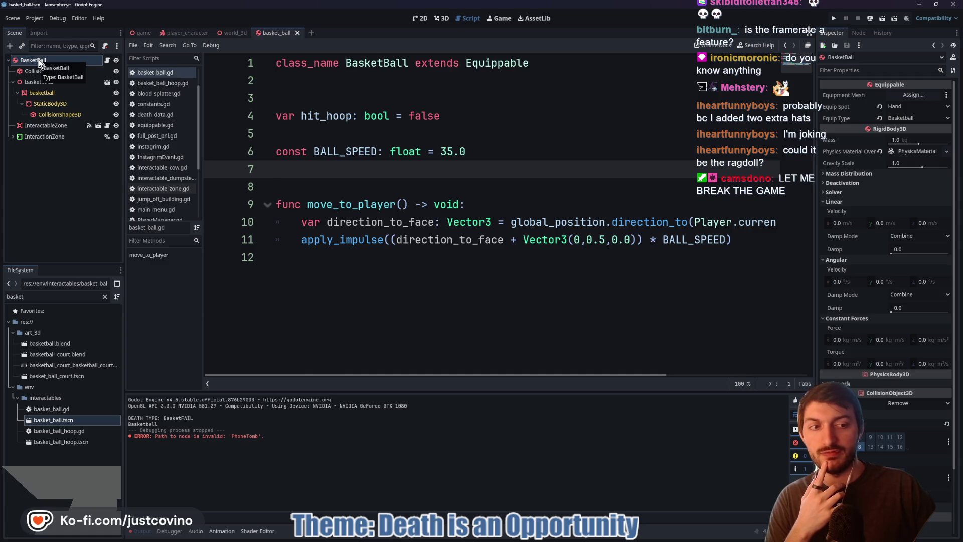
click(38, 59)
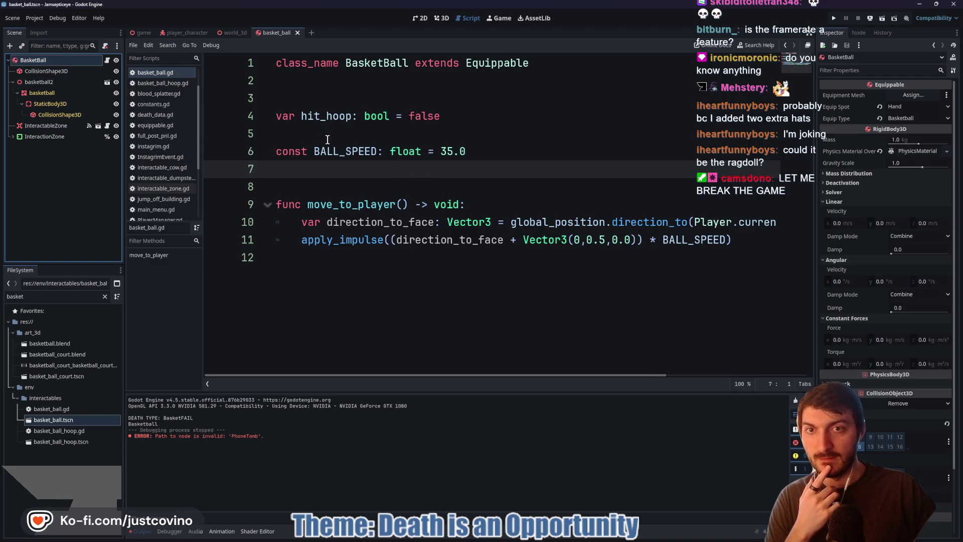
click(311, 131)
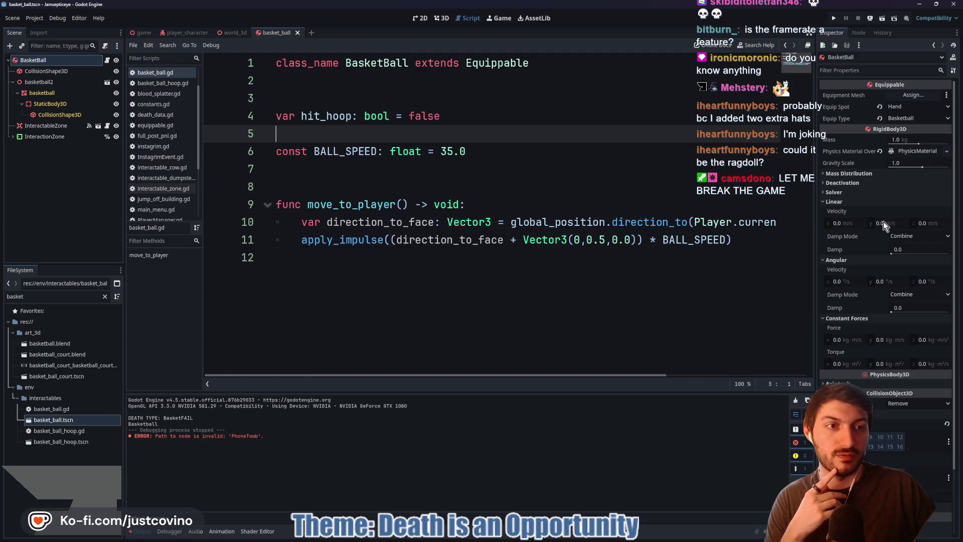
click(853, 202)
click(859, 211)
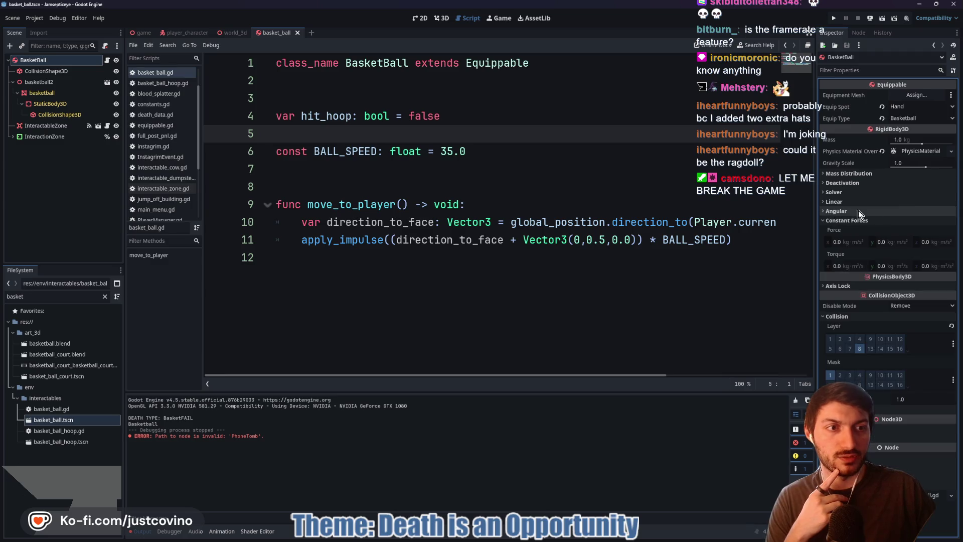
click(921, 155)
click(920, 151)
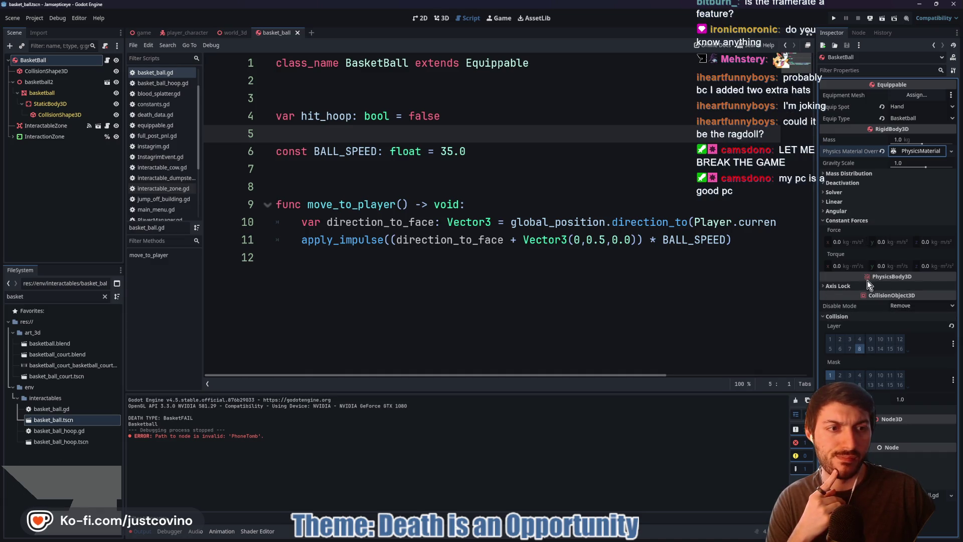
click(847, 174)
click(847, 175)
click(848, 184)
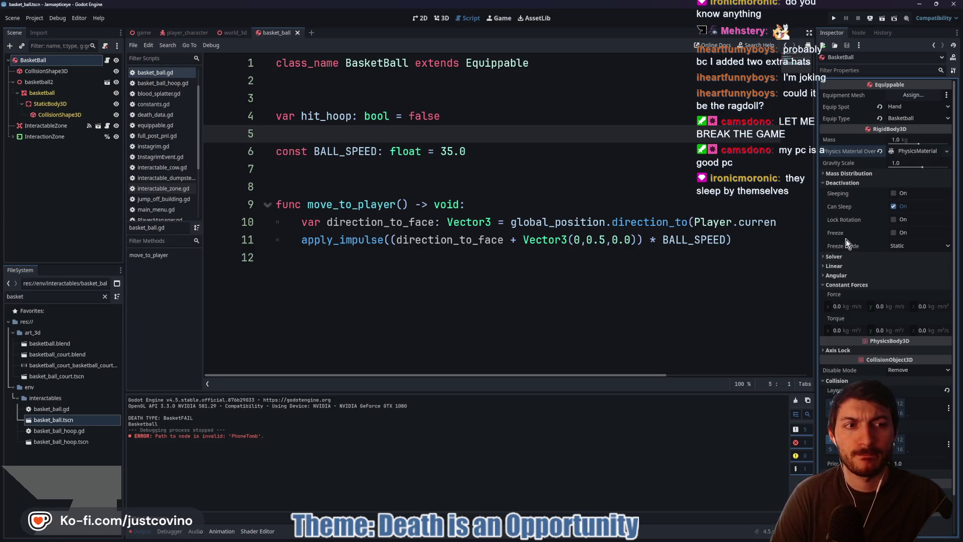
- Switch from the game scene to the world_3d scene
mouse_move(843, 240)
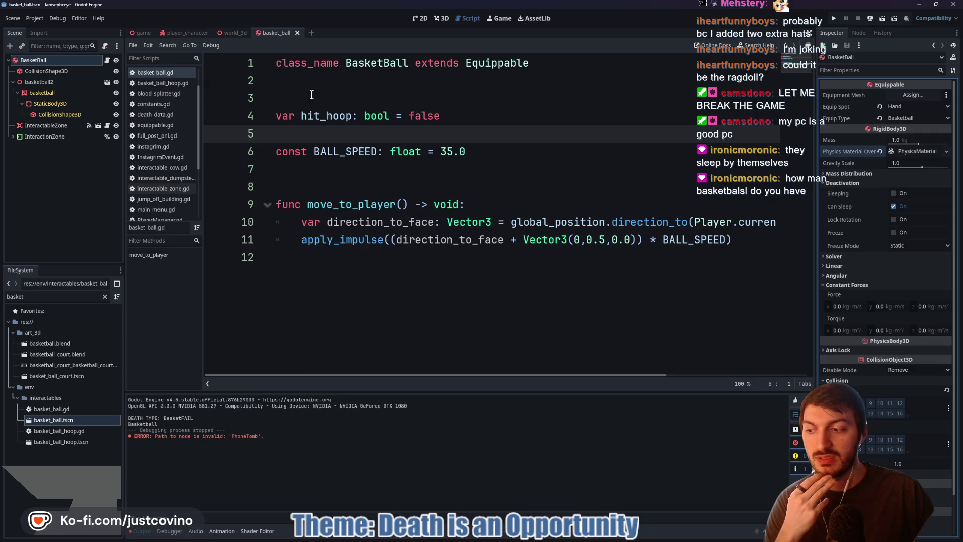
click(147, 34)
click(192, 35)
click(225, 34)
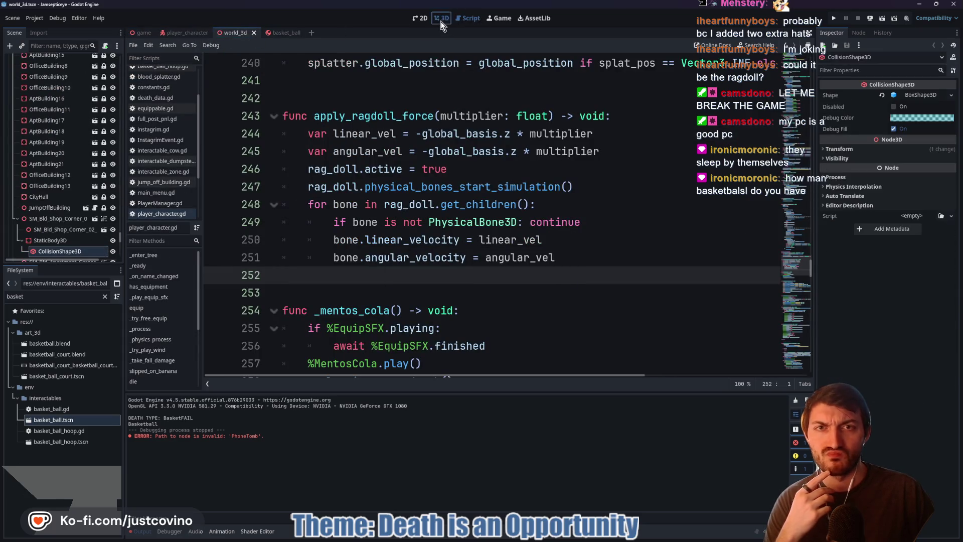
- Frame the basketball court in the 3D view and expand BasketballEvent in the Scene tree
click(441, 18)
key(w)
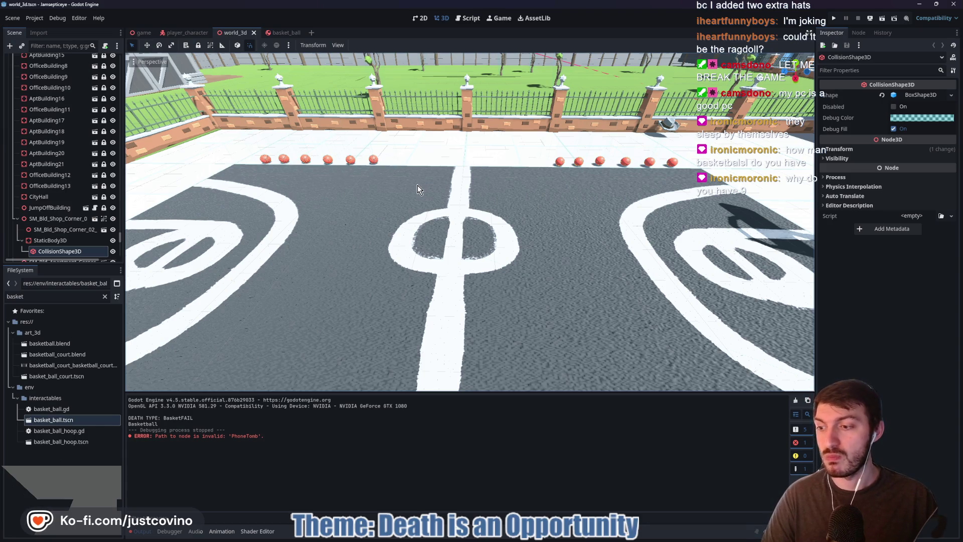
mouse_move(456, 183)
mouse_down()
mouse_move(431, 190)
mouse_move(456, 183)
mouse_move(447, 184)
mouse_up()
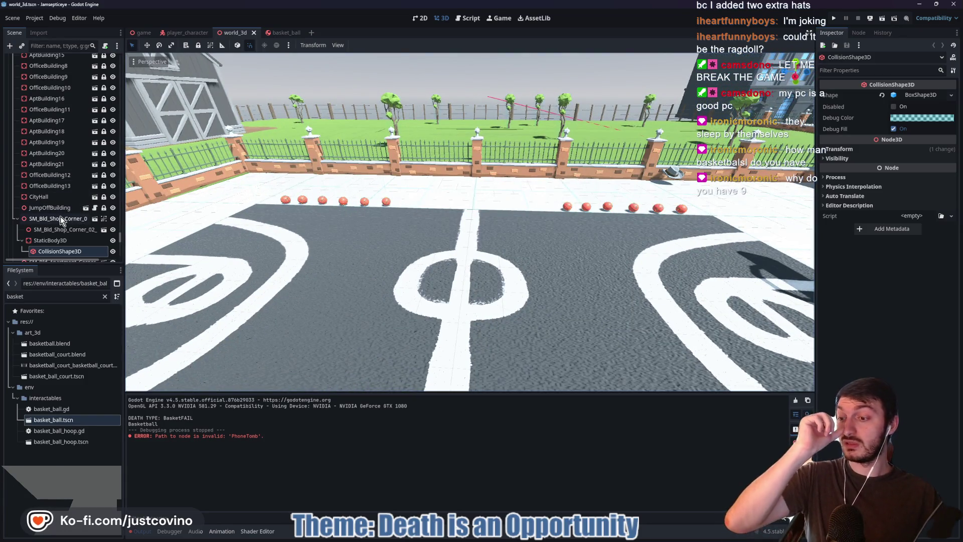
scroll(51, 166, up, 2)
scroll(52, 166, up, 10)
scroll(54, 167, down, 15)
scroll(52, 161, up, 10)
scroll(46, 146, up, 15)
scroll(46, 149, up, 12)
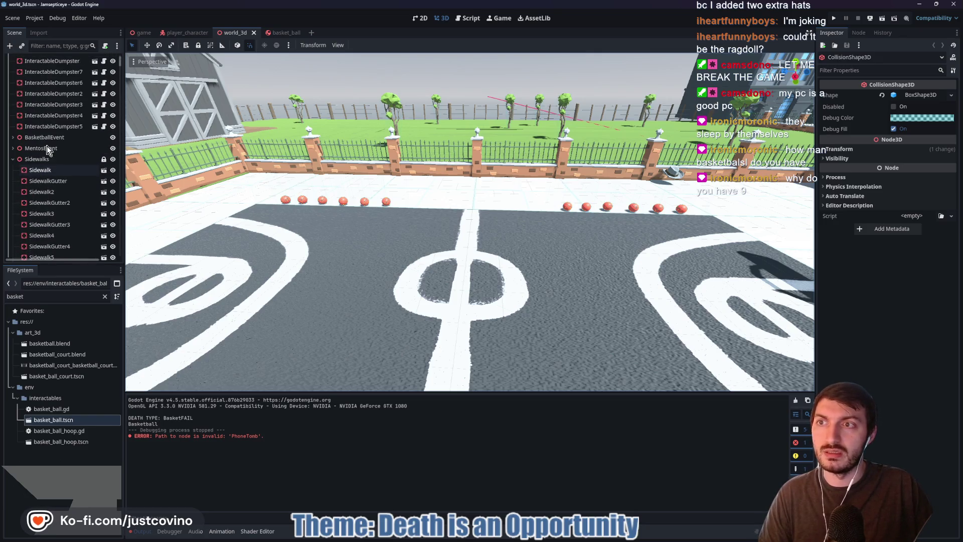
click(12, 159)
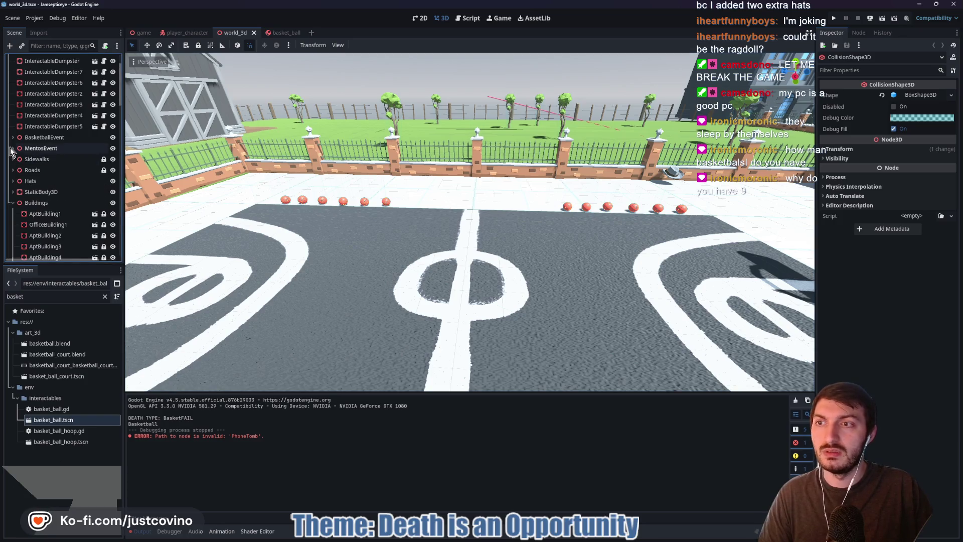
click(13, 138)
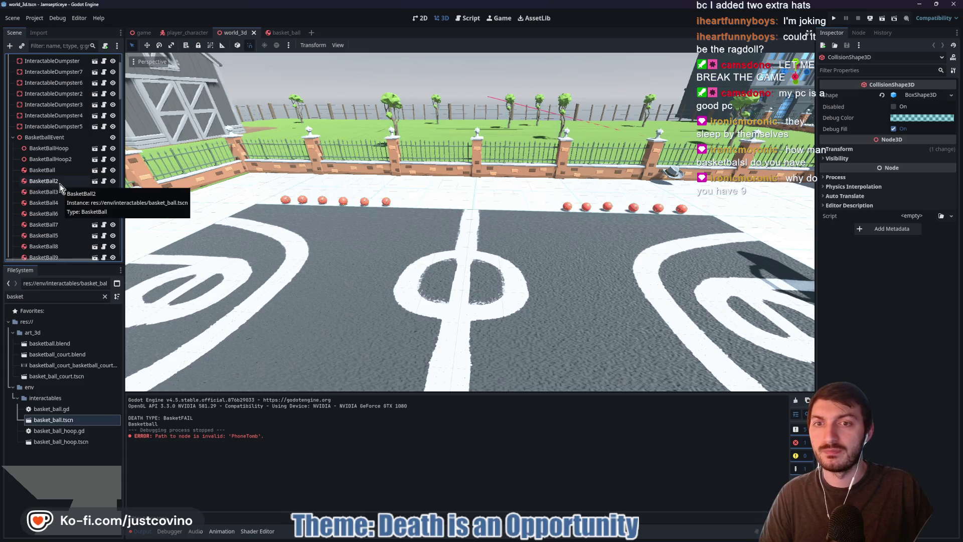
- Delete three selected basketballs, then BasketBall6, confirming each deletion
click(387, 203)
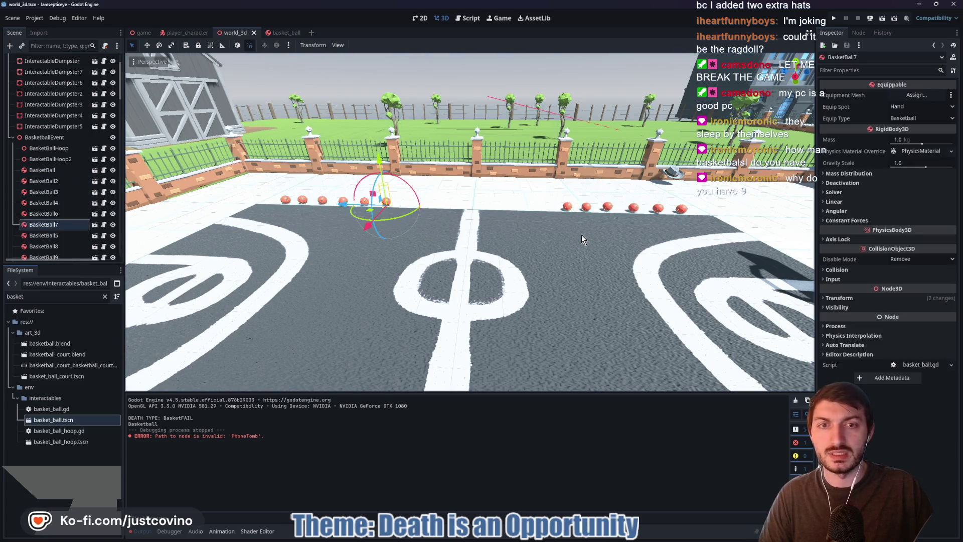
shift+click(569, 209)
shift+click(589, 207)
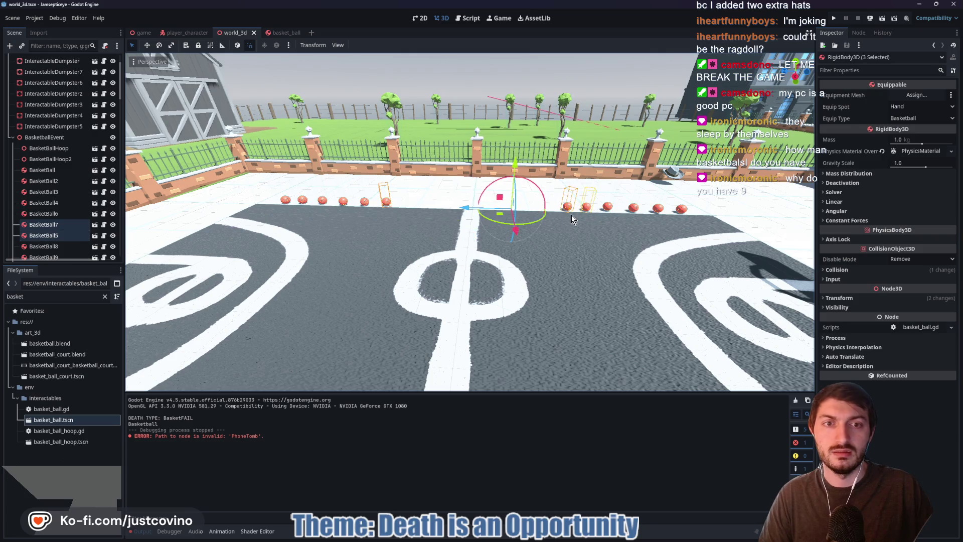
shift+click(363, 202)
shift+click(367, 205)
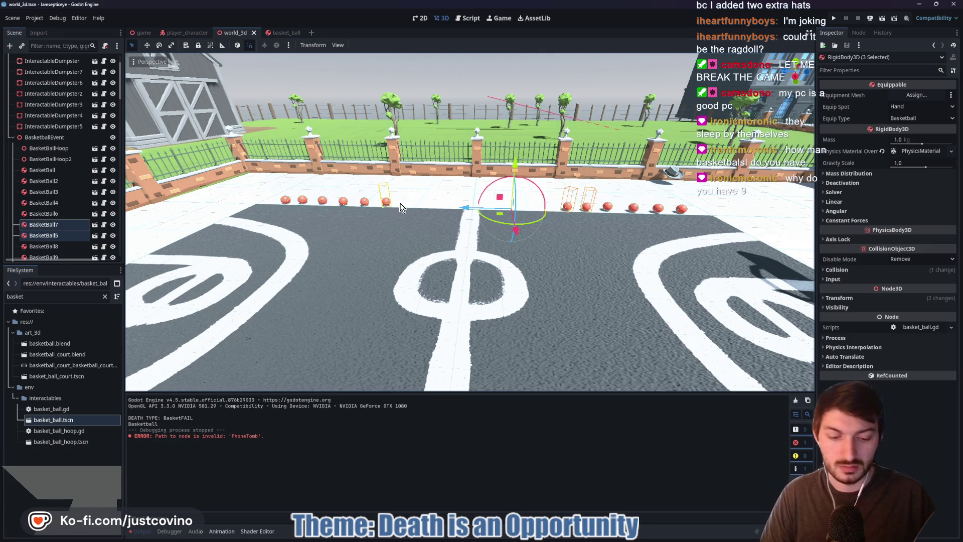
key(Delete)
click(461, 276)
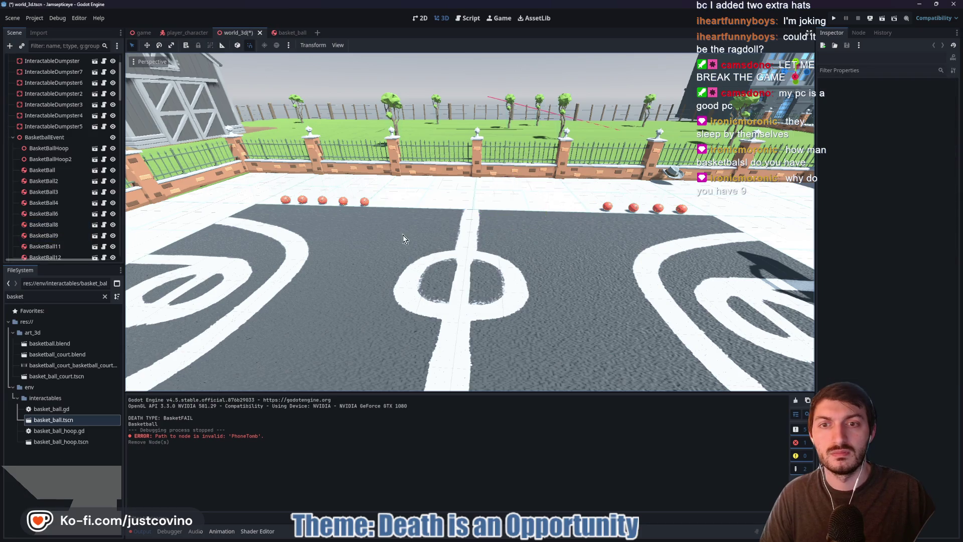
click(364, 201)
key(Delete)
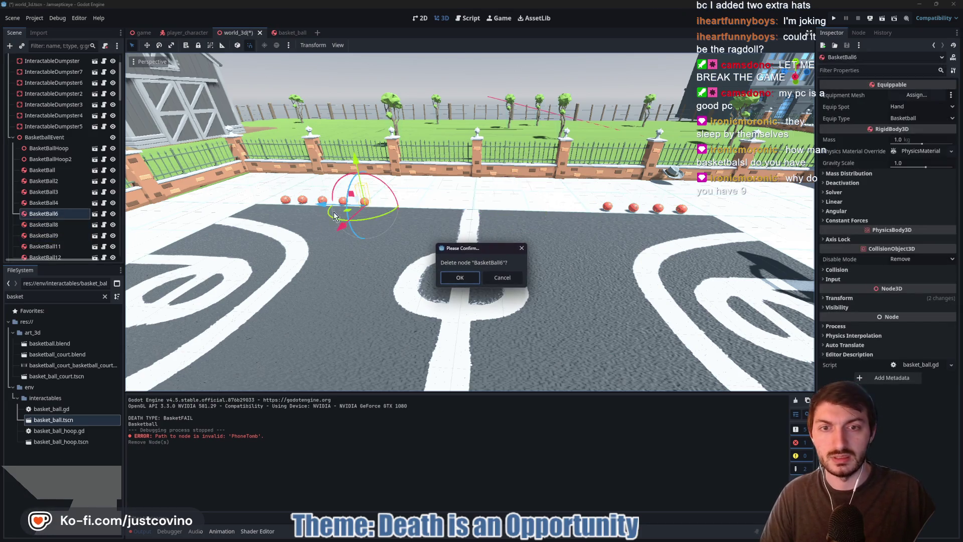
click(472, 280)
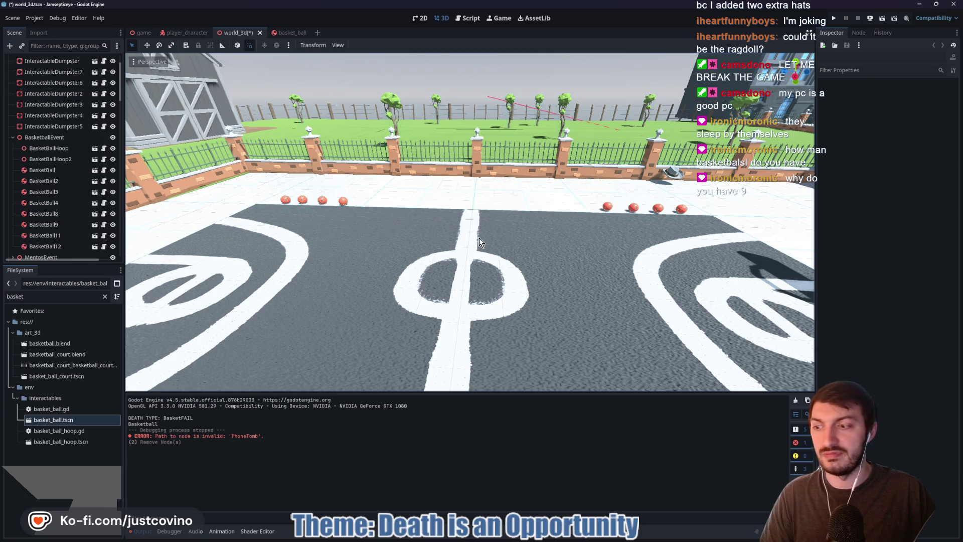
- Delete the outermost ball on each side, leaving six court balls, and save world_3d
click(286, 200)
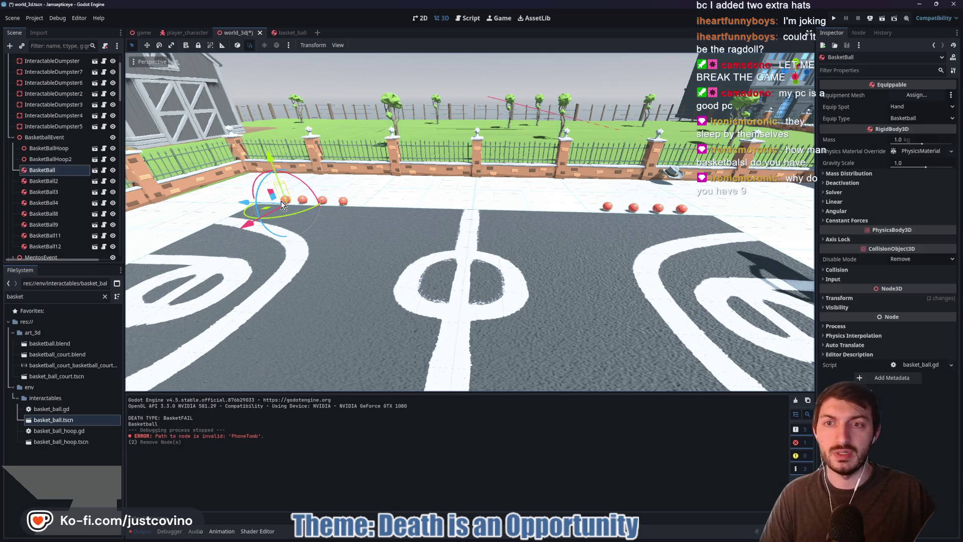
shift+click(685, 210)
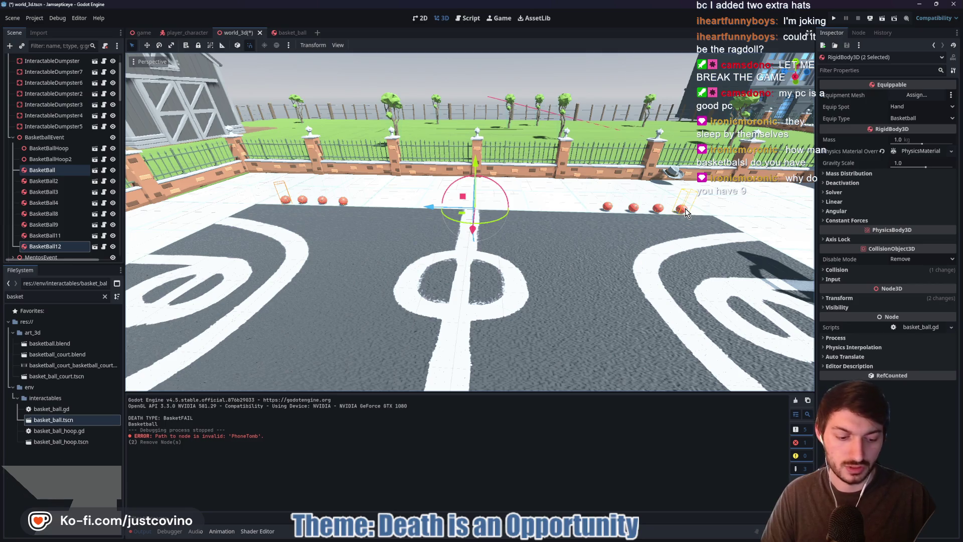
key(Delete)
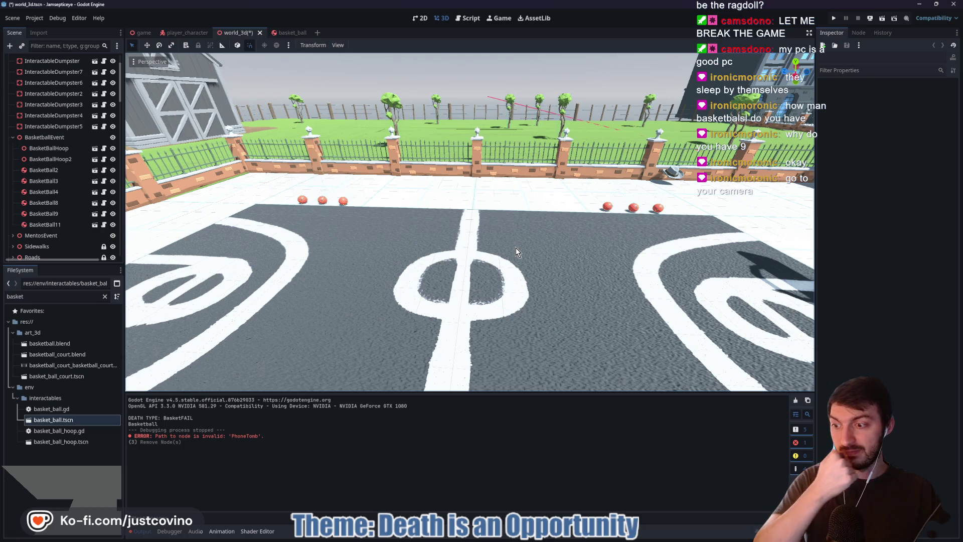
key(ctrl+s)
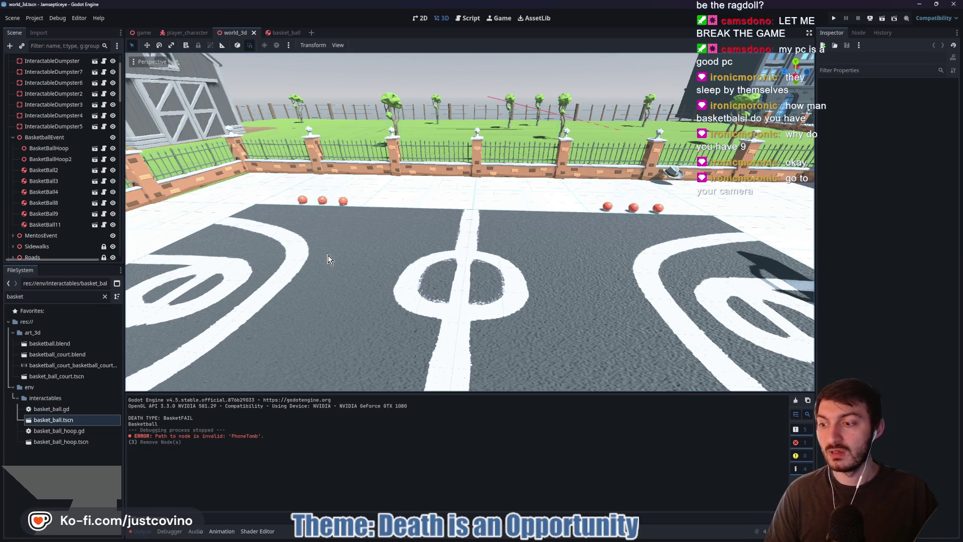
click(179, 33)
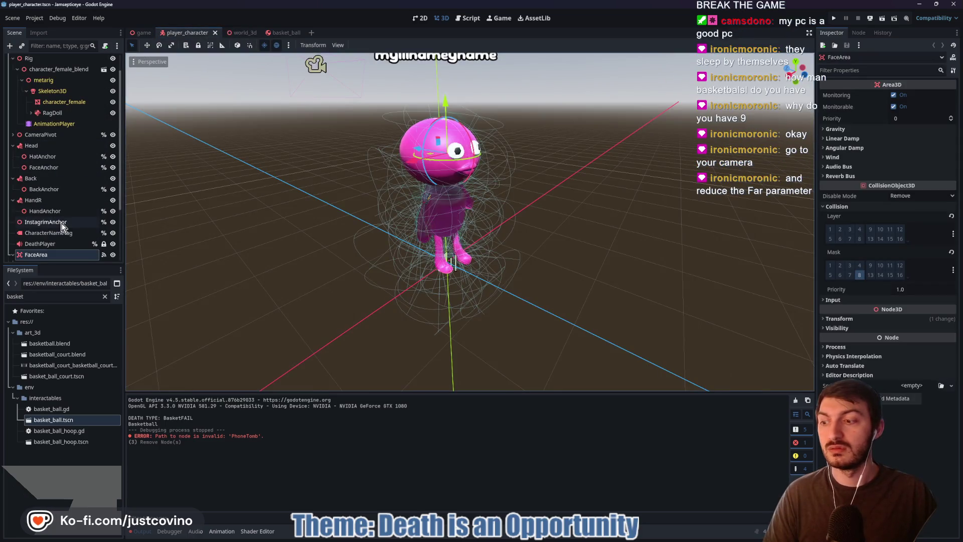
- Set the player's CameraPivot > Camera3D Far distance to 20 m and save player_character
scroll(52, 221, up, 2)
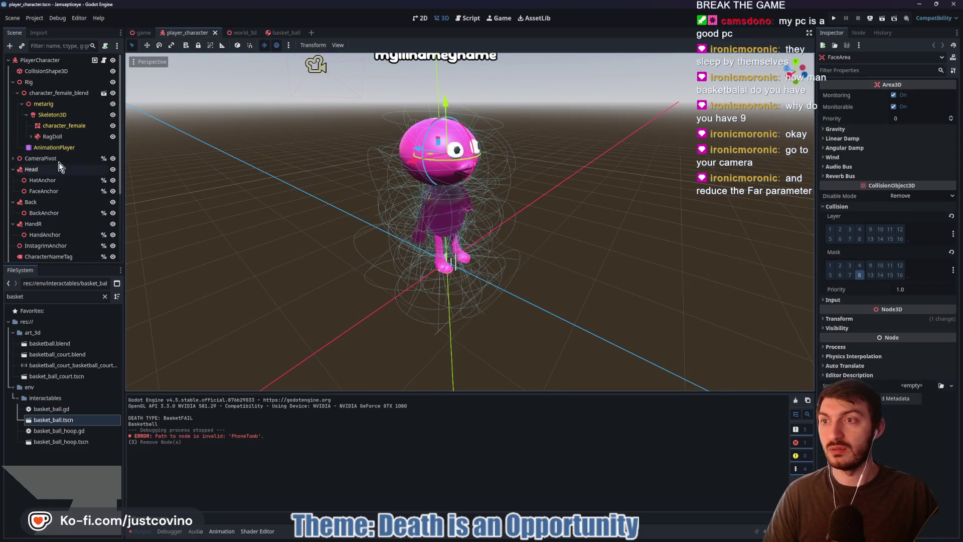
click(13, 158)
click(47, 180)
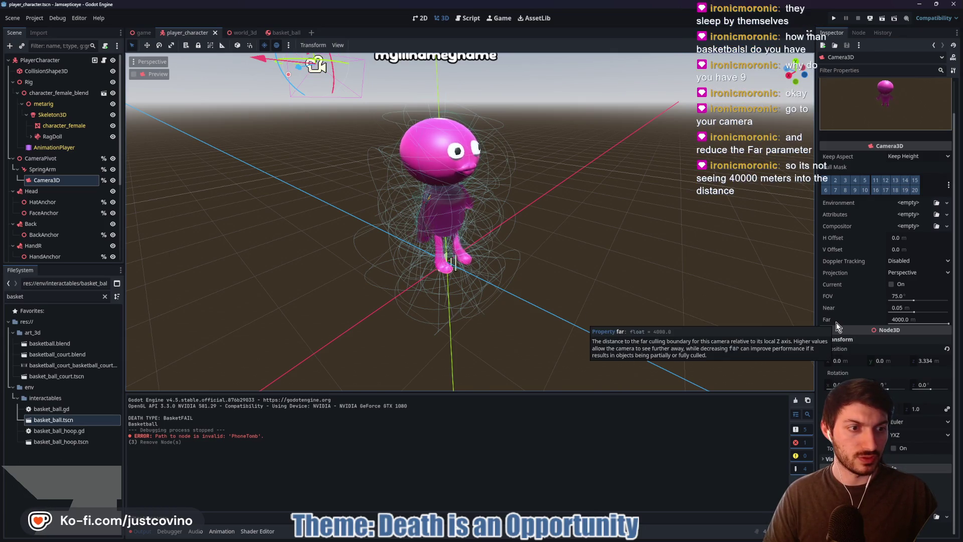
click(913, 320)
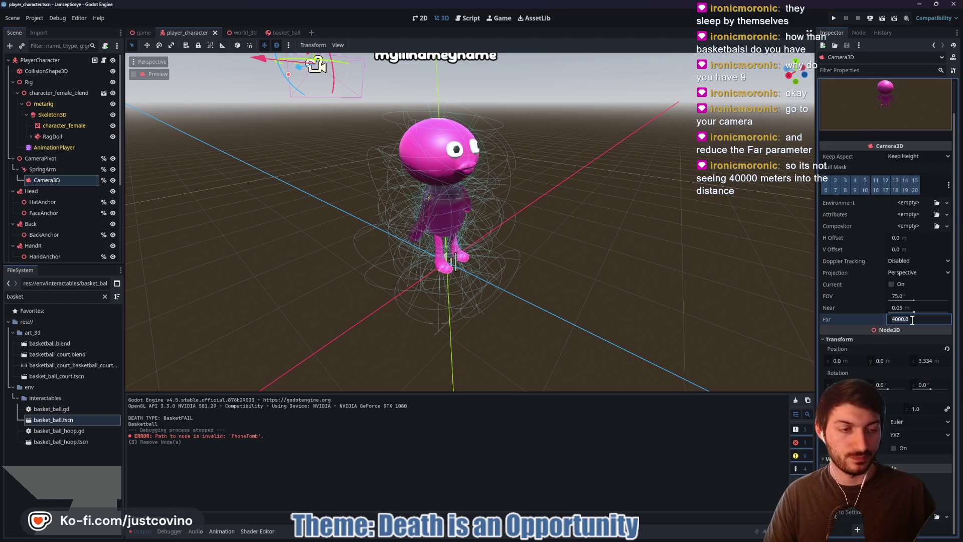
text(1000)
key(Return)
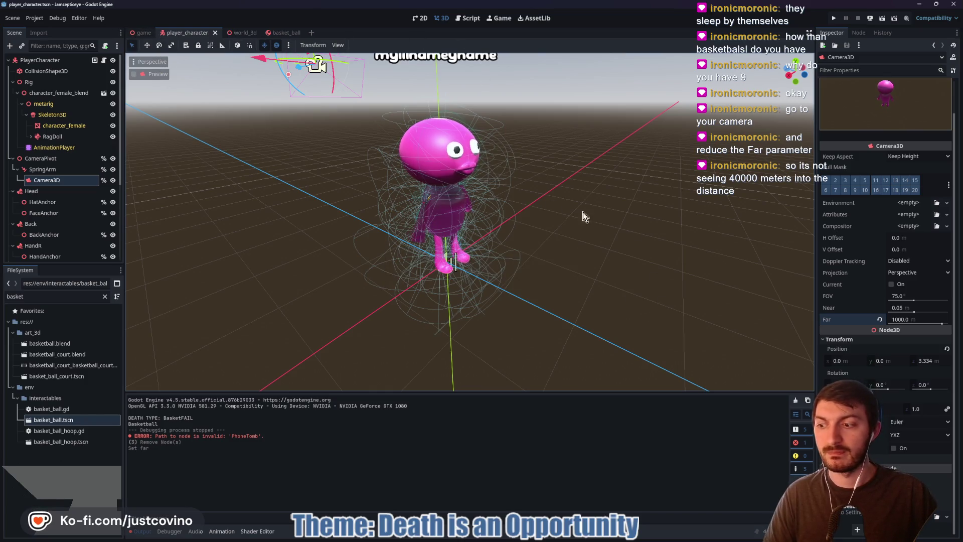
click(910, 321)
text(20)
key(Return)
key(ctrl+s)
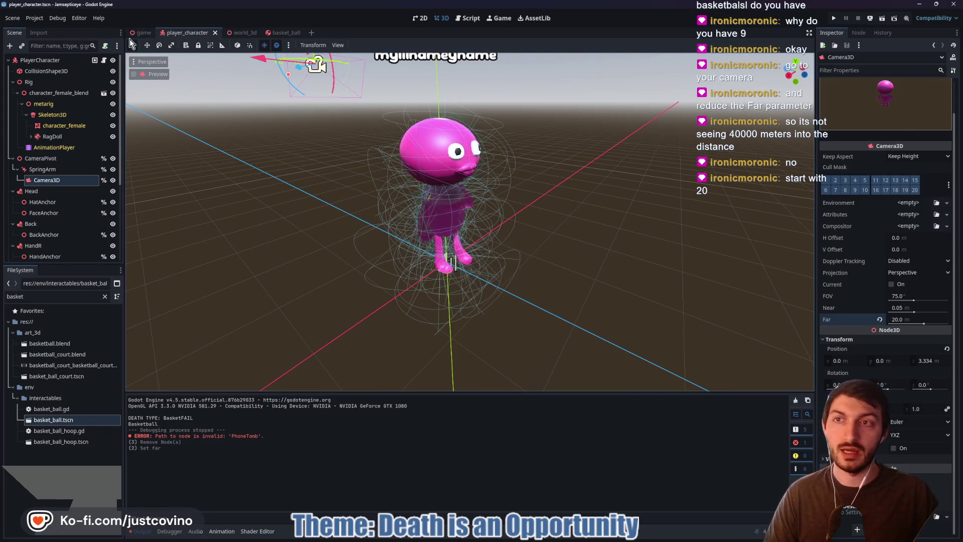
click(140, 33)
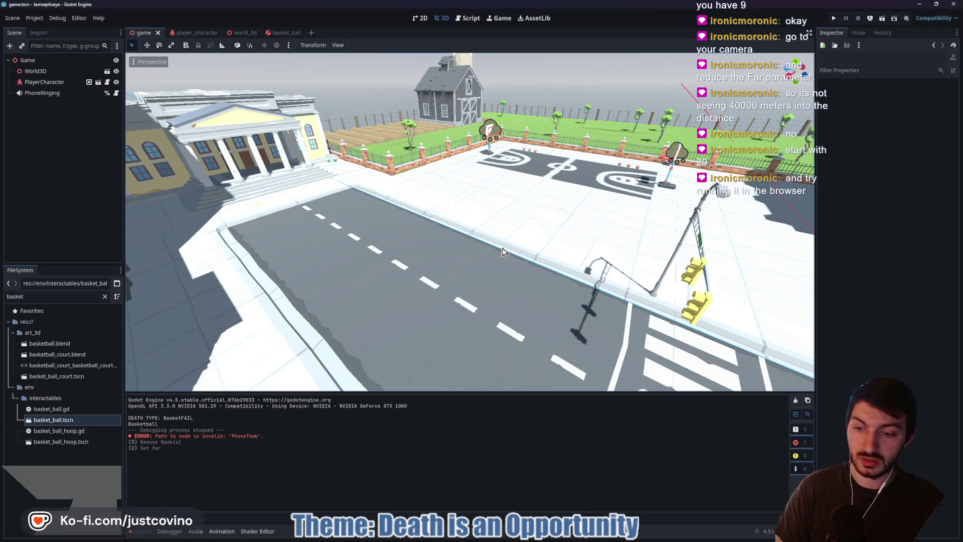
- Run the project in the browser, close the tab, re-export and test it again
click(870, 19)
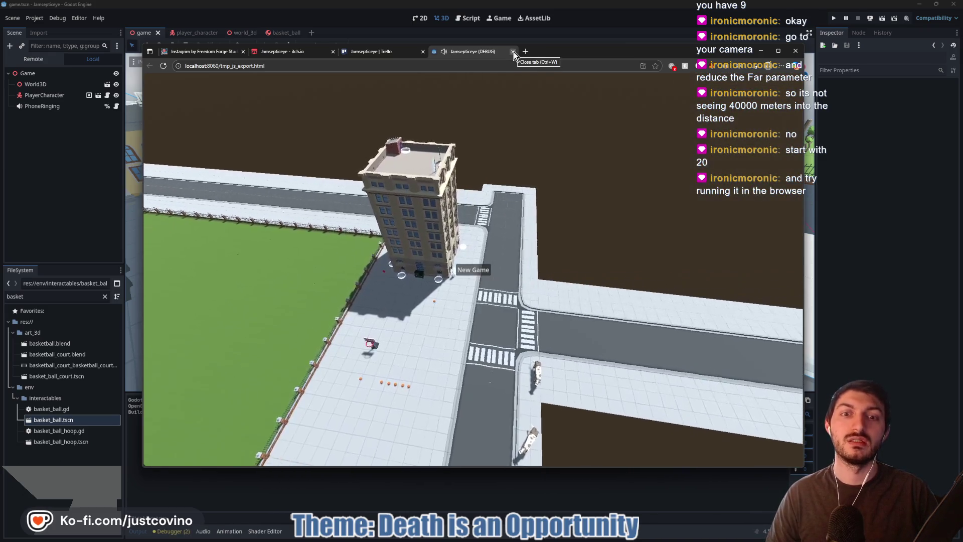
click(513, 52)
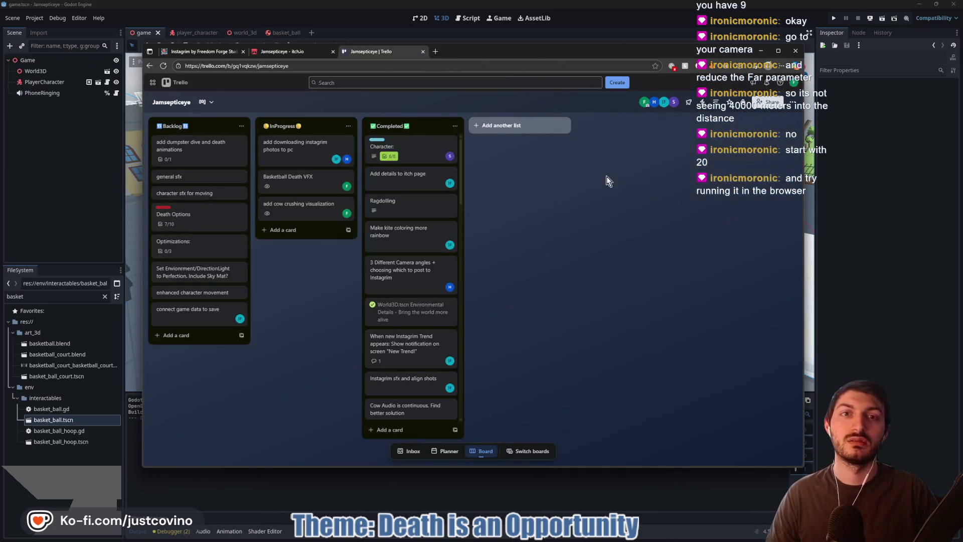
click(761, 50)
click(871, 19)
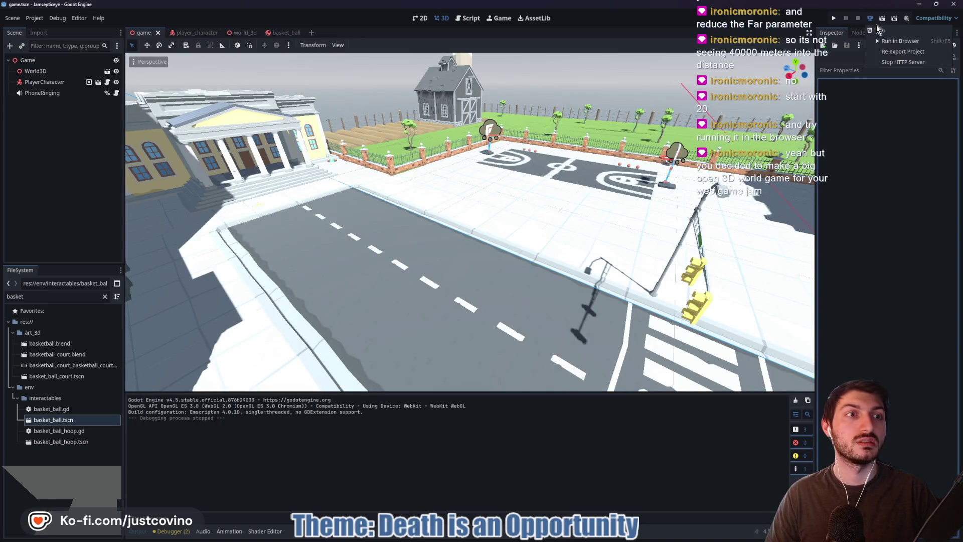
click(889, 53)
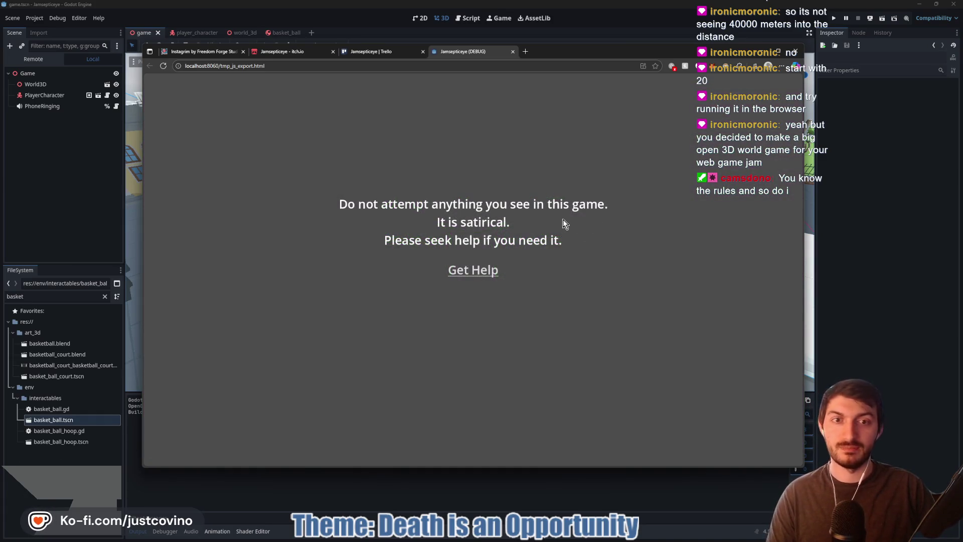
click(512, 53)
click(815, 133)
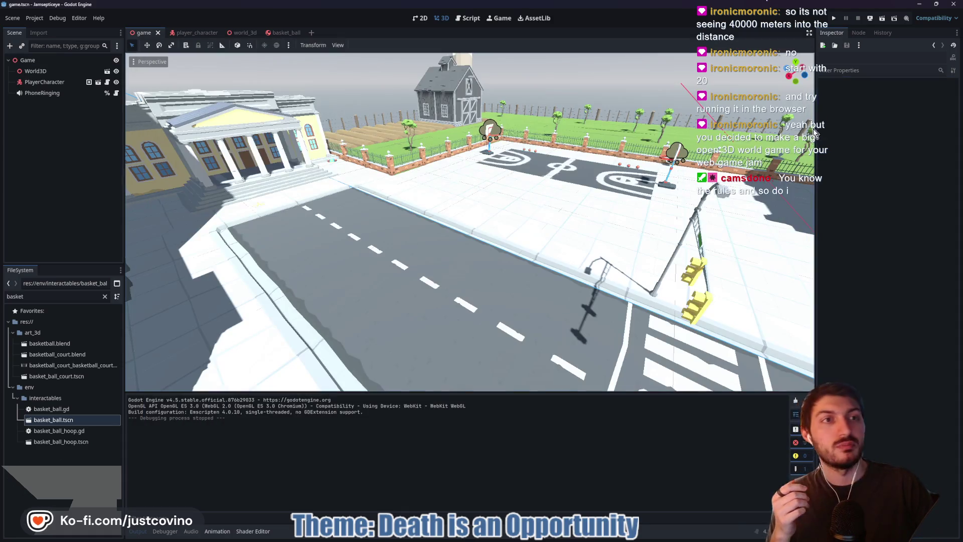
- Stop the HTTP server, run once more in the browser, close it, and stop the server
click(871, 17)
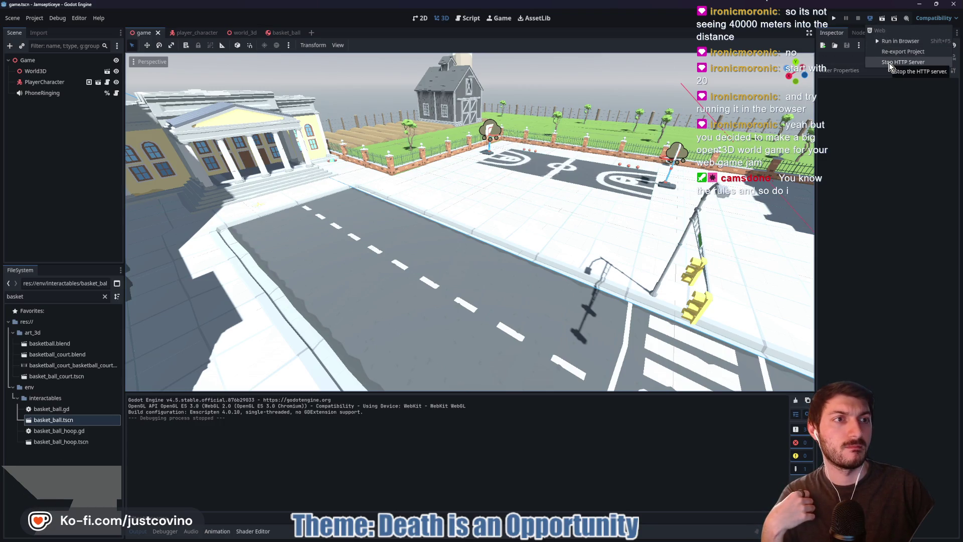
click(886, 62)
click(871, 19)
click(883, 41)
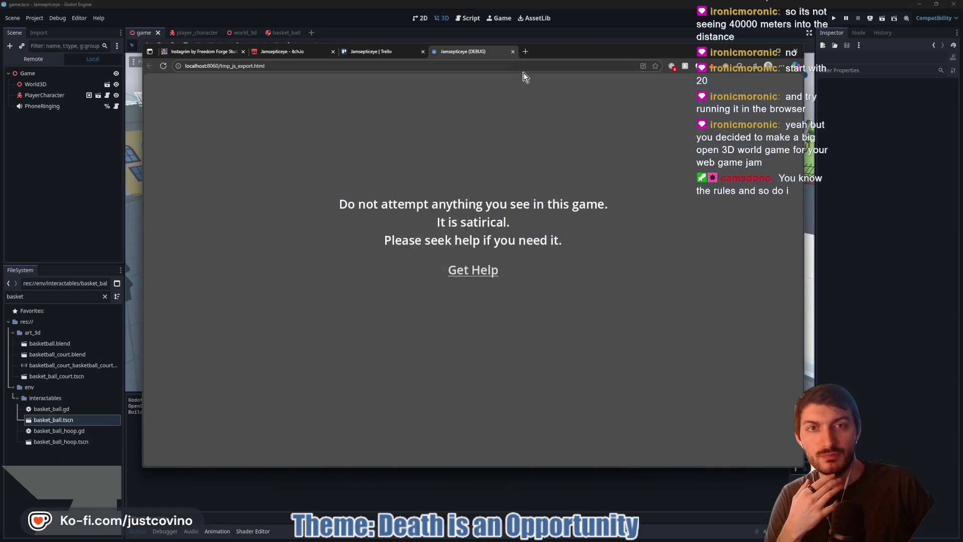
click(512, 51)
click(823, 245)
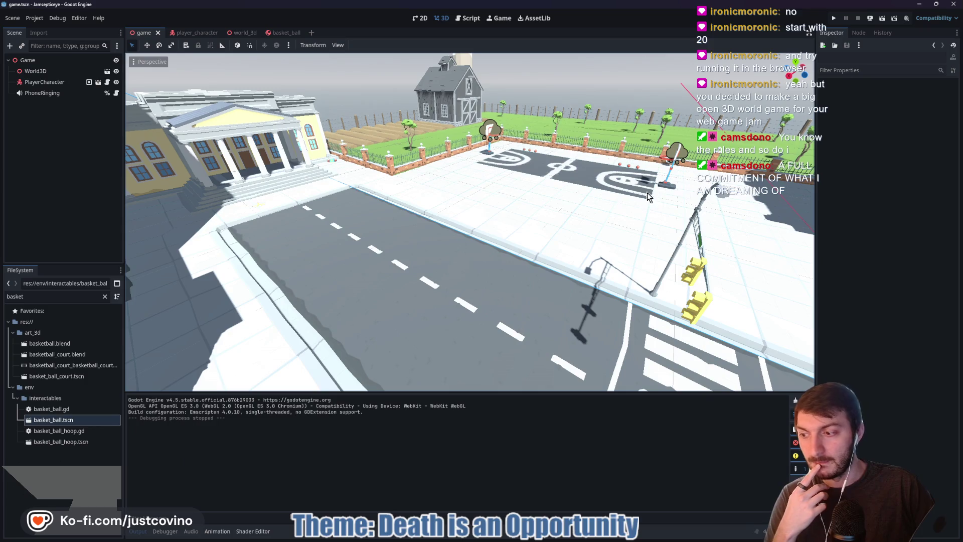
click(869, 19)
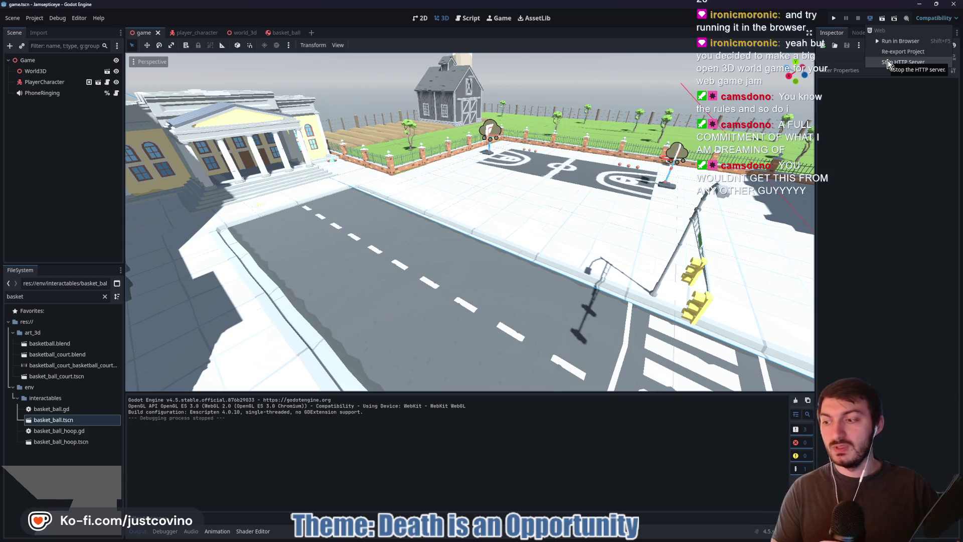
click(886, 62)
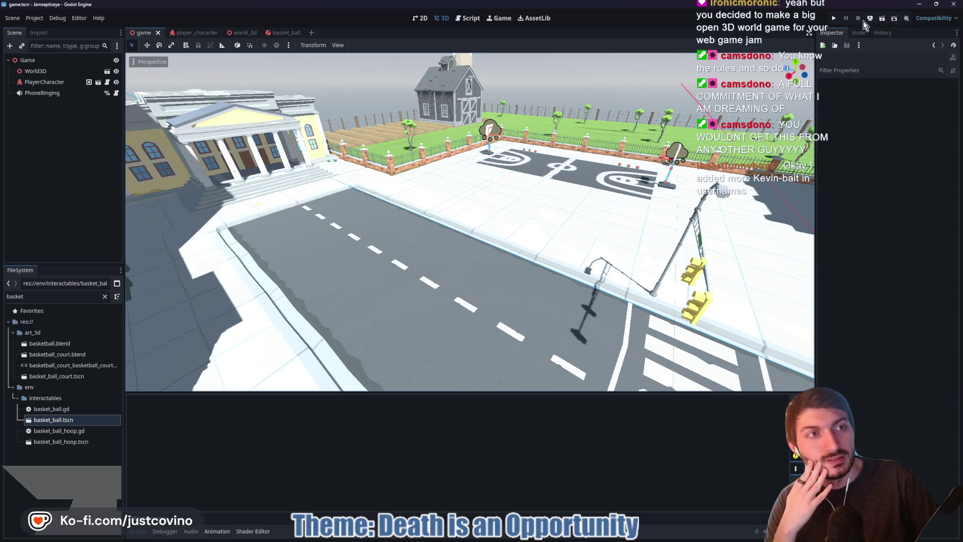
click(873, 20)
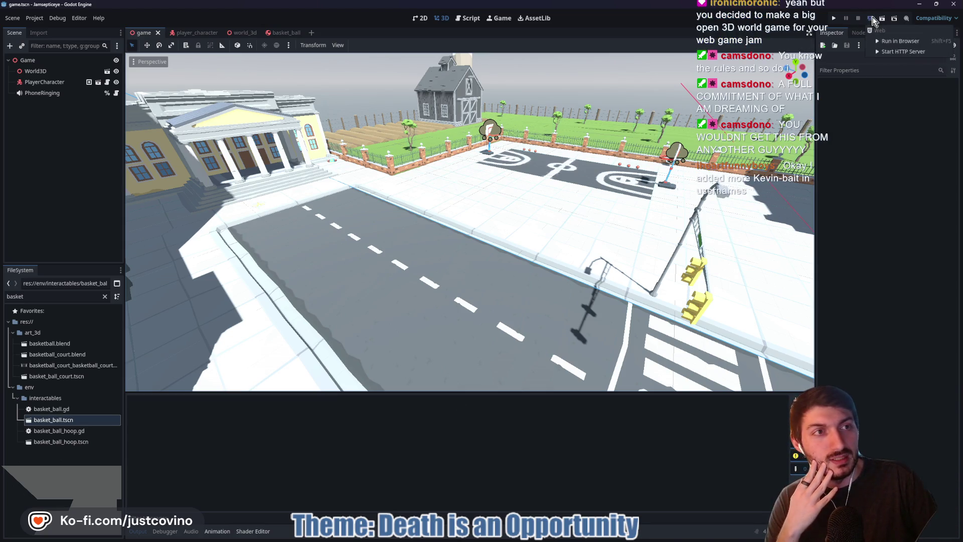
click(890, 52)
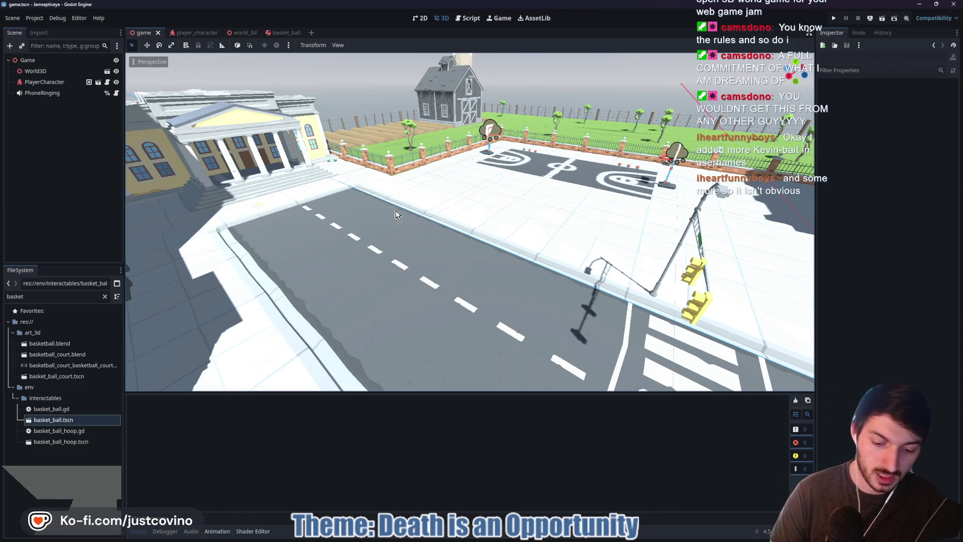
key(F5)
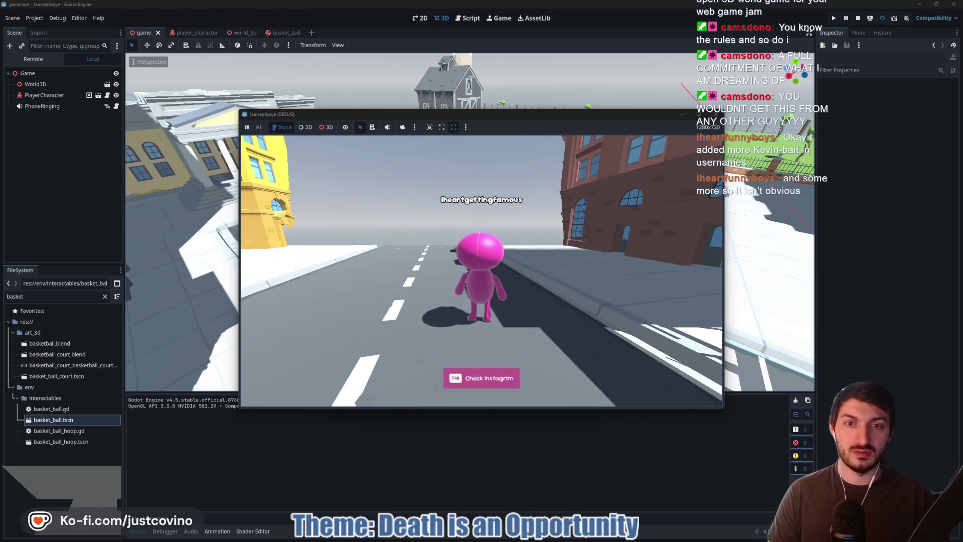
key(F8)
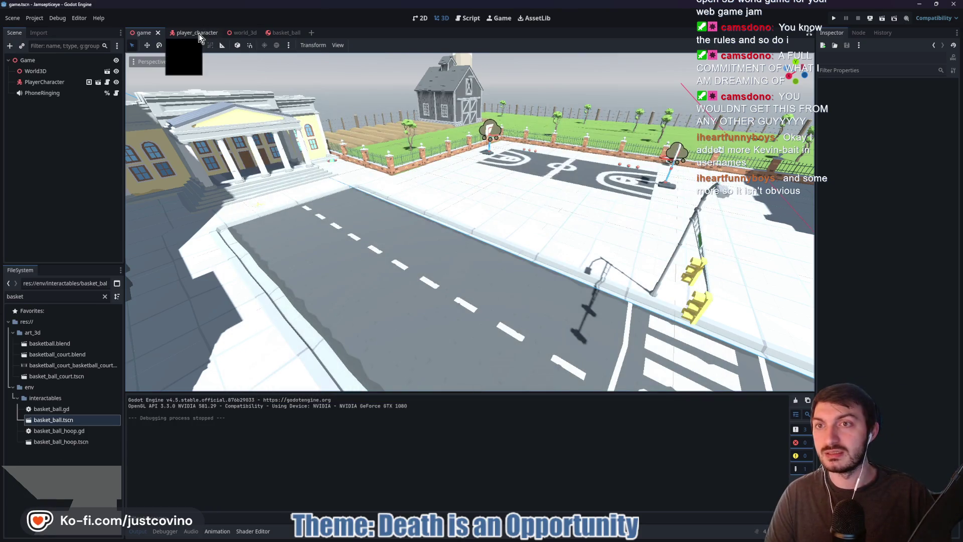
- Set the Camera3D Far distance back to 1000 m in player_character and save
click(197, 33)
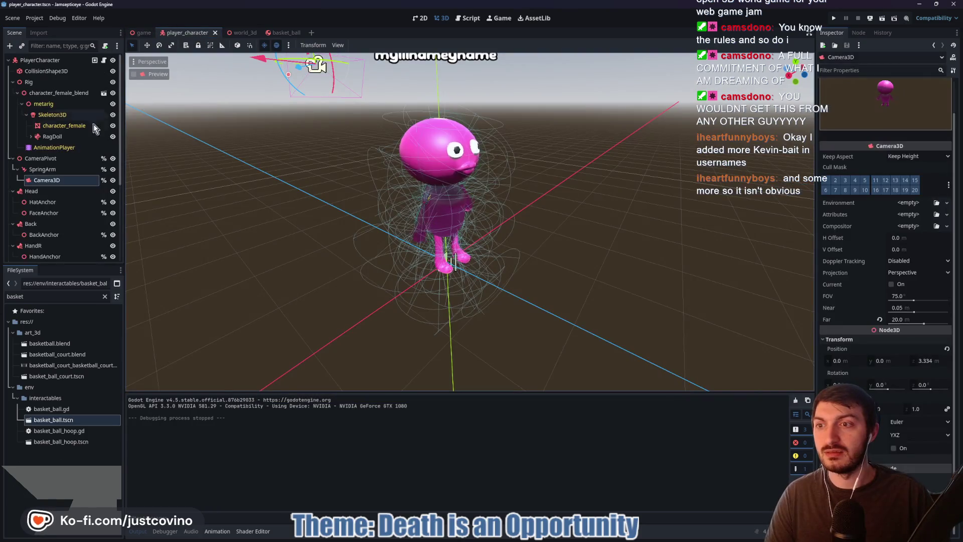
click(907, 321)
text(1)
key(Return)
key(ctrl+s)
- Run the game and drive the character past the cows to the court crosswalk, then stop
click(141, 33)
key(F5)
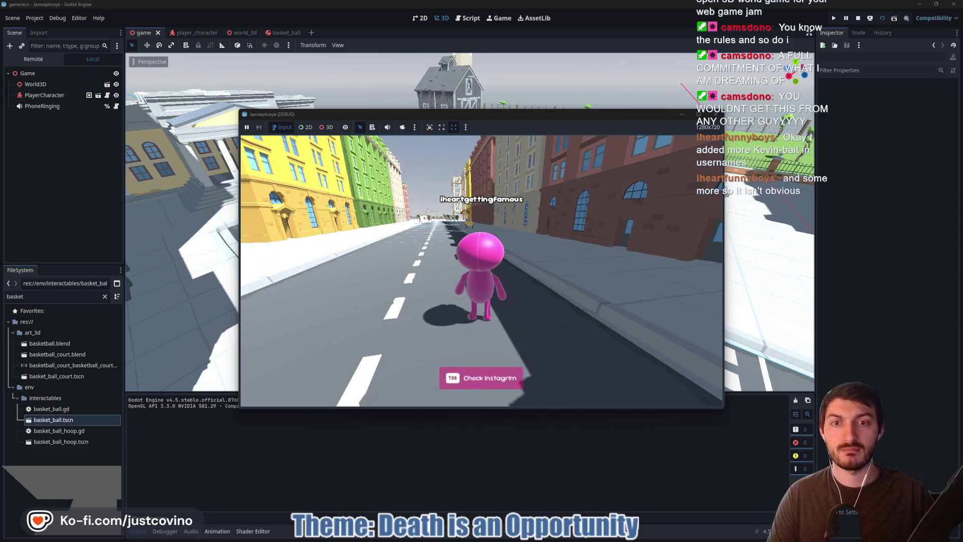
key(w)
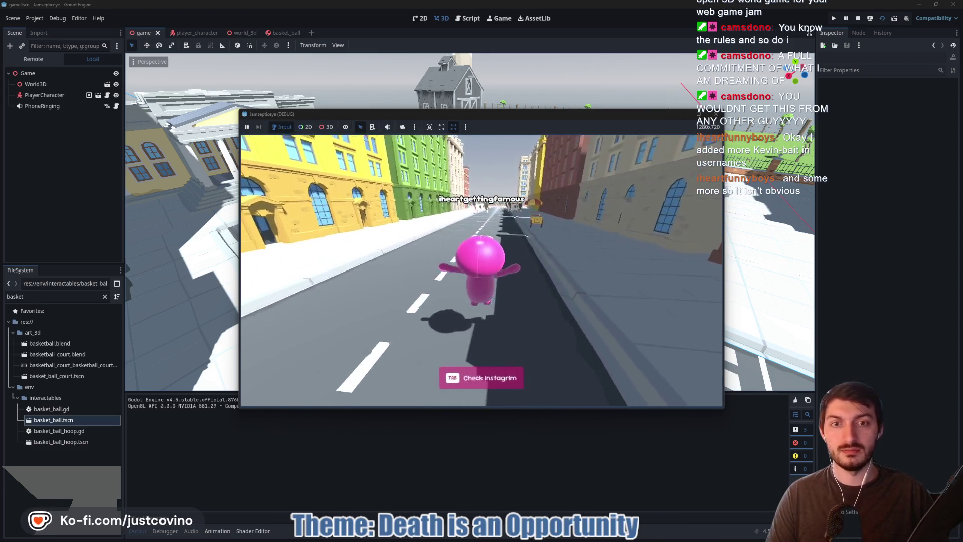
key(w)
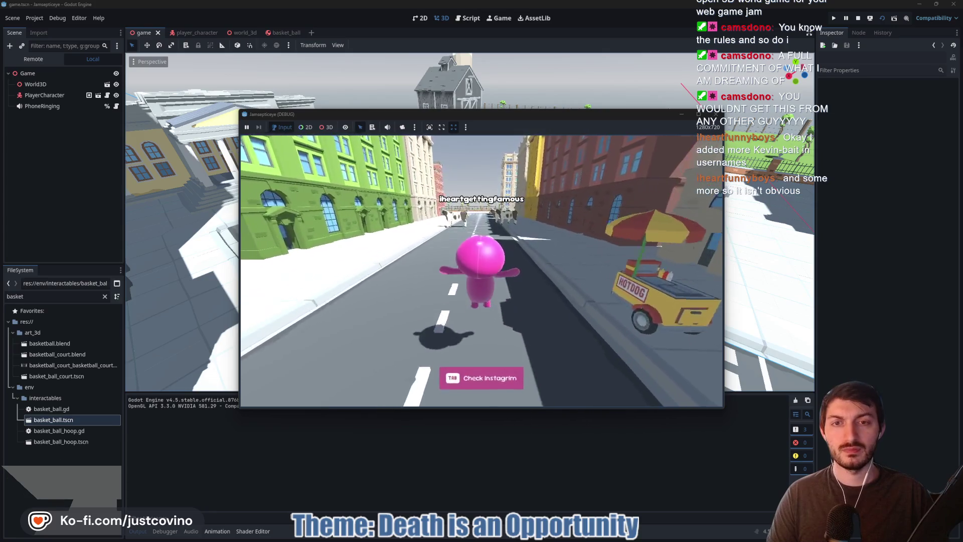
key(w)
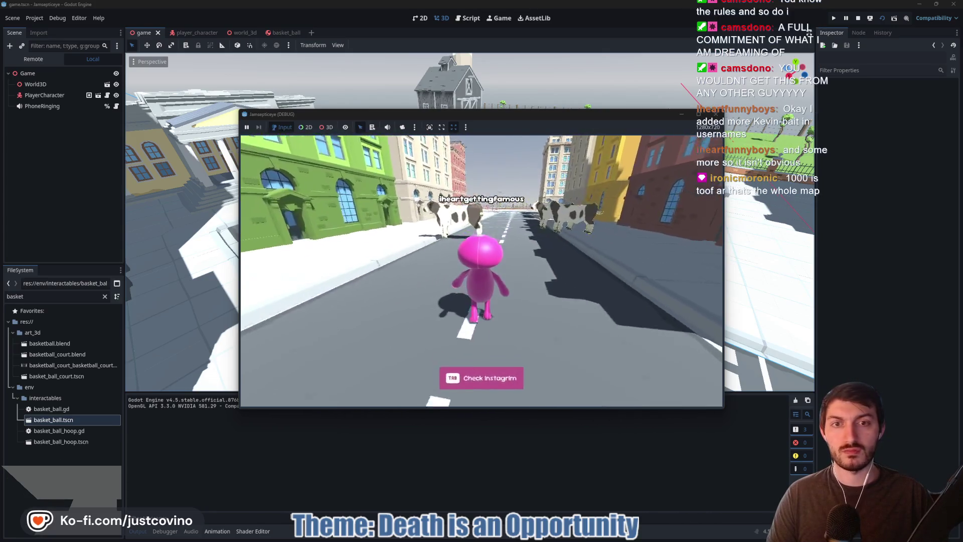
key(w)
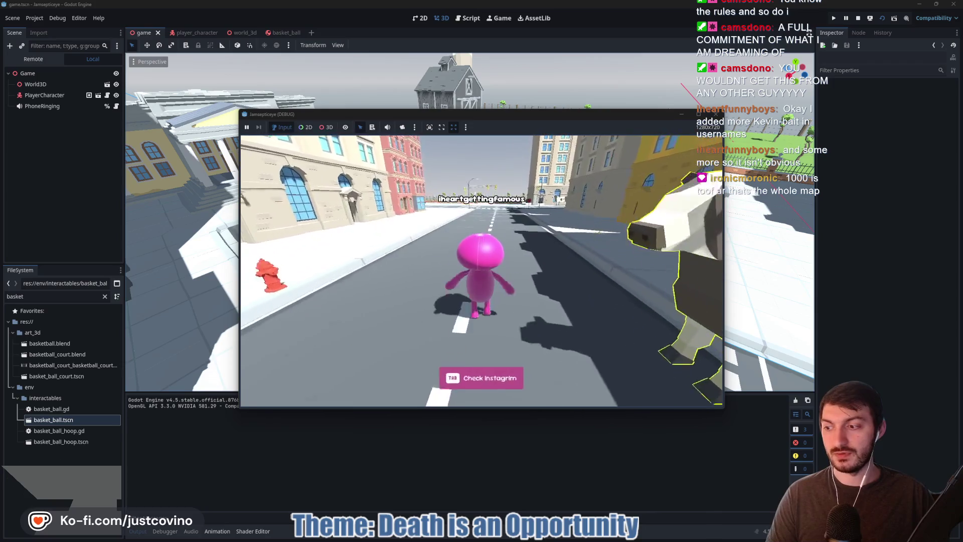
key(w)
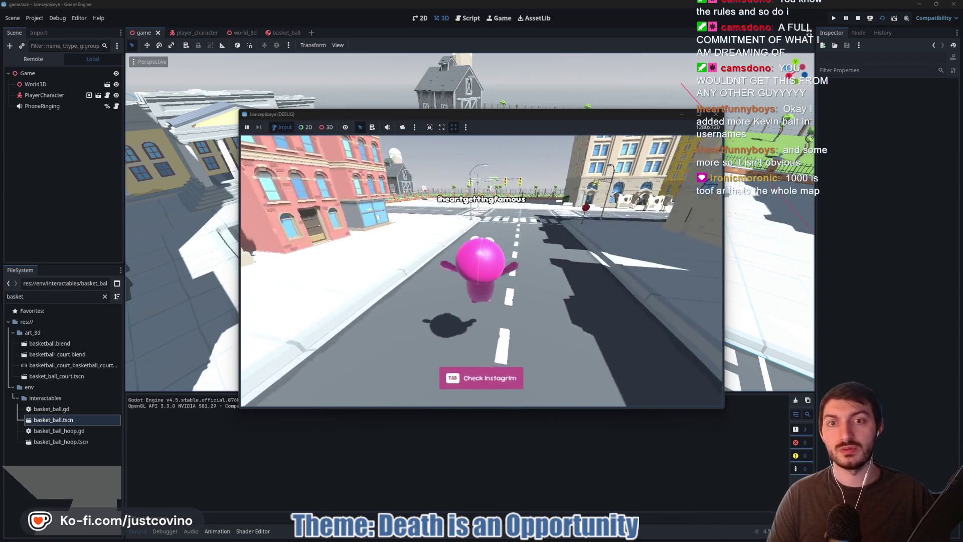
key(w)
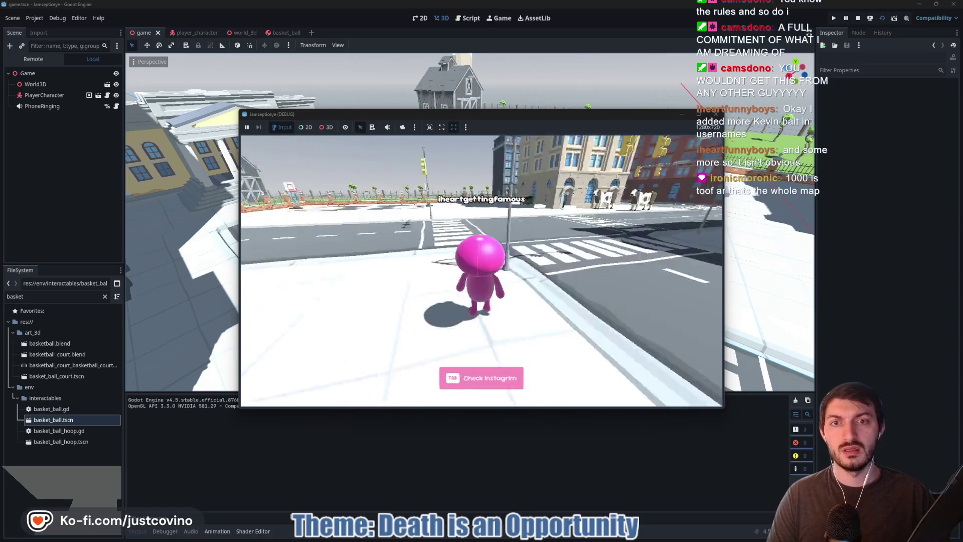
key(w)
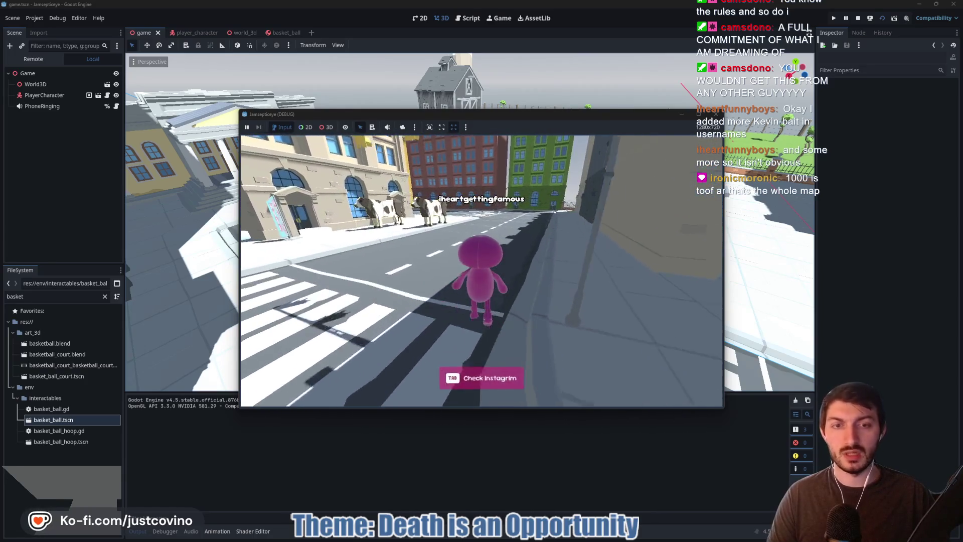
key(F8)
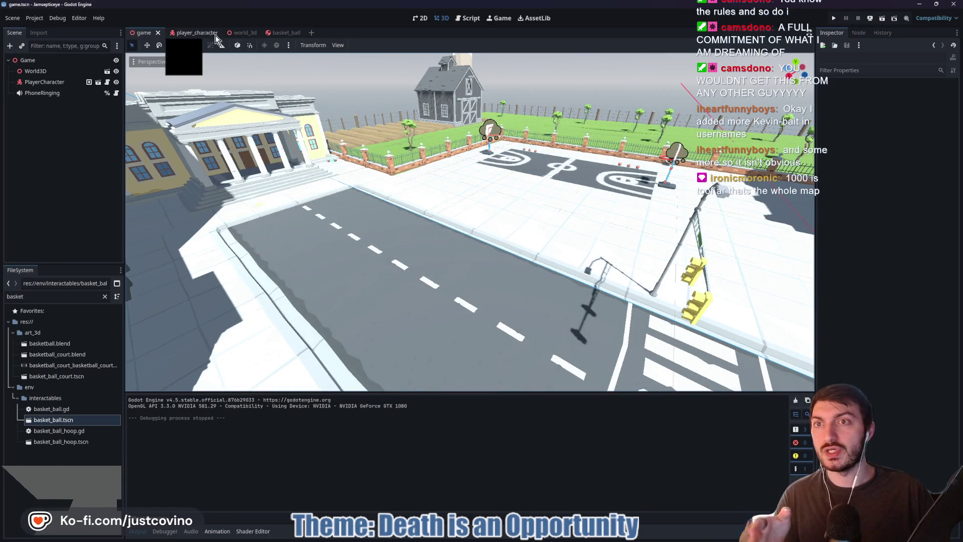
- Set the Camera3D Far distance to 500 m in player_character and save
click(190, 33)
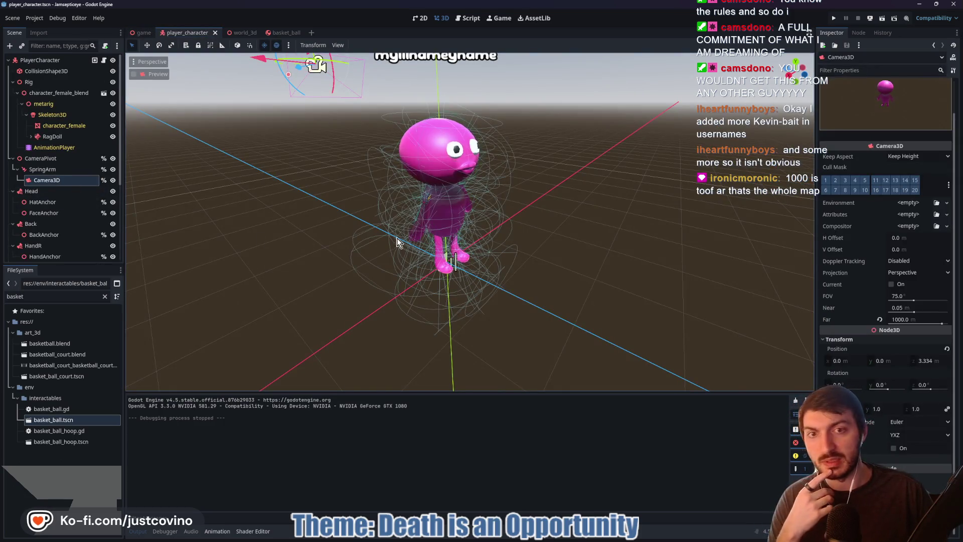
click(905, 319)
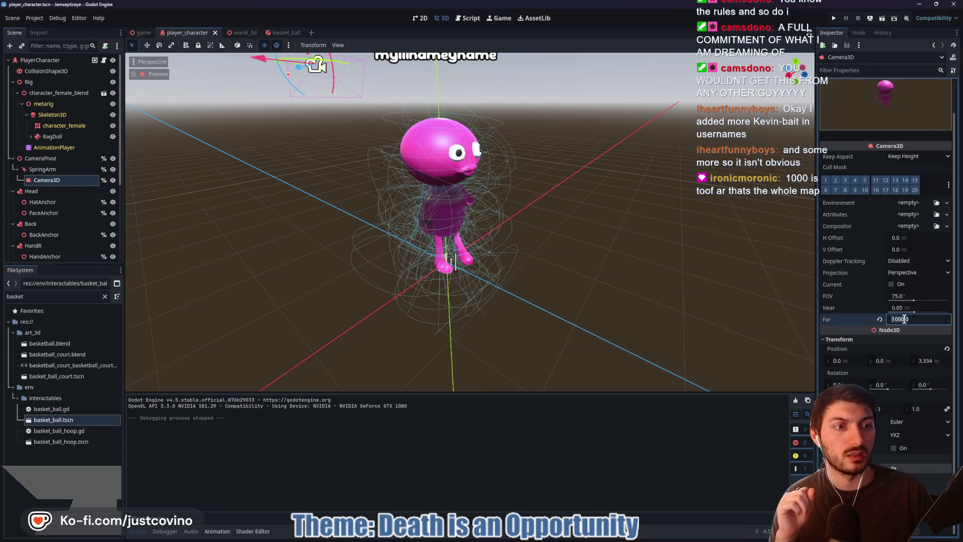
text(500)
key(Return)
key(ctrl+s)
- Test-run the city scene, steering the character down the street to the crosswalk, then stop
click(143, 33)
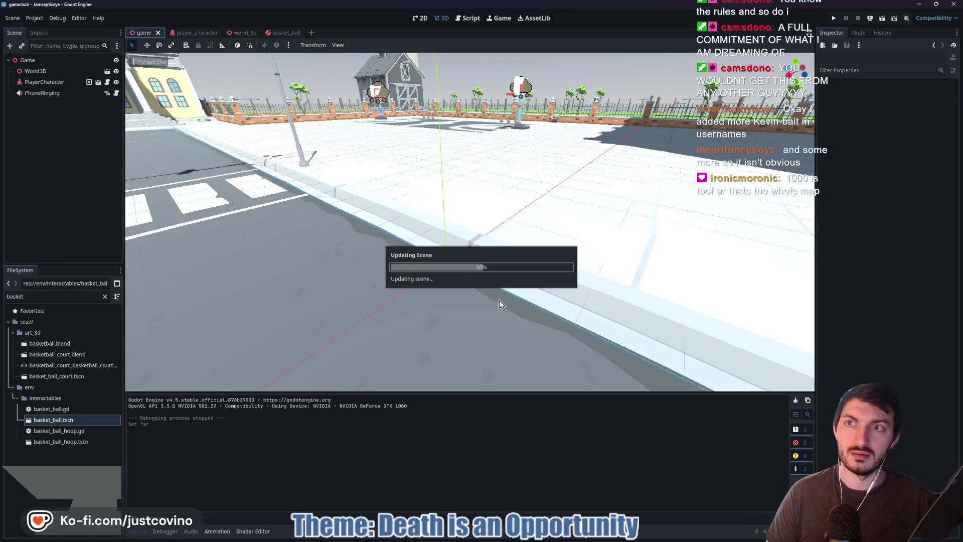
key(F6)
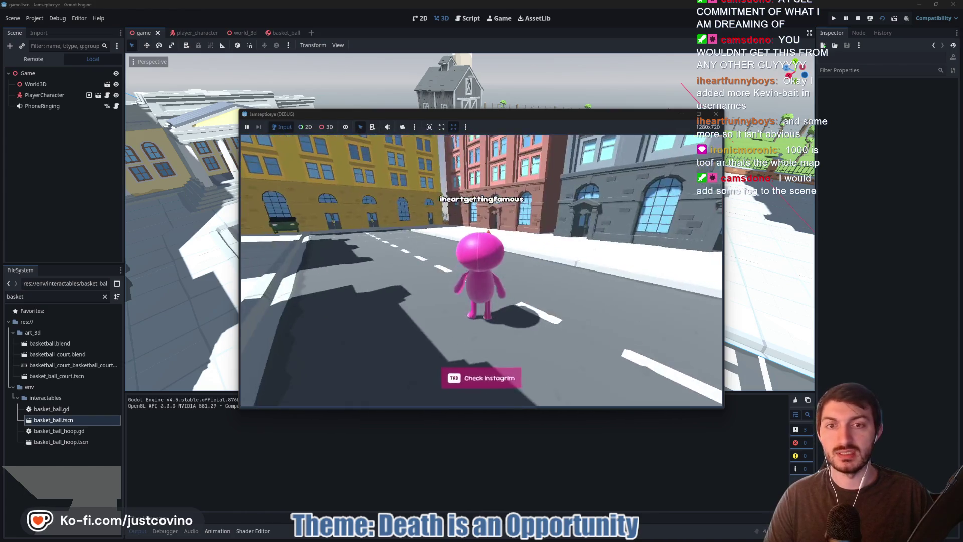
key(w)
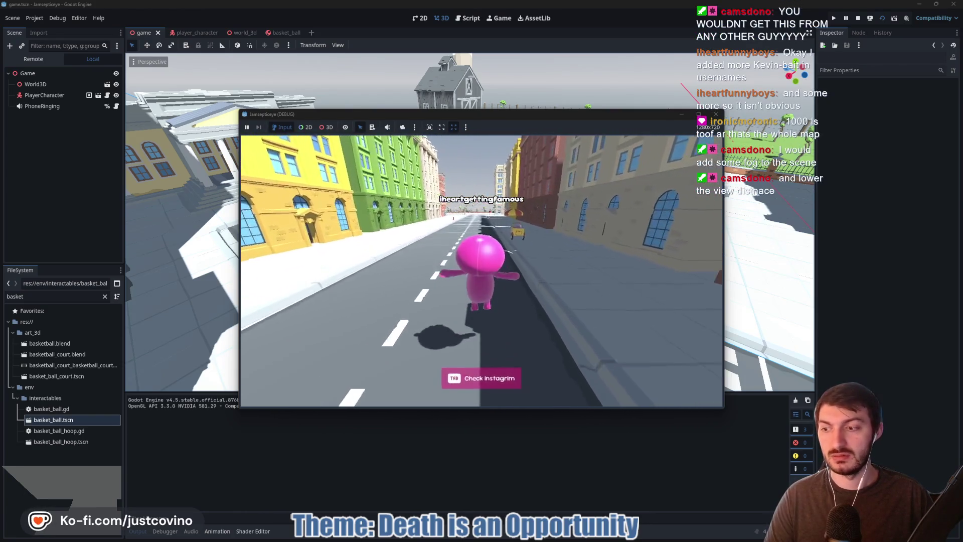
key(d)
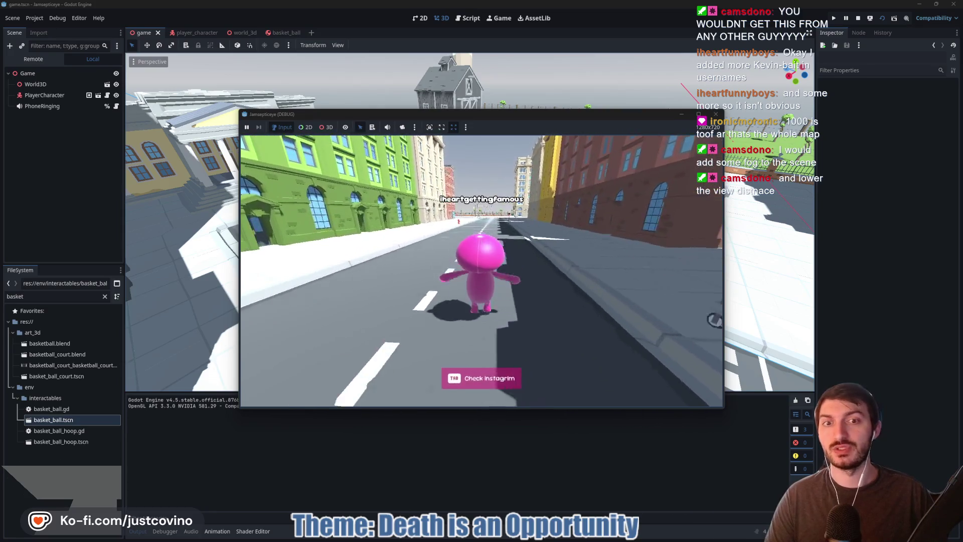
key(a)
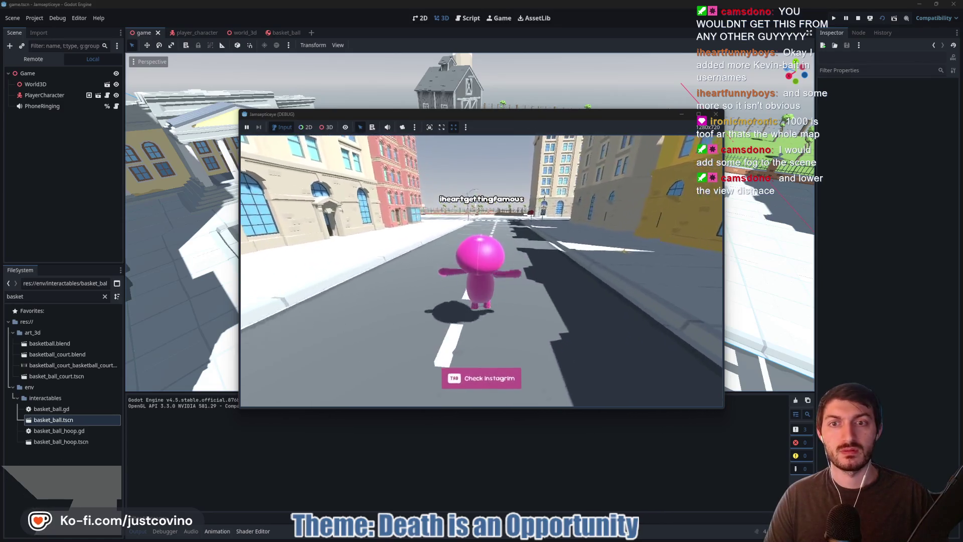
key(space)
key(d)
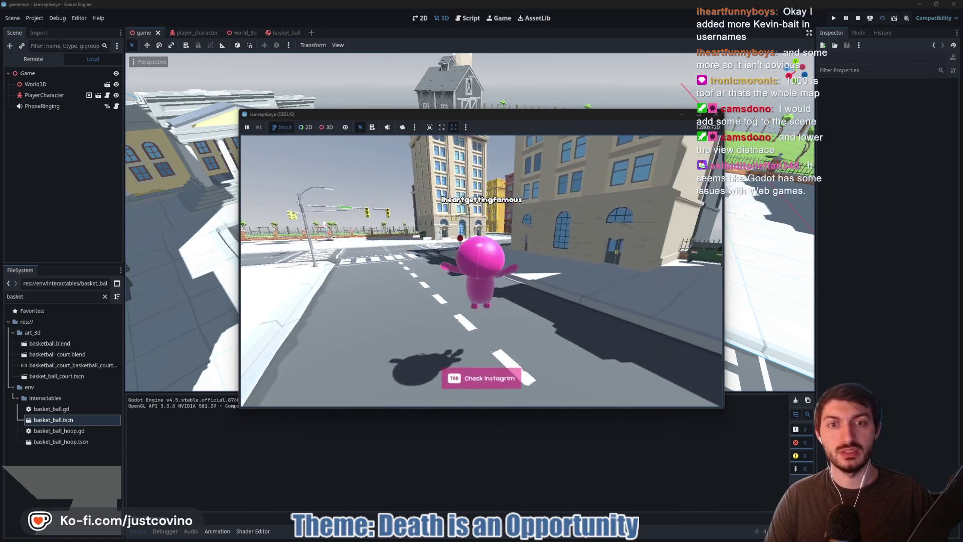
key(a)
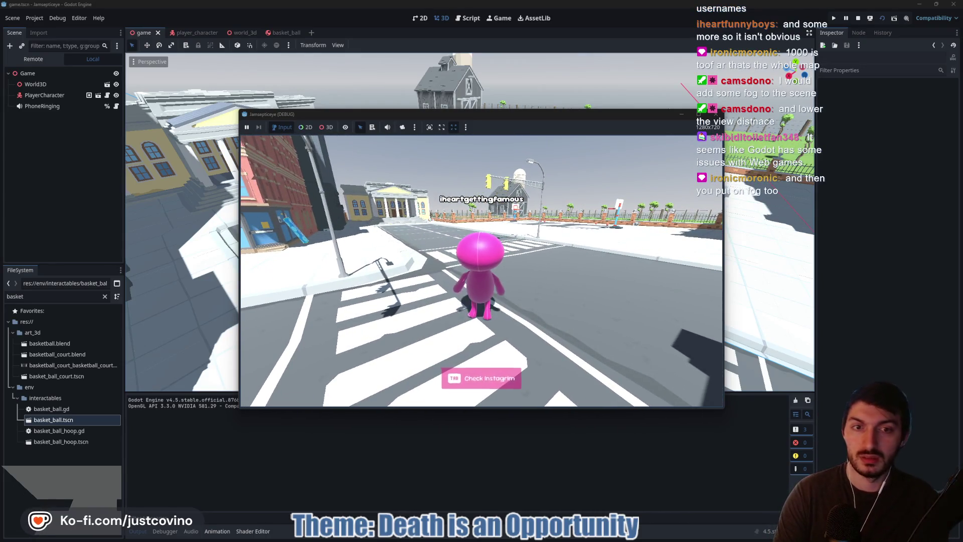
key(F8)
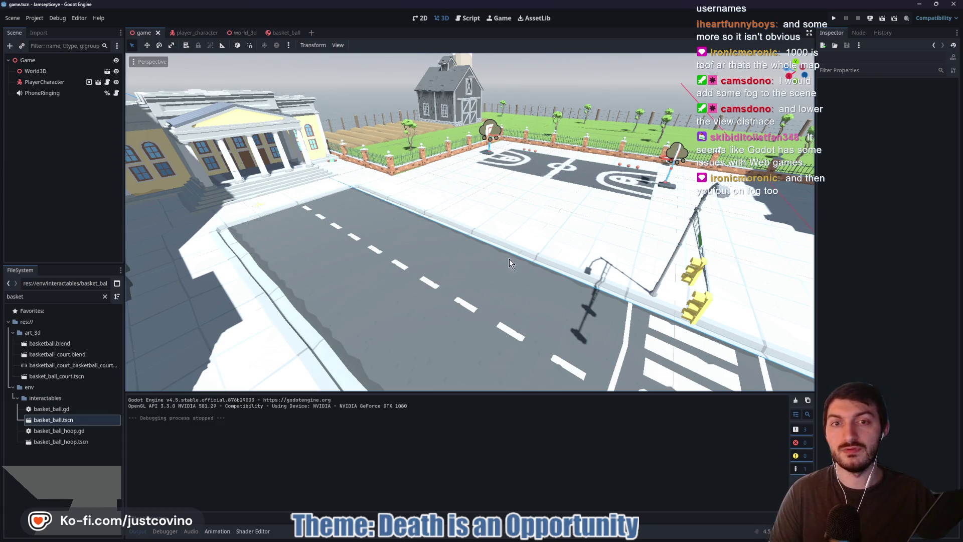
key(w)
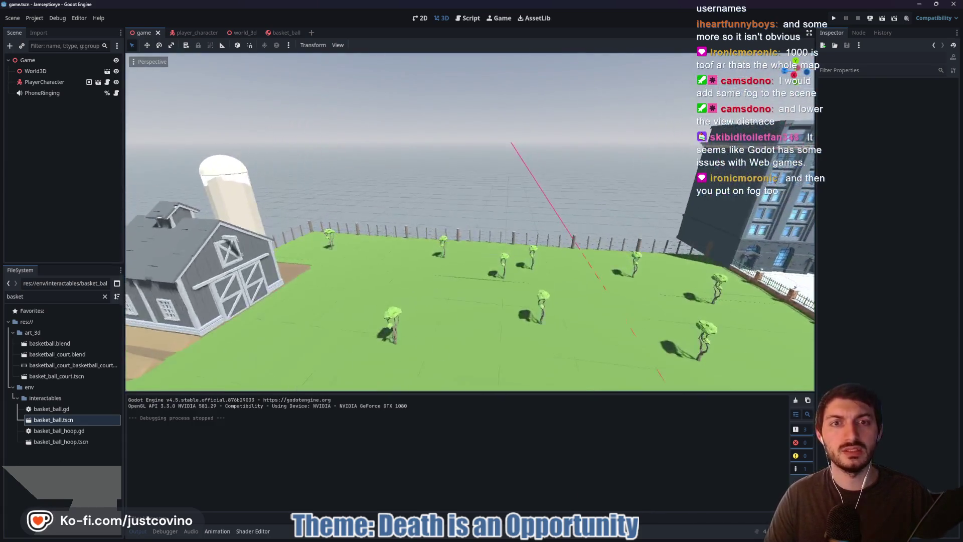
- Open world_3d, select the WorldEnvironment node, and orbit the view toward the basketball court
click(233, 38)
scroll(58, 214, down, 10)
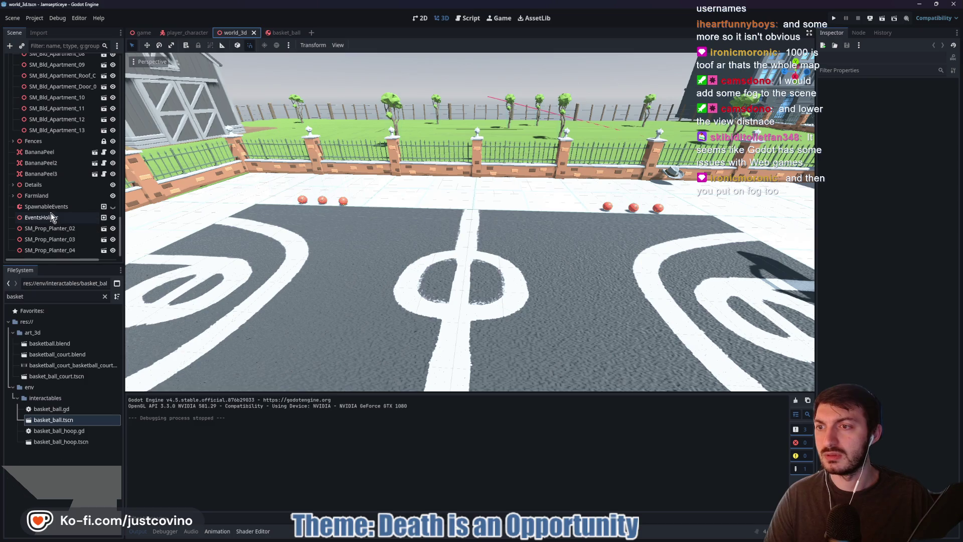
scroll(51, 215, up, 10)
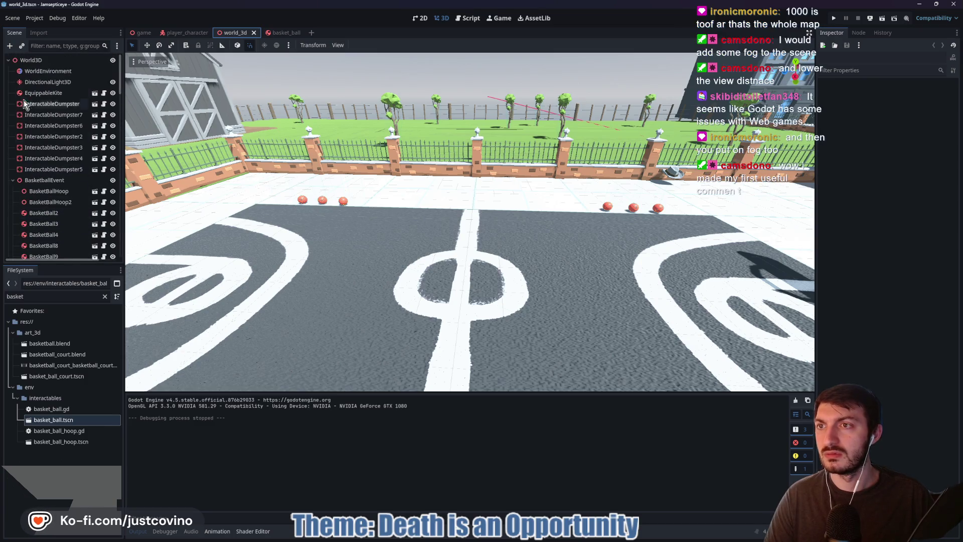
click(13, 180)
click(48, 71)
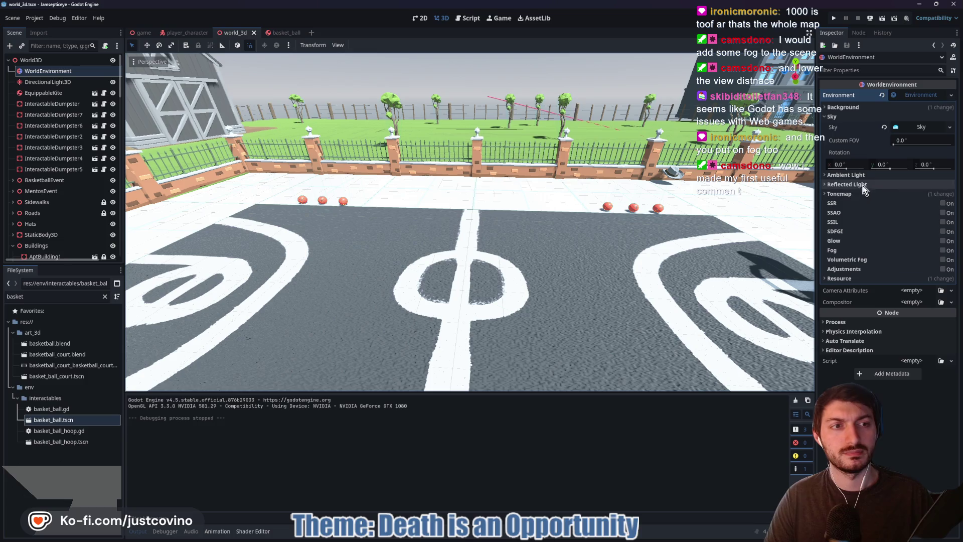
mouse_move(552, 298)
mouse_down()
mouse_move(210, 165)
mouse_move(544, 299)
mouse_up()
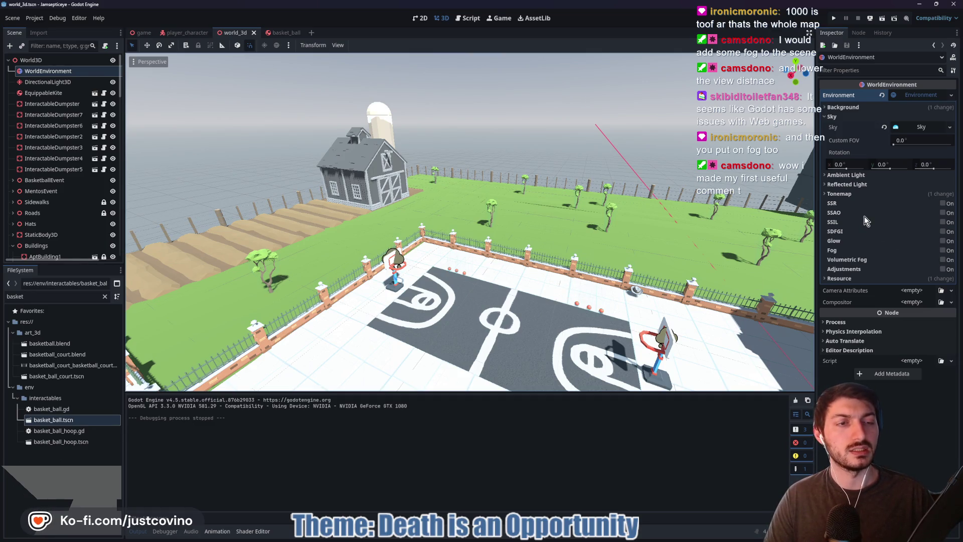
- Enable fog in Exponential mode after briefly trying Depth, then view the hazed street intersection
click(943, 251)
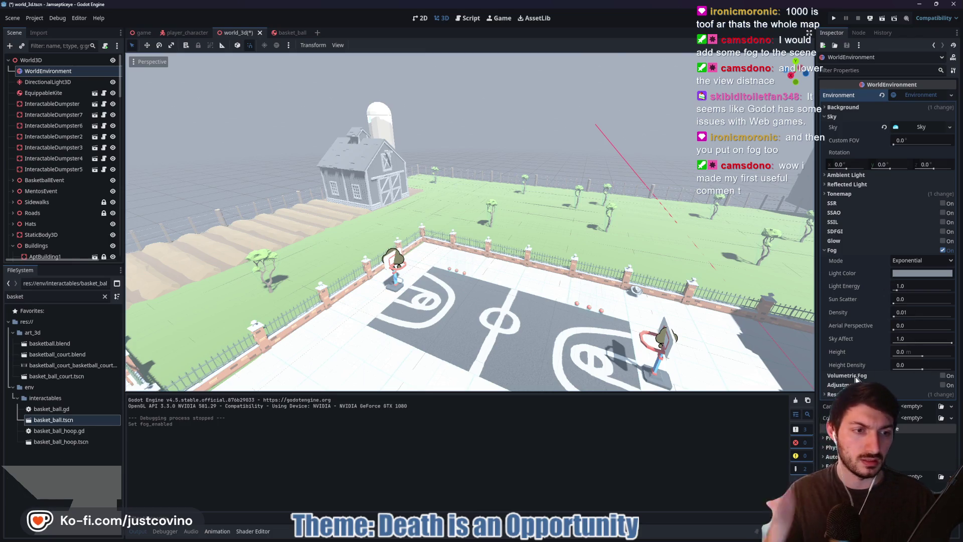
click(907, 263)
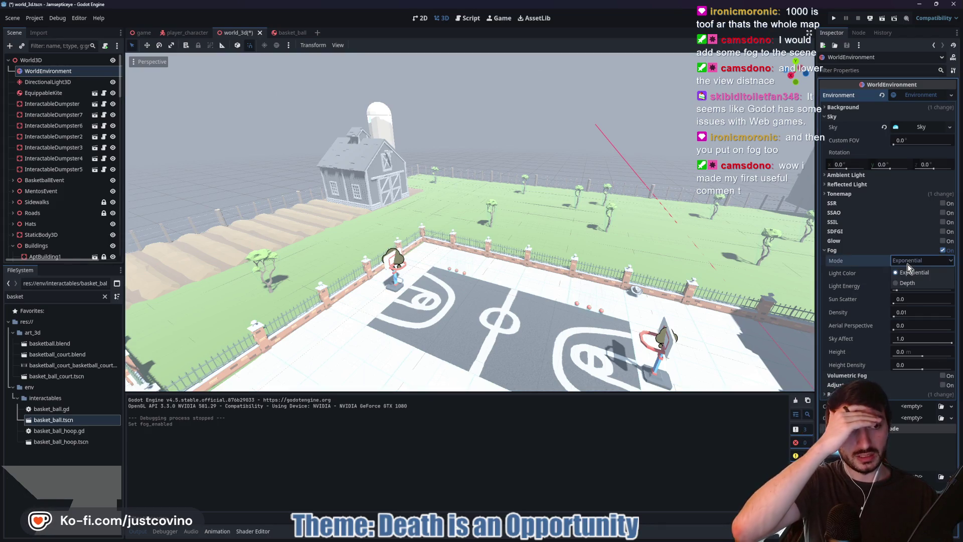
click(914, 282)
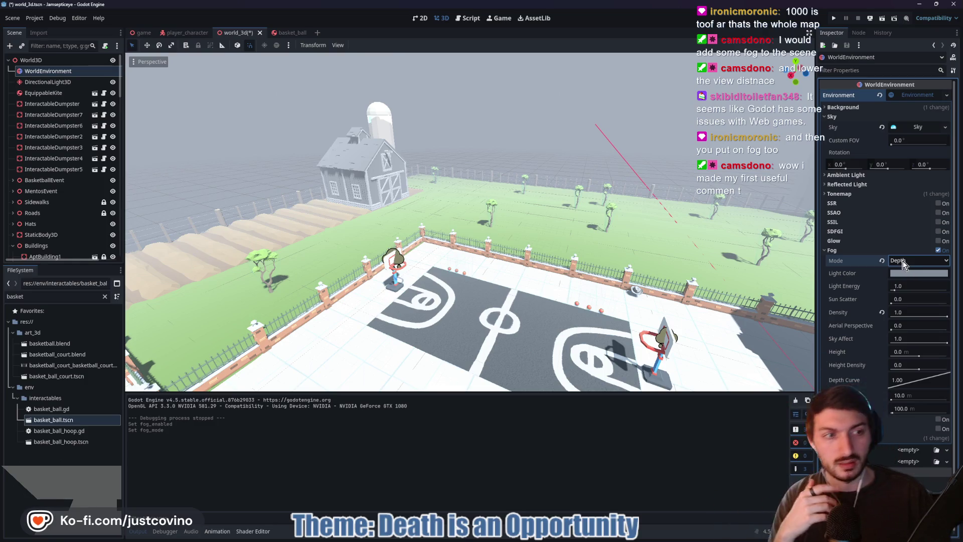
click(882, 261)
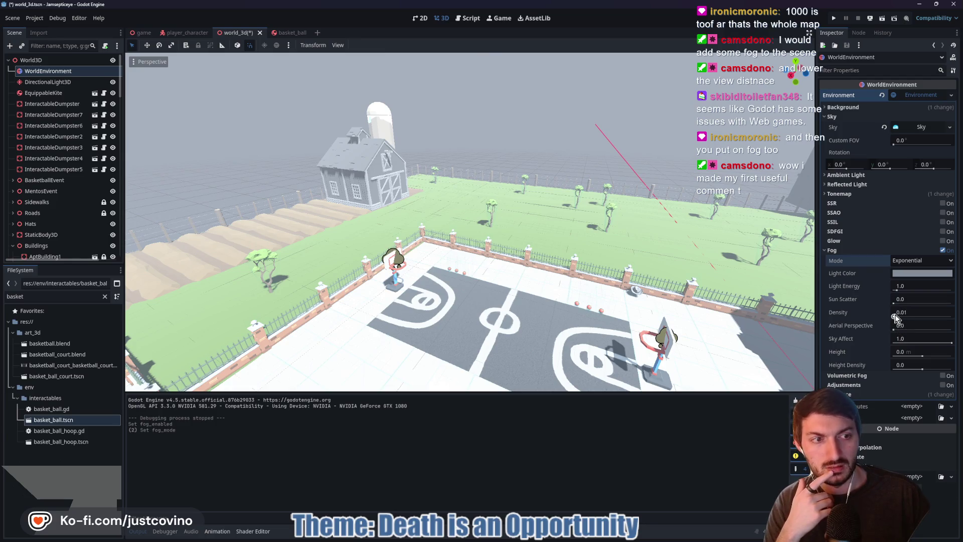
right_click(697, 299)
key(w)
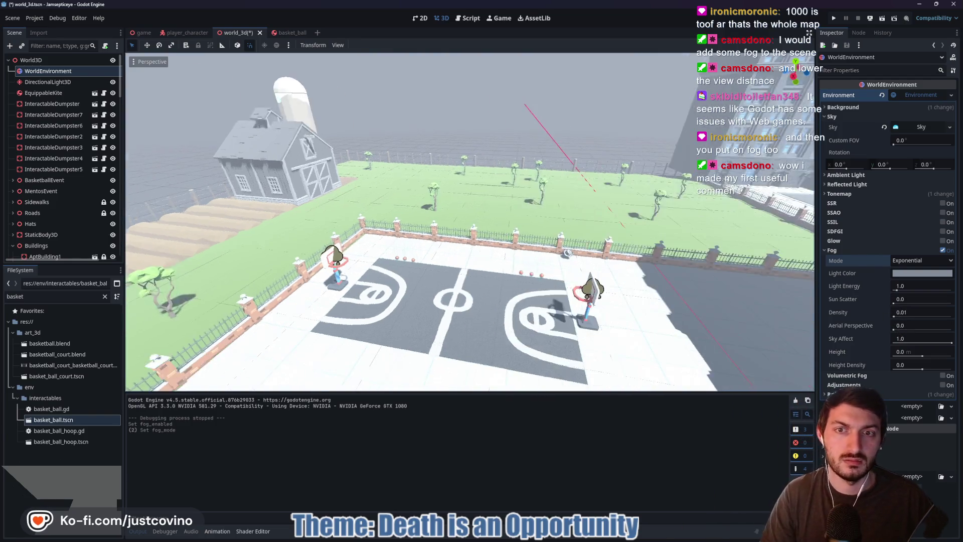
key(s)
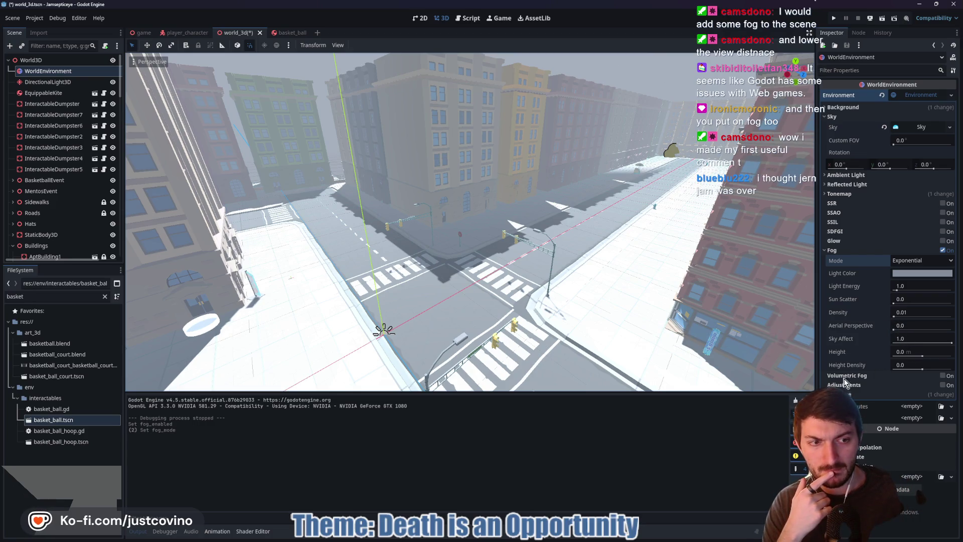
- Turn Volumetric Fog on, then switch it back off
click(945, 377)
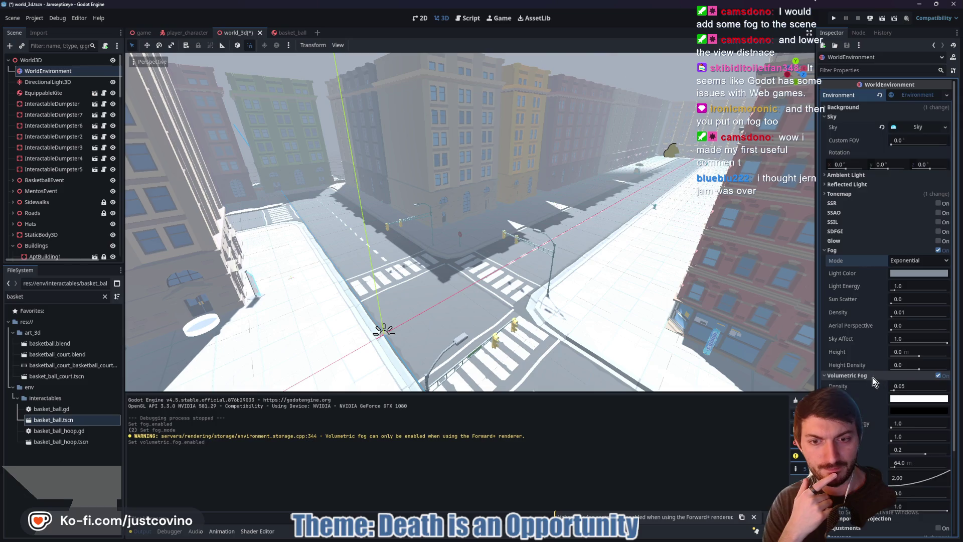
scroll(870, 380, down, 2)
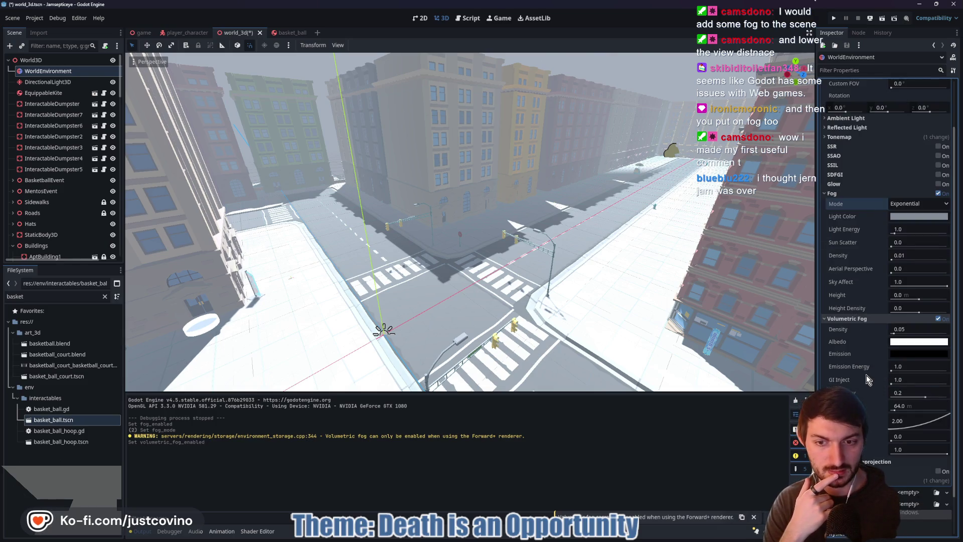
click(938, 318)
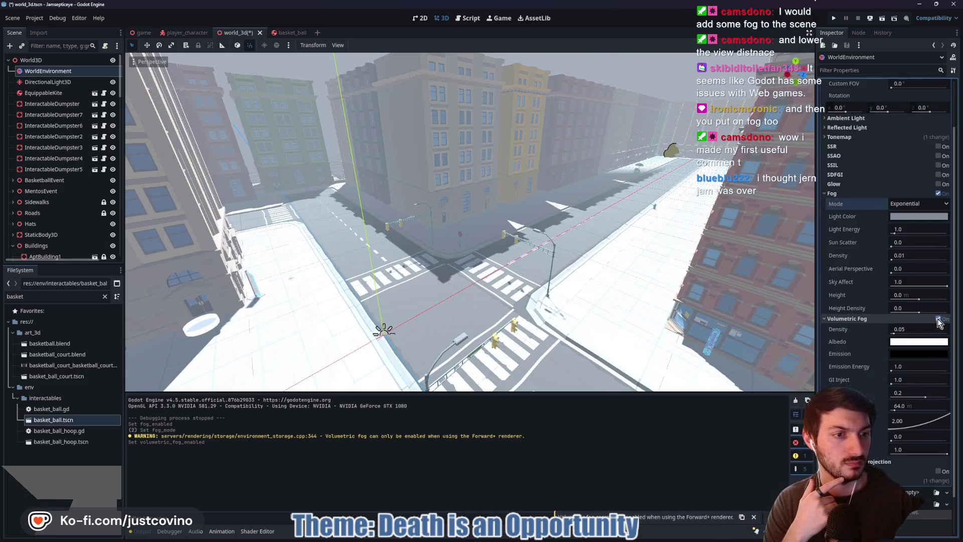
scroll(905, 306, up, 2)
- Set fog density to 0.01, raise Aerial Perspective, and return Height Density to 0
drag(905, 308, 908, 308)
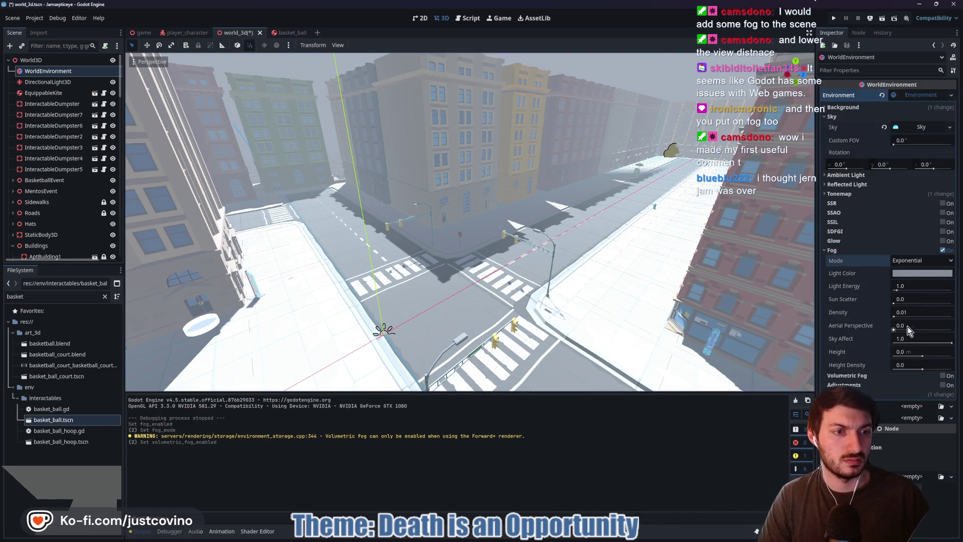
mouse_move(896, 329)
mouse_down()
mouse_move(961, 331)
mouse_move(894, 330)
mouse_up()
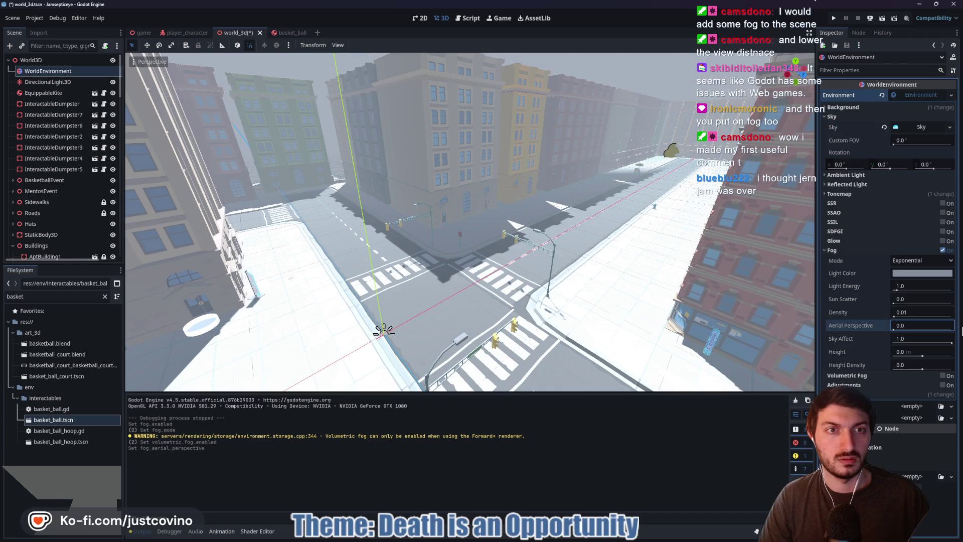
click(922, 356)
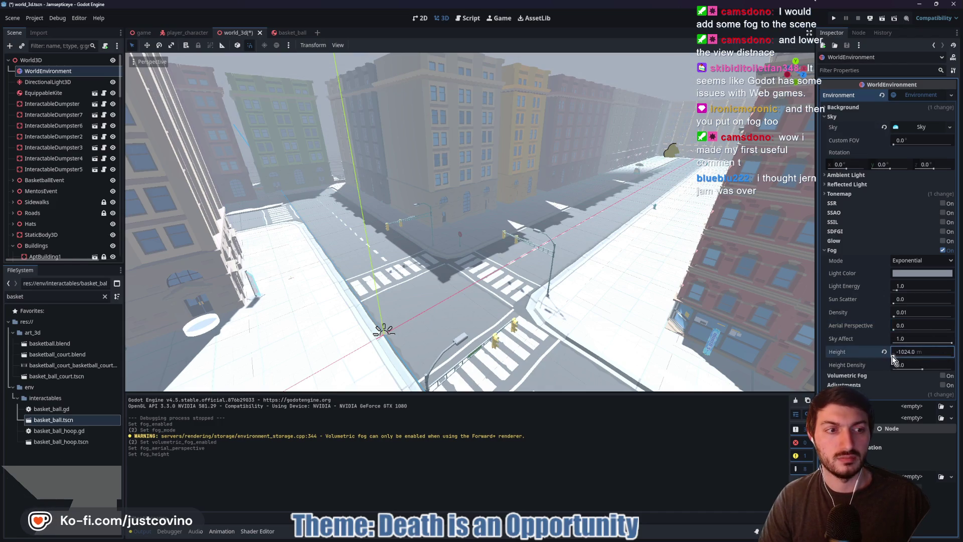
drag(922, 371, 951, 371)
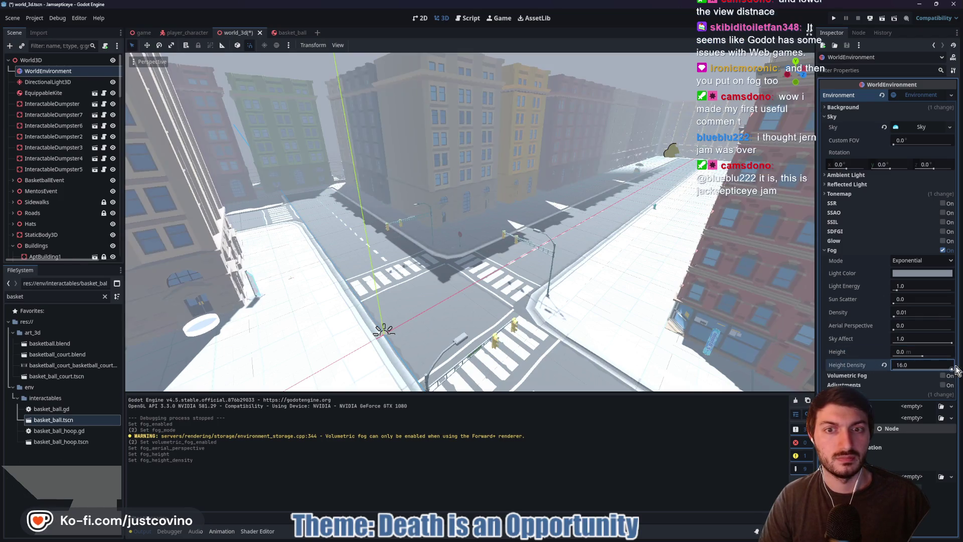
click(883, 365)
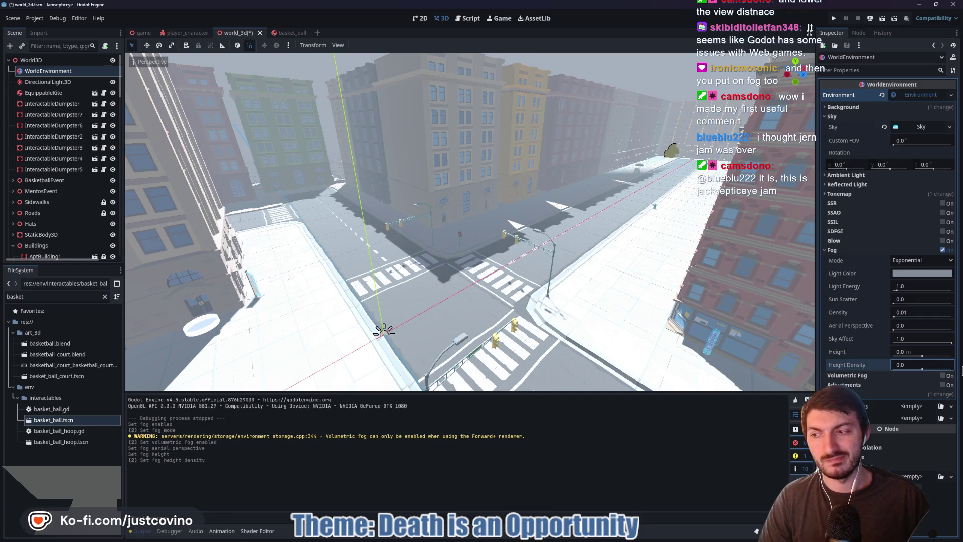
drag(629, 298, 628, 298)
- Uncheck Fog and look back across the now-clear city
click(944, 251)
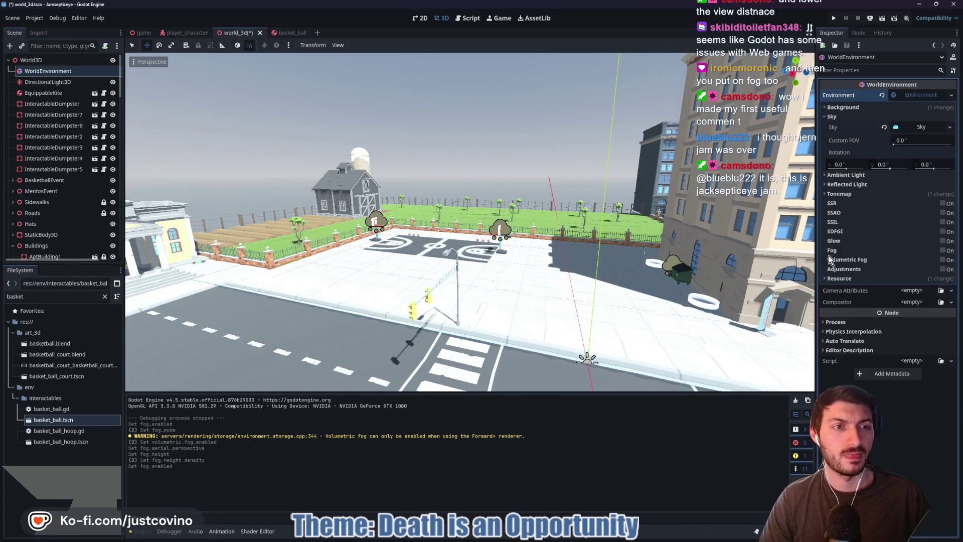
drag(552, 277, 551, 277)
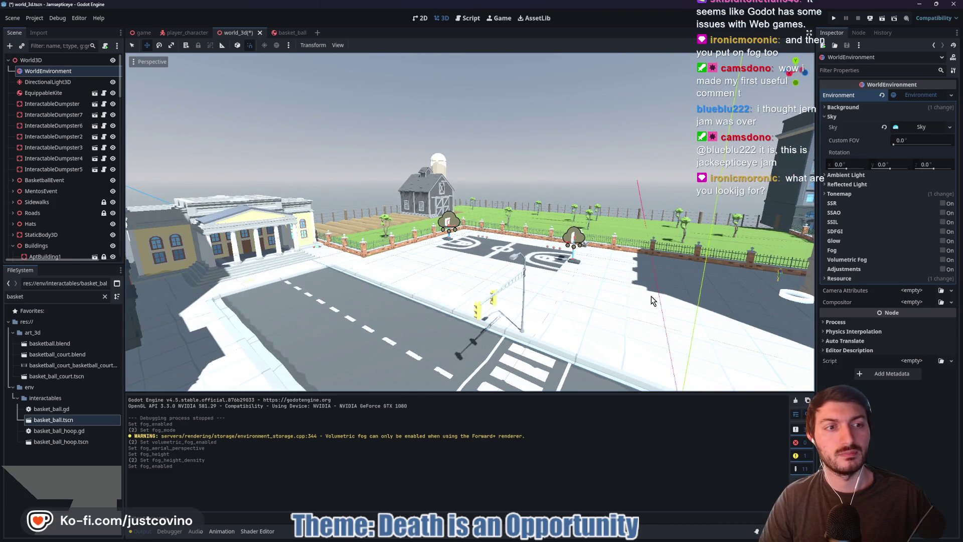
drag(652, 300, 652, 300)
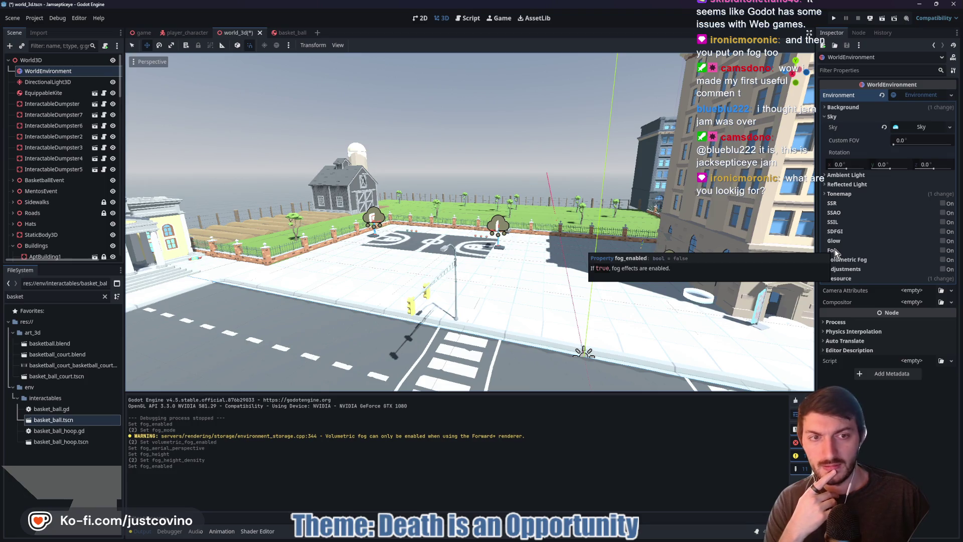
- Re-enable fog and give it a lighter Light Color
click(943, 250)
drag(681, 263, 576, 236)
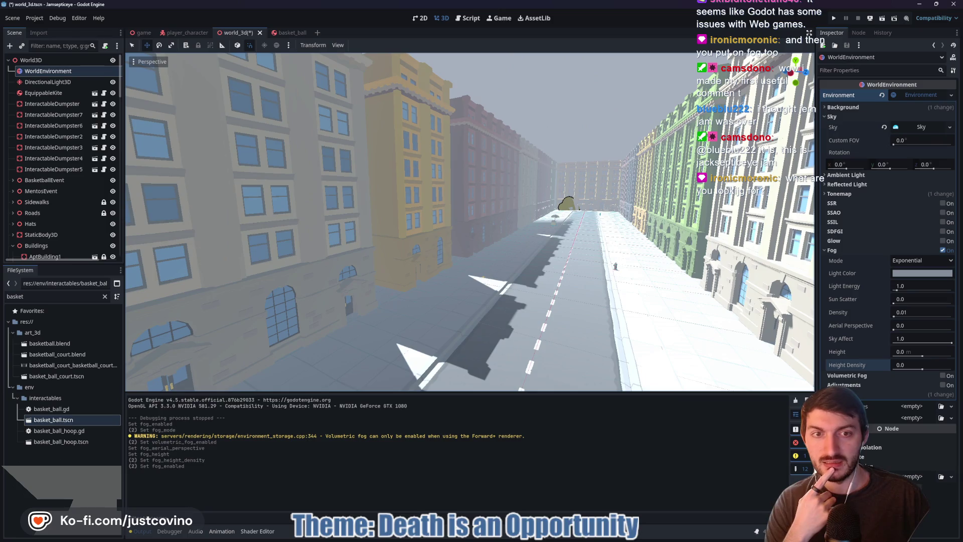
click(908, 273)
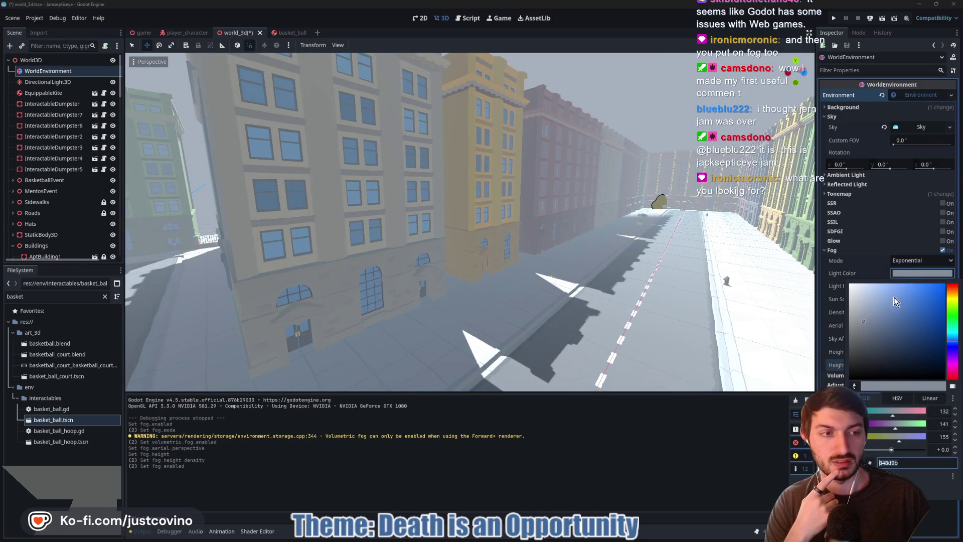
drag(863, 321, 853, 311)
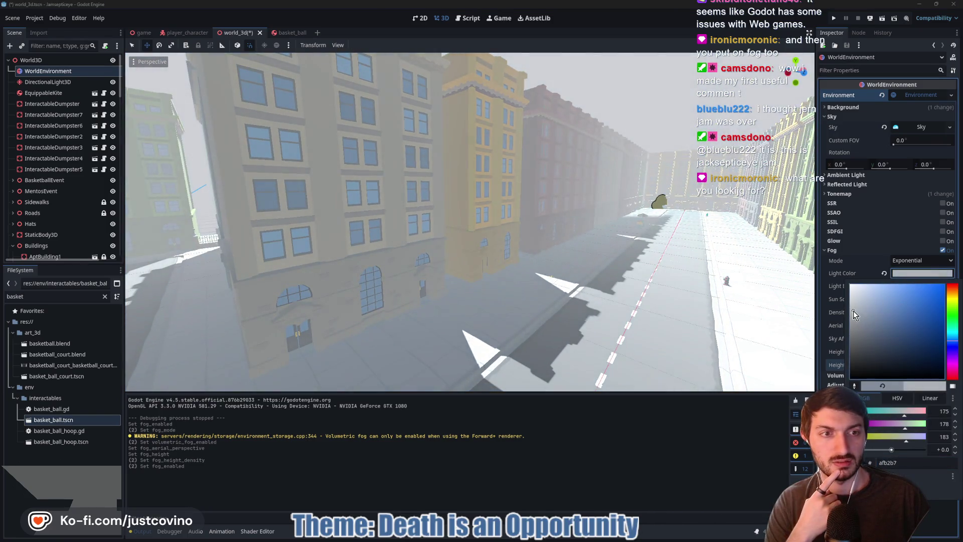
click(916, 269)
- Set fog Sky Affect to 1.0, adjust Height Density, and reset Height to 0
mouse_move(922, 356)
mouse_down()
mouse_move(944, 357)
mouse_move(937, 344)
mouse_move(894, 344)
mouse_up()
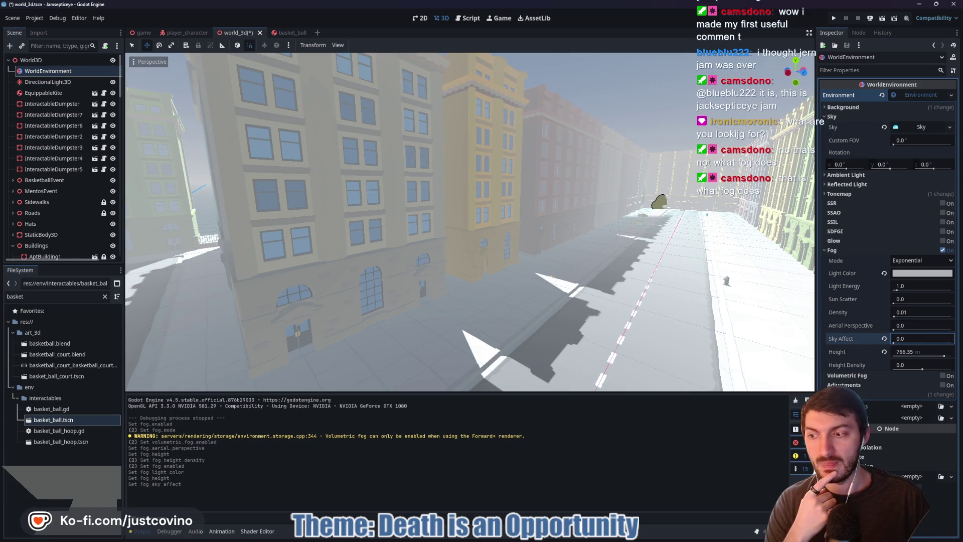
drag(895, 345, 952, 345)
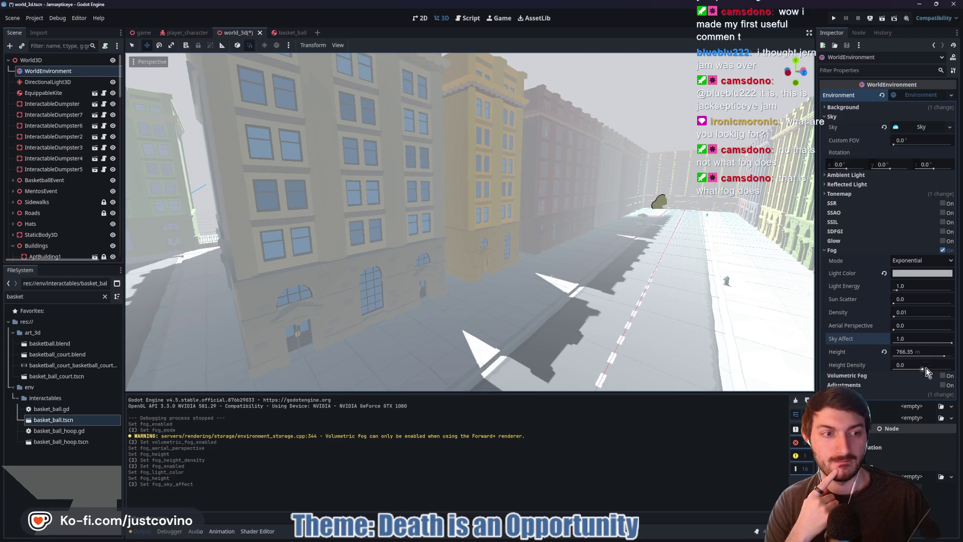
mouse_move(925, 370)
mouse_down()
mouse_move(903, 370)
mouse_move(932, 371)
mouse_move(916, 371)
mouse_up()
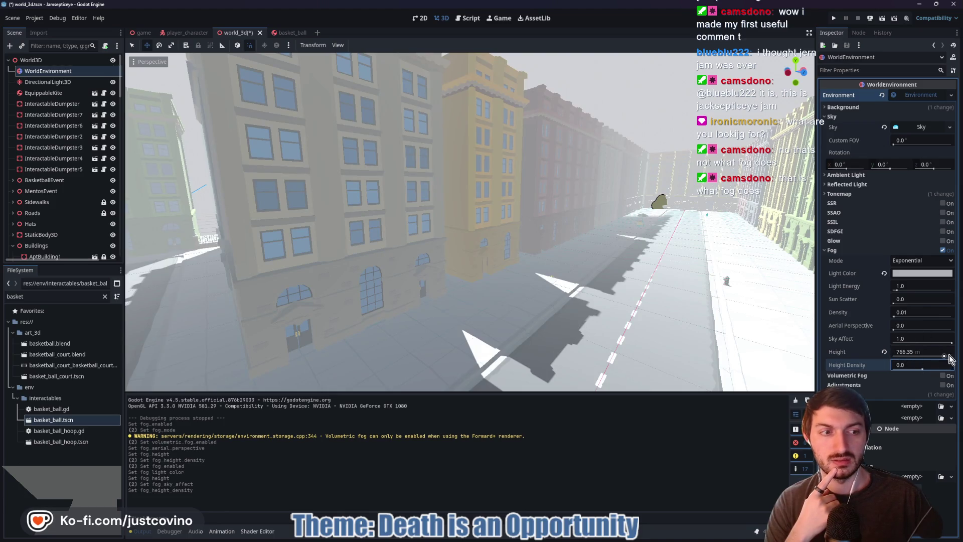
click(884, 352)
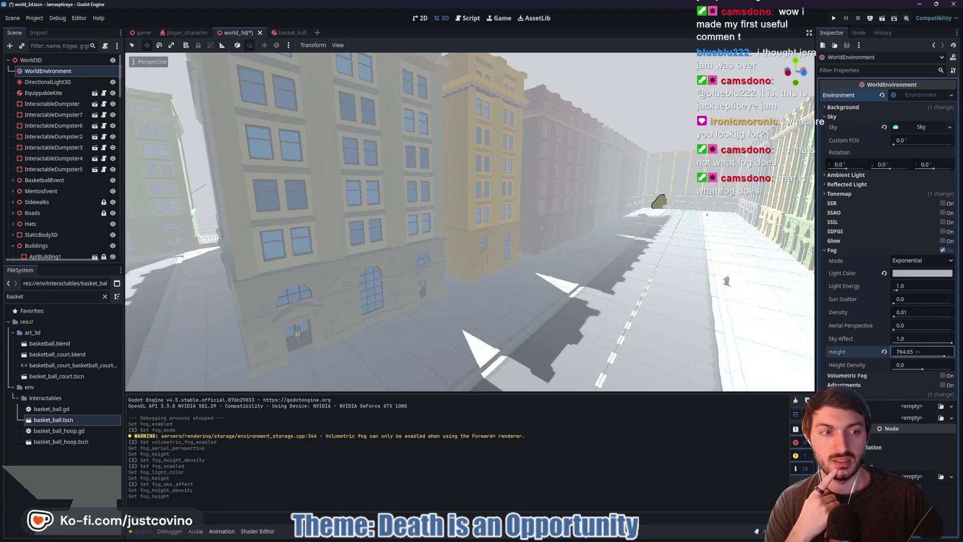
- Switch fog Mode to Depth, raise Aerial Perspective, and drop Density to 0
click(909, 261)
click(911, 283)
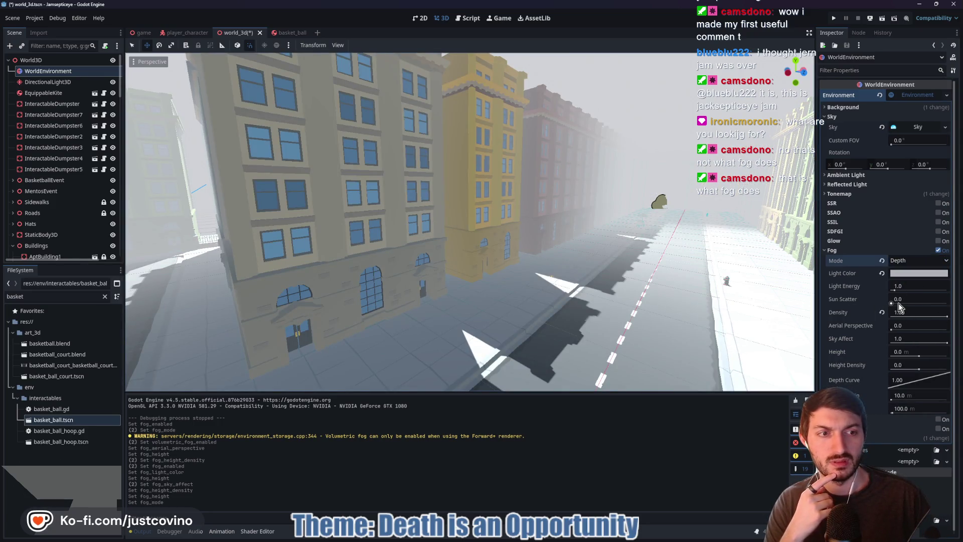
mouse_move(894, 329)
mouse_down()
mouse_move(961, 335)
mouse_move(893, 314)
mouse_move(928, 320)
mouse_up()
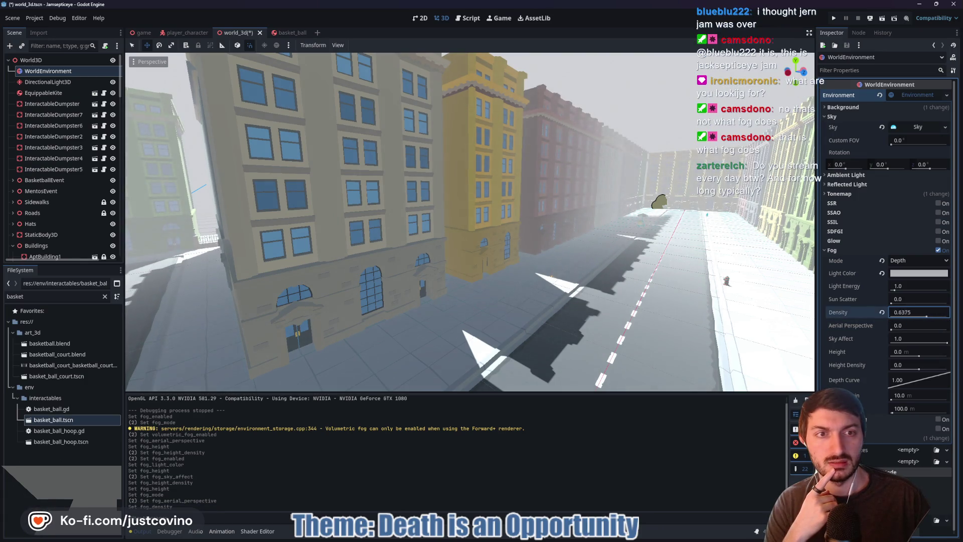
drag(918, 315, 891, 315)
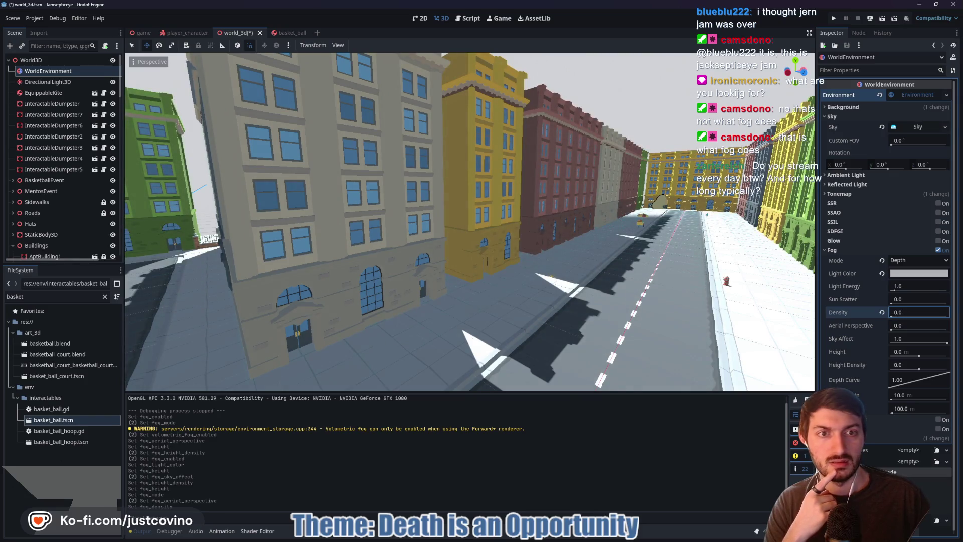